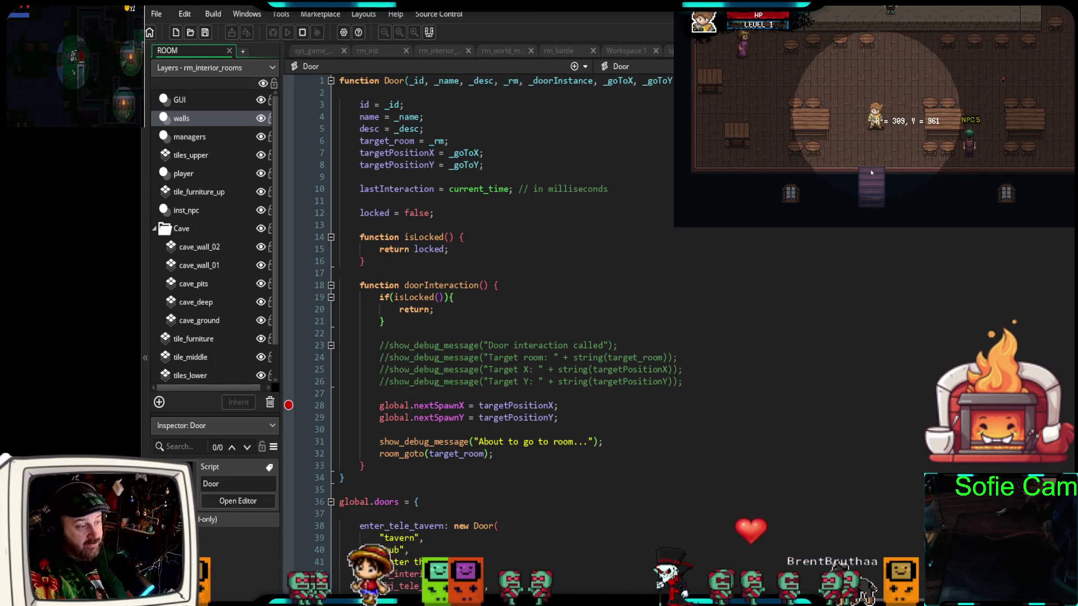
Walk the player down the tavern exit stairs and press E to halt at the line 28 breakpoint
{"action": "key", "text": "Down"}
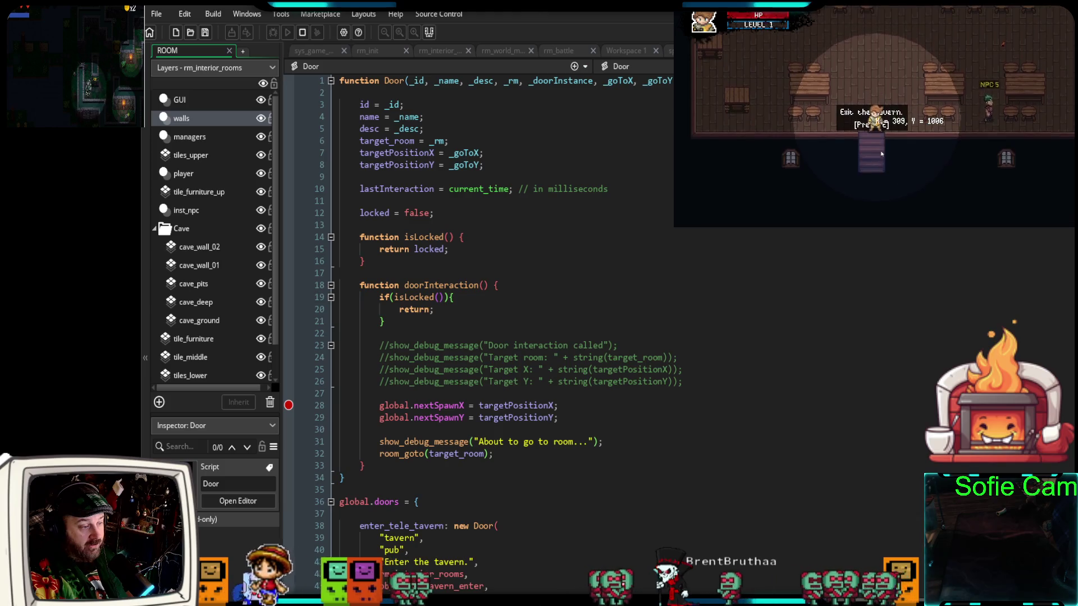
{"action": "key", "text": "Down"}
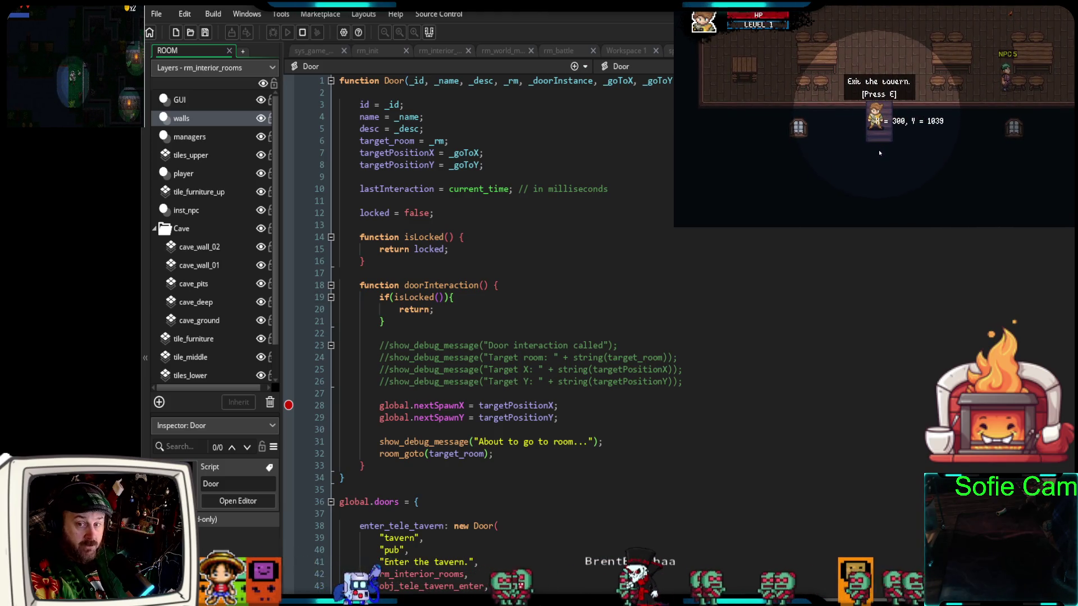
{"action": "key", "text": "e"}
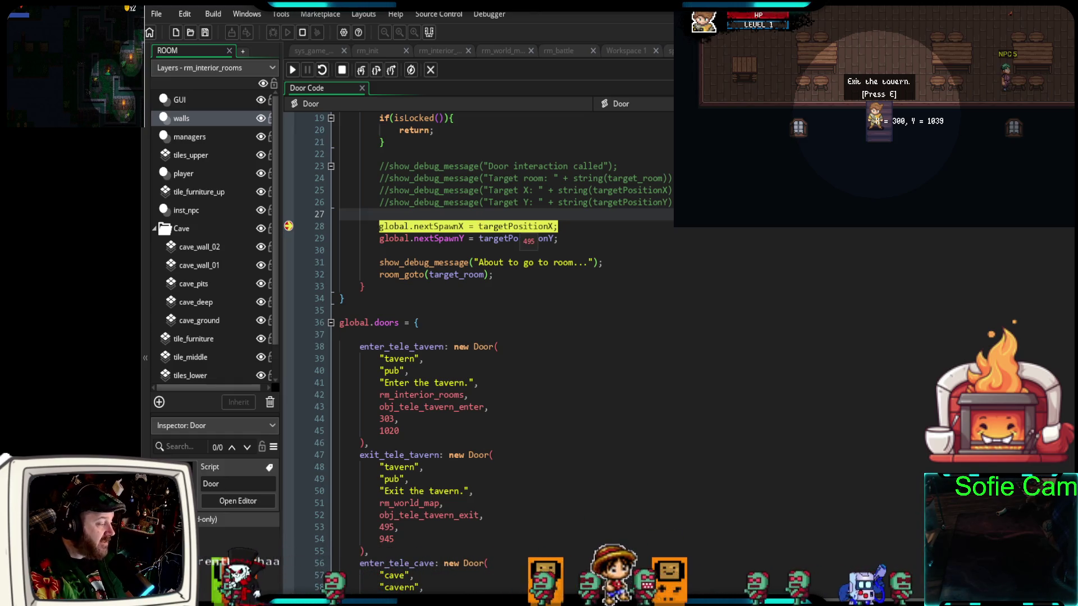
{"action": "scroll", "coordinate": [477, 348], "scroll_direction": "down", "scroll_amount": 2}
Check the tavern exit's 495 X coordinate on line 53 and resume the game
{"action": "triple_click", "coordinate": [387, 454]}
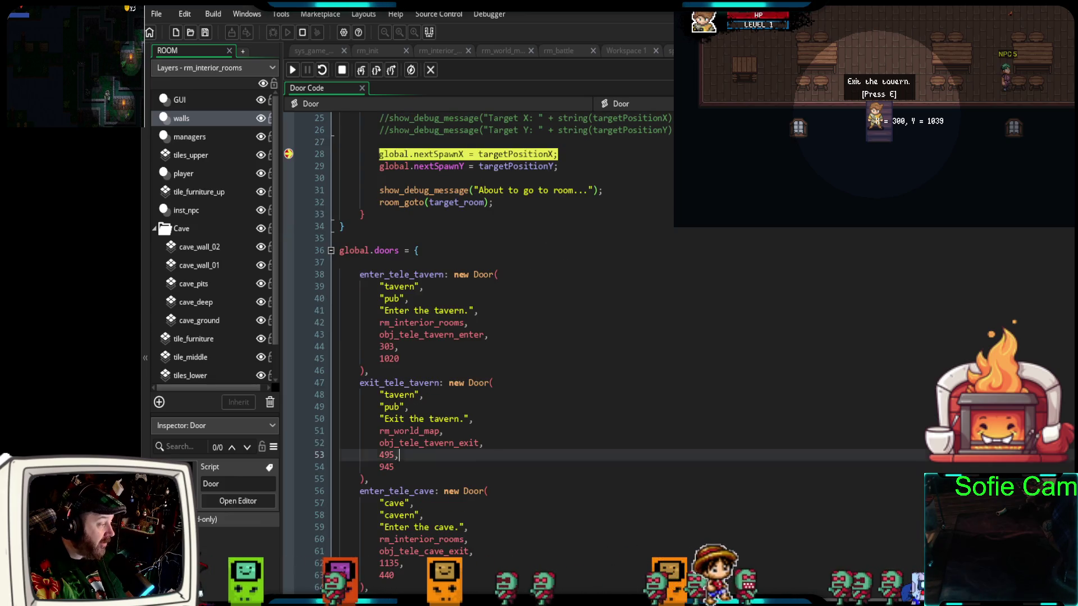
{"action": "scroll", "coordinate": [499, 427], "scroll_direction": "up", "scroll_amount": 2}
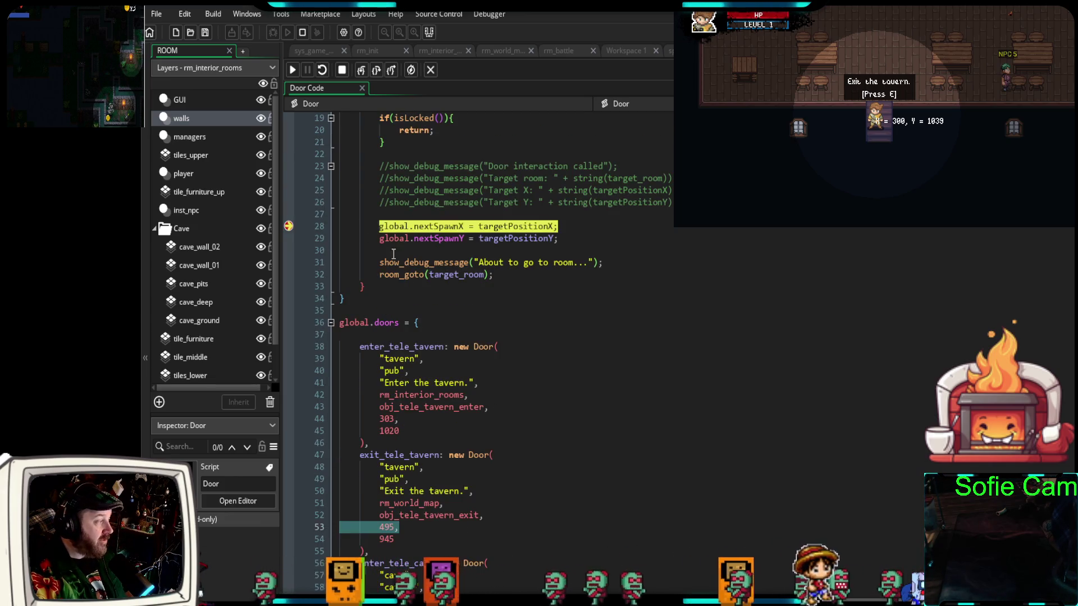
{"action": "left_click", "coordinate": [293, 70]}
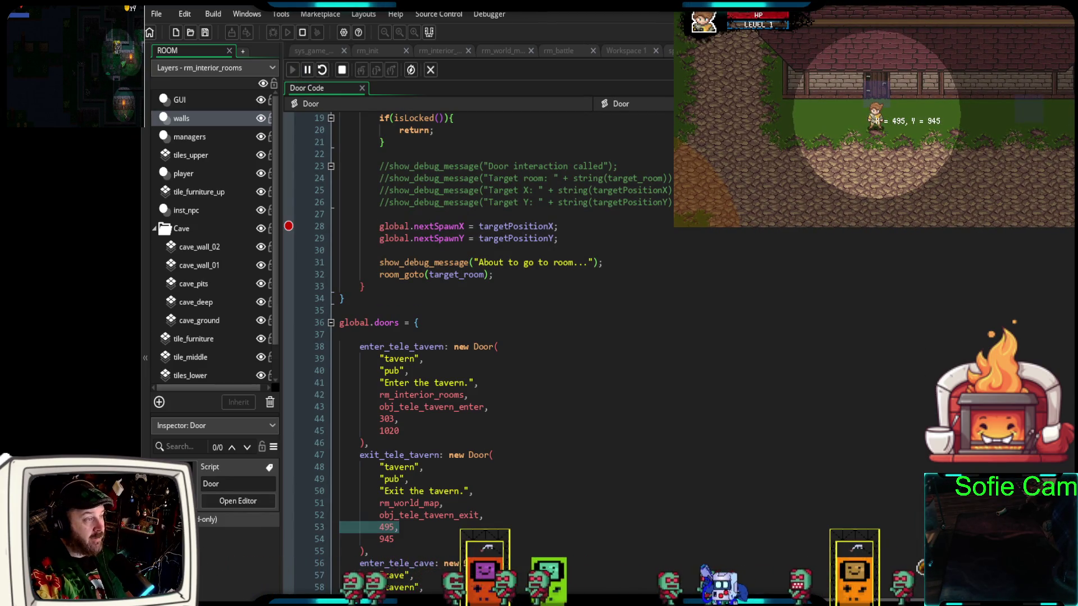
Walk the player across the cobblestones to the cave entrance and press E
{"action": "key", "text": "Down"}
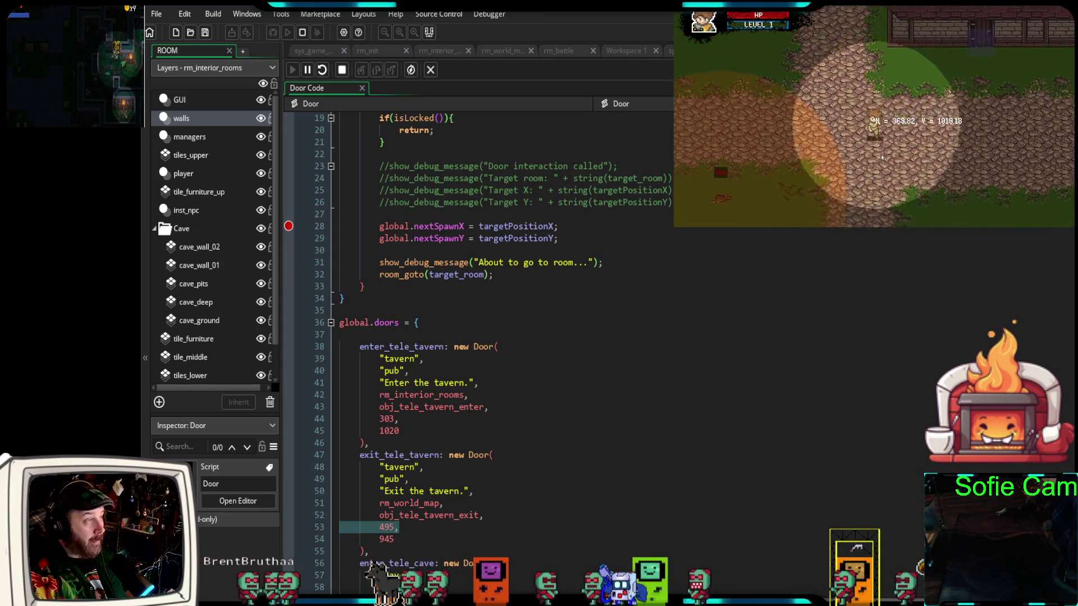
{"action": "key", "text": "Right"}
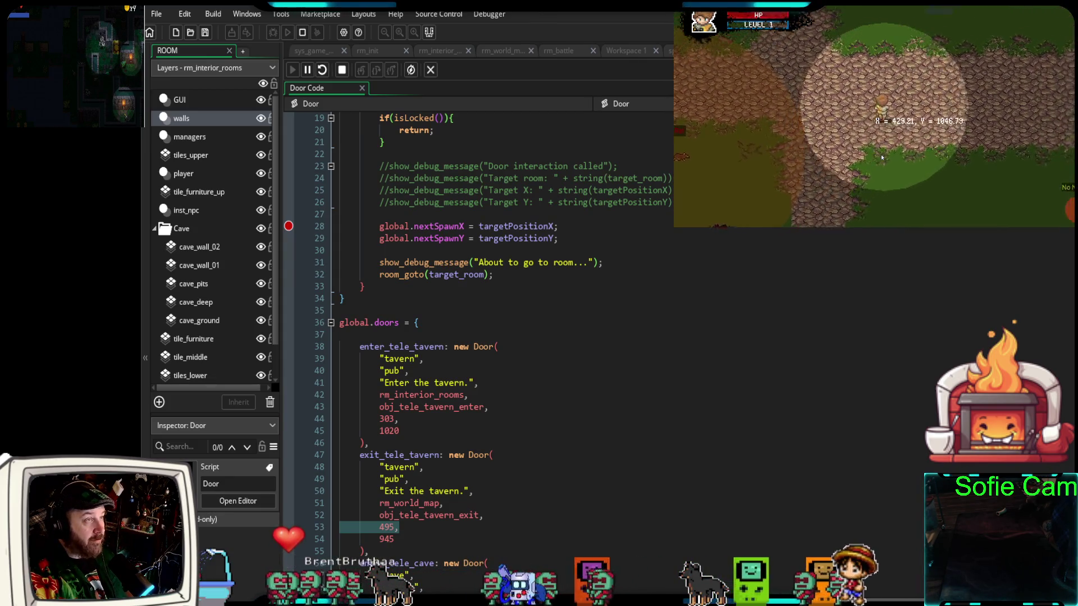
{"action": "key", "text": "Up"}
{"action": "key", "text": "Right"}
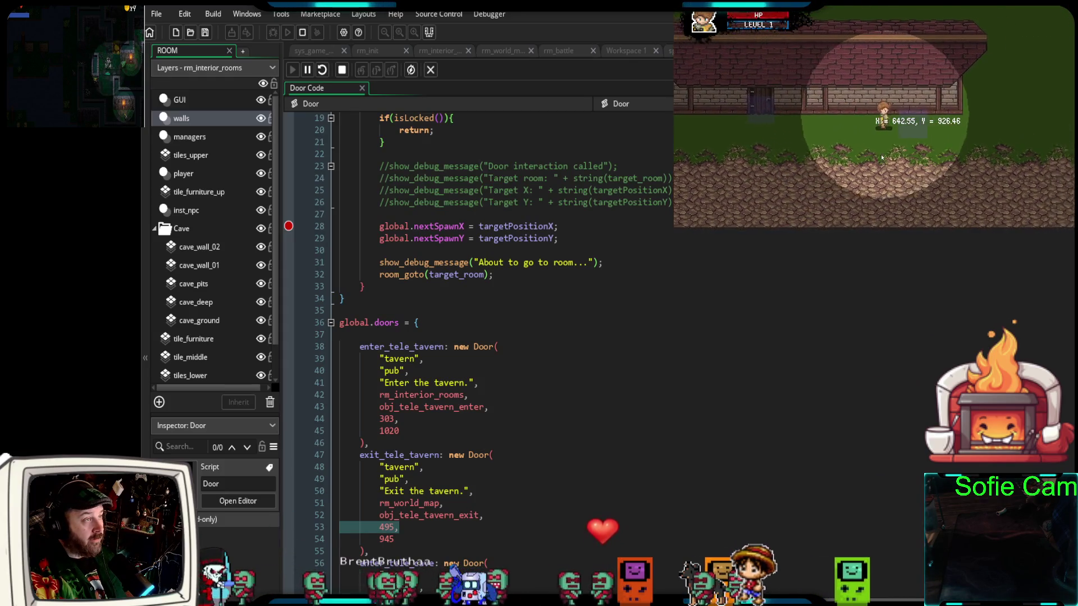
{"action": "key", "text": "Right"}
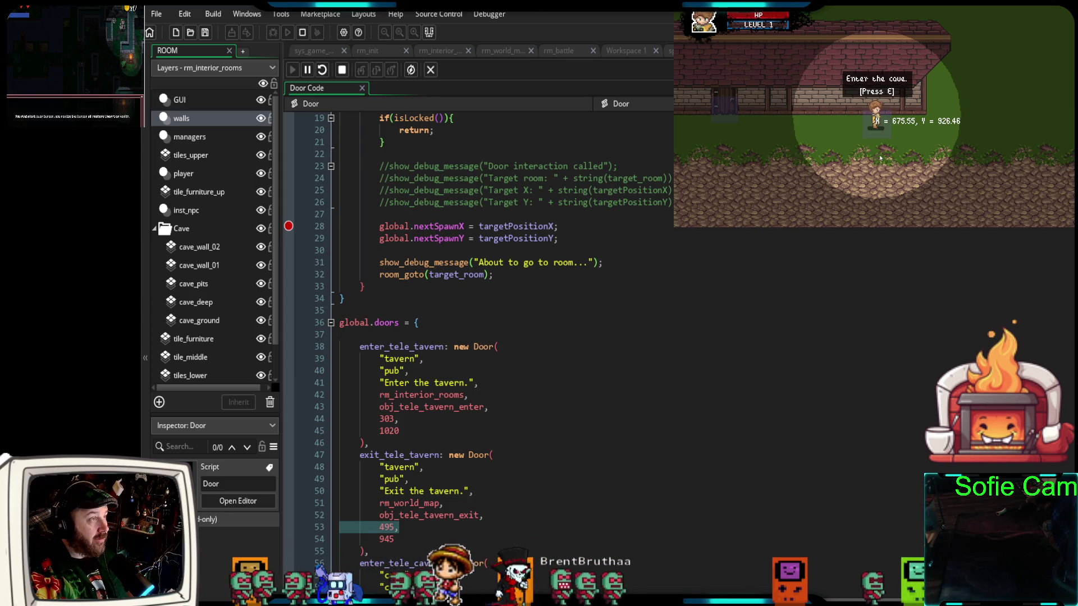
{"action": "key", "text": "e"}
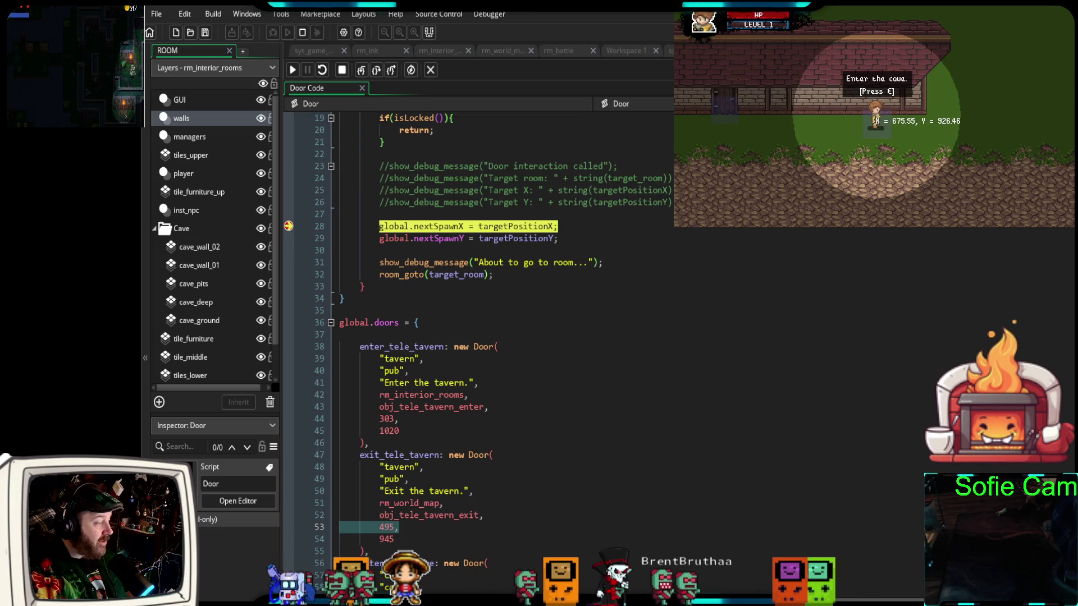
Read targetPositionY as 705 in the debugger, then resume with F5
{"action": "mouse_move", "coordinate": [518, 239]}
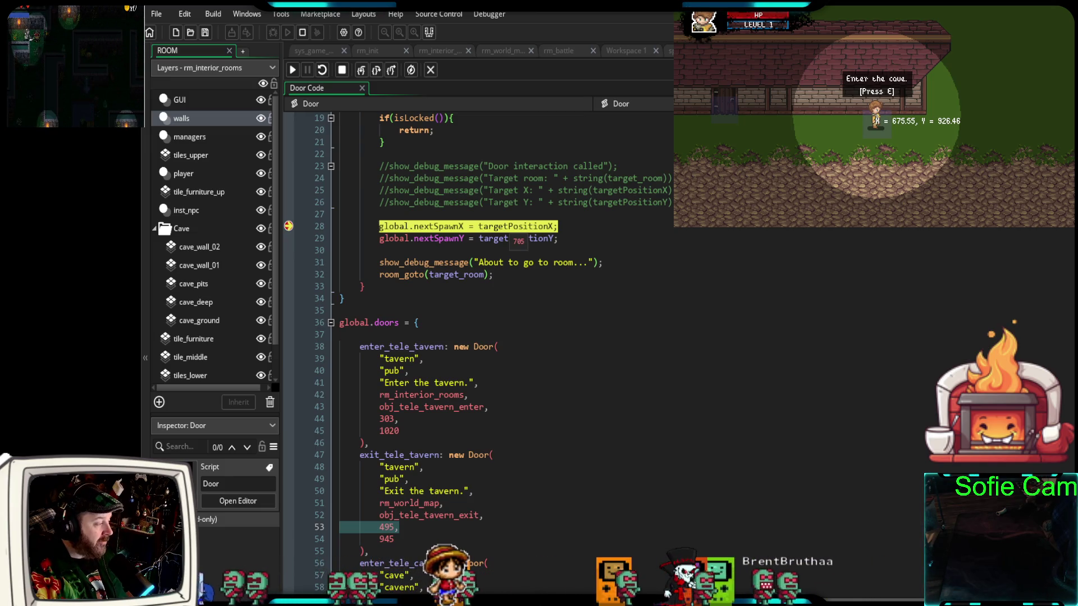
{"action": "scroll", "coordinate": [518, 238], "scroll_direction": "down", "scroll_amount": 8}
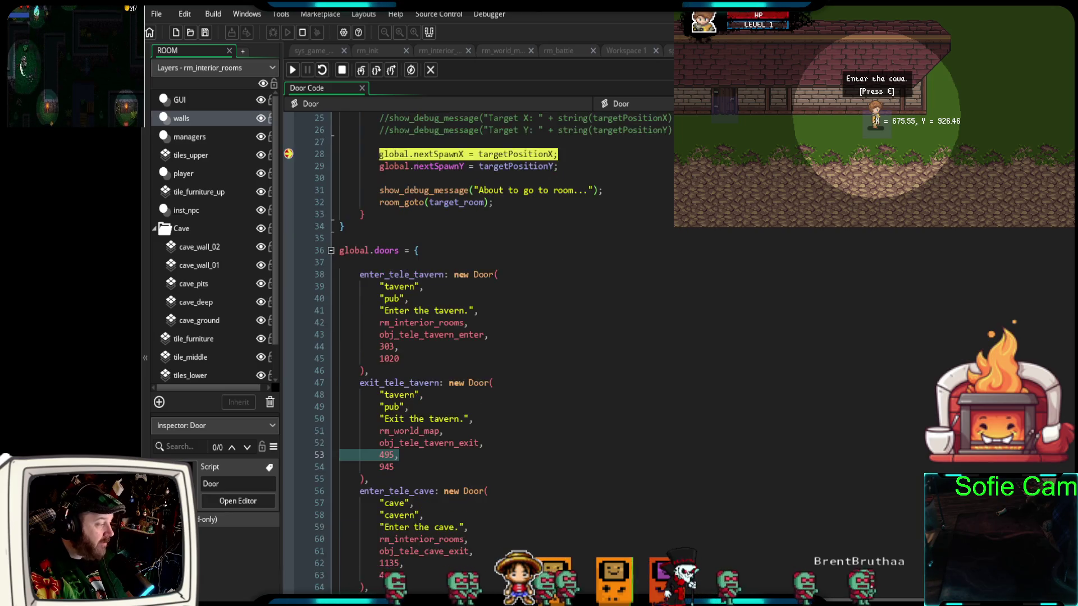
{"action": "scroll", "coordinate": [518, 239], "scroll_direction": "up", "scroll_amount": 6}
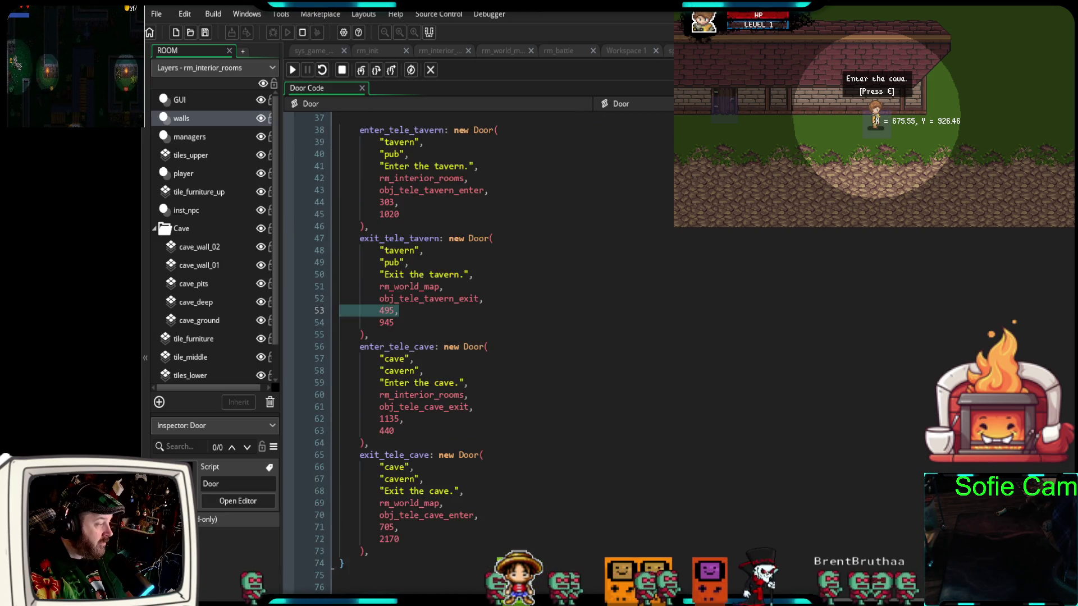
{"action": "scroll", "coordinate": [518, 239], "scroll_direction": "up", "scroll_amount": 2}
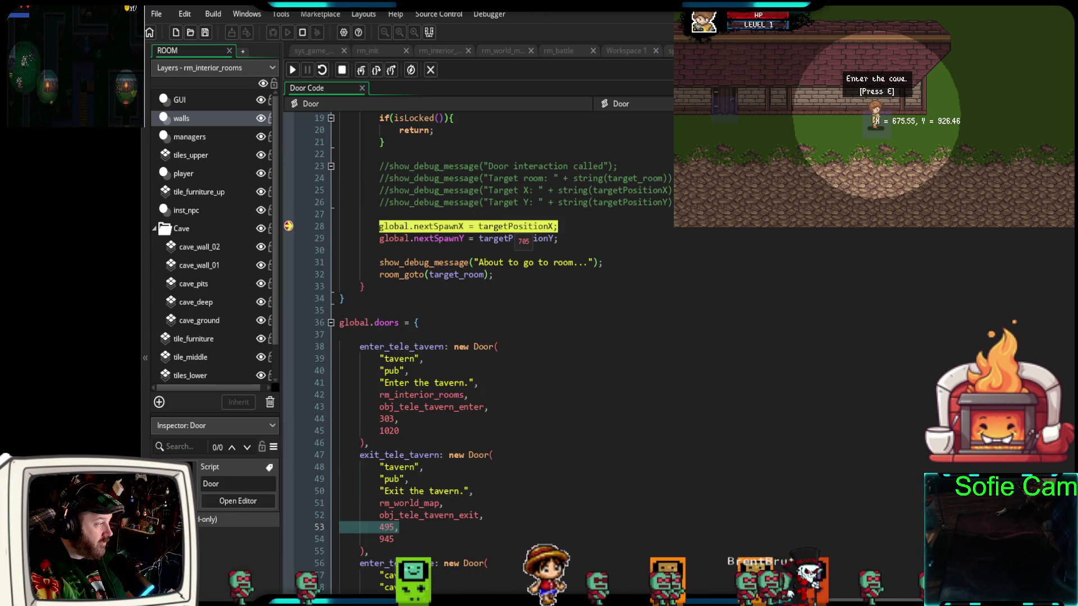
{"action": "scroll", "coordinate": [518, 239], "scroll_direction": "down", "scroll_amount": 6}
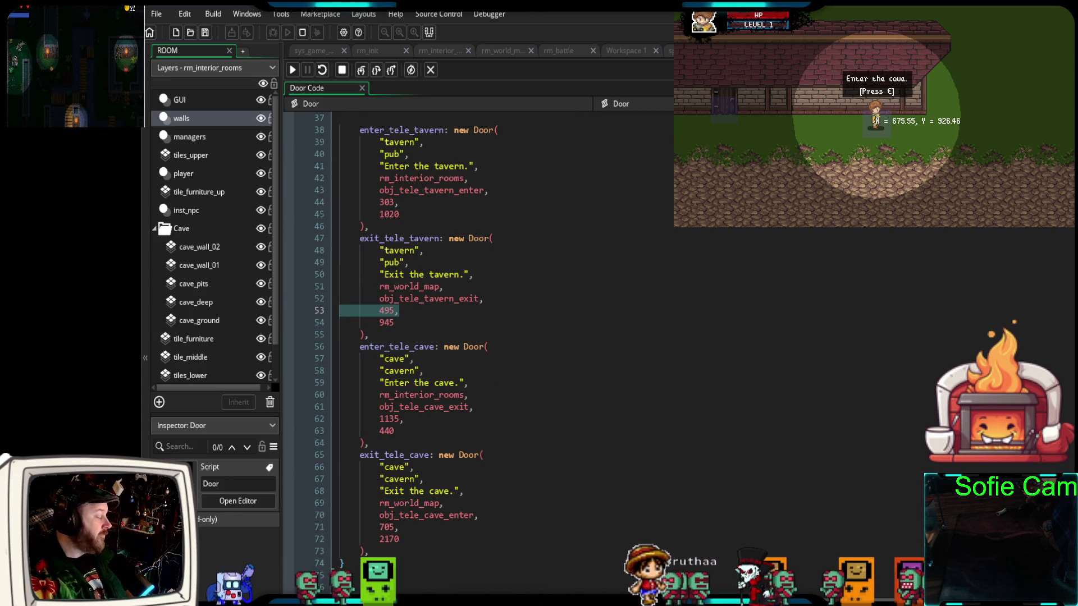
{"action": "scroll", "coordinate": [518, 238], "scroll_direction": "up", "scroll_amount": 4}
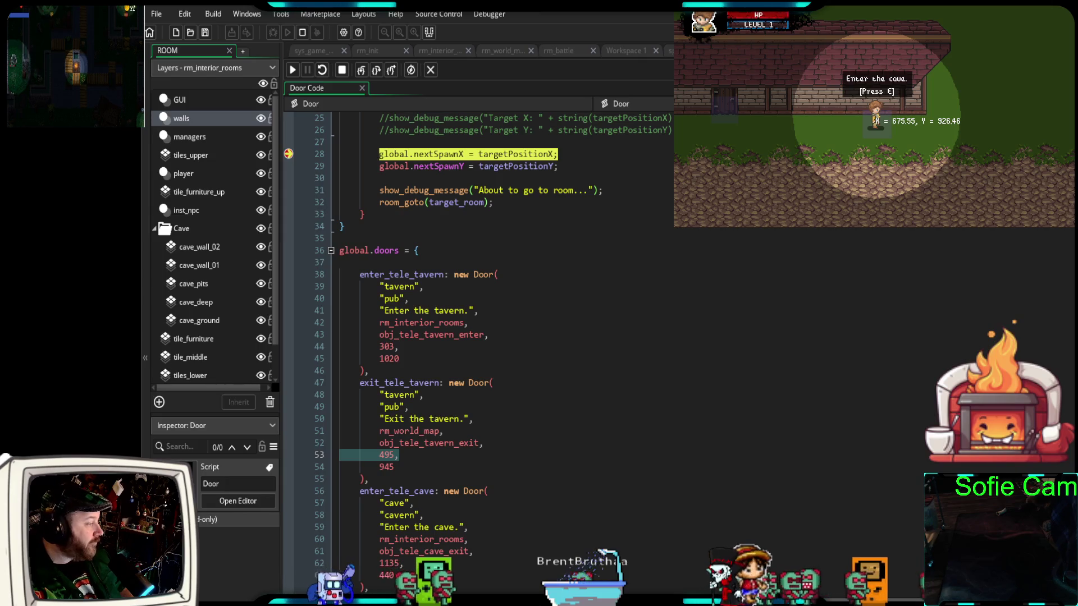
{"action": "scroll", "coordinate": [517, 238], "scroll_direction": "up", "scroll_amount": 2}
{"action": "scroll", "coordinate": [518, 239], "scroll_direction": "down", "scroll_amount": 6}
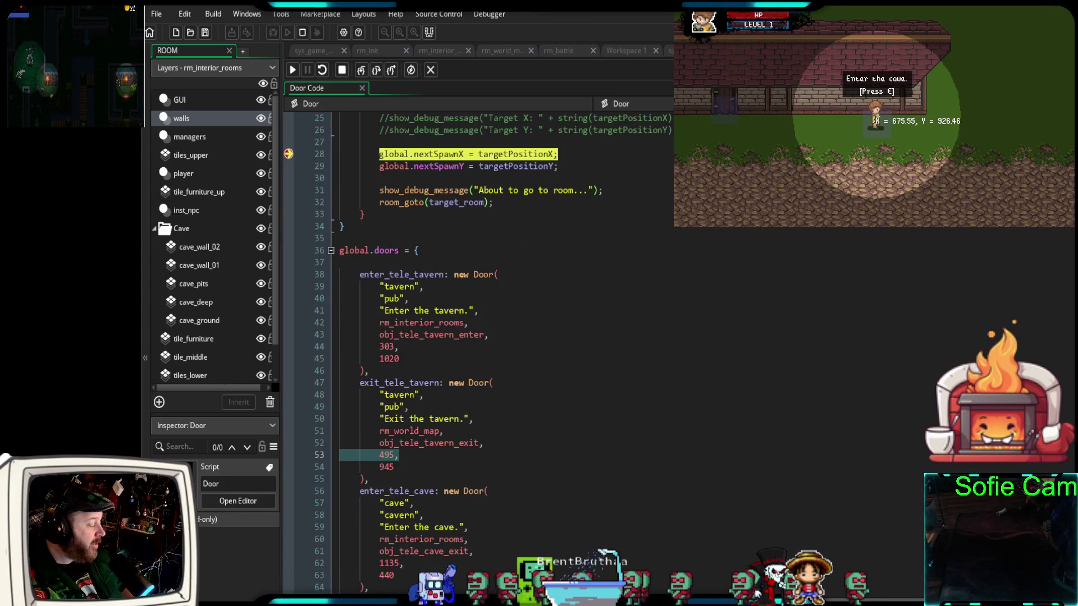
{"action": "scroll", "coordinate": [518, 239], "scroll_direction": "up", "scroll_amount": 4}
{"action": "scroll", "coordinate": [477, 348], "scroll_direction": "down", "scroll_amount": 4}
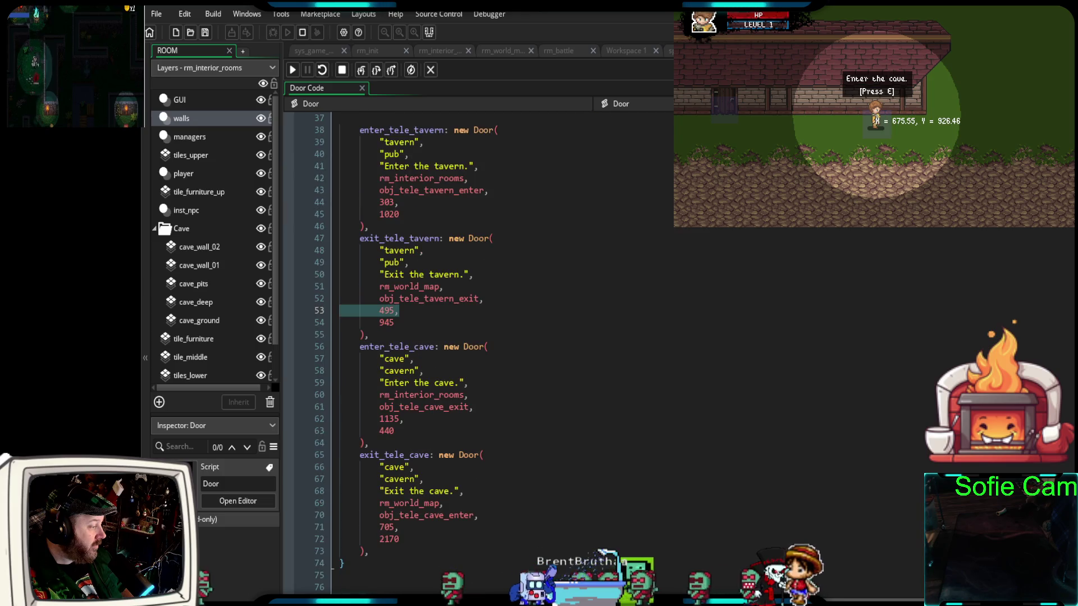
{"action": "scroll", "coordinate": [477, 348], "scroll_direction": "up", "scroll_amount": 8}
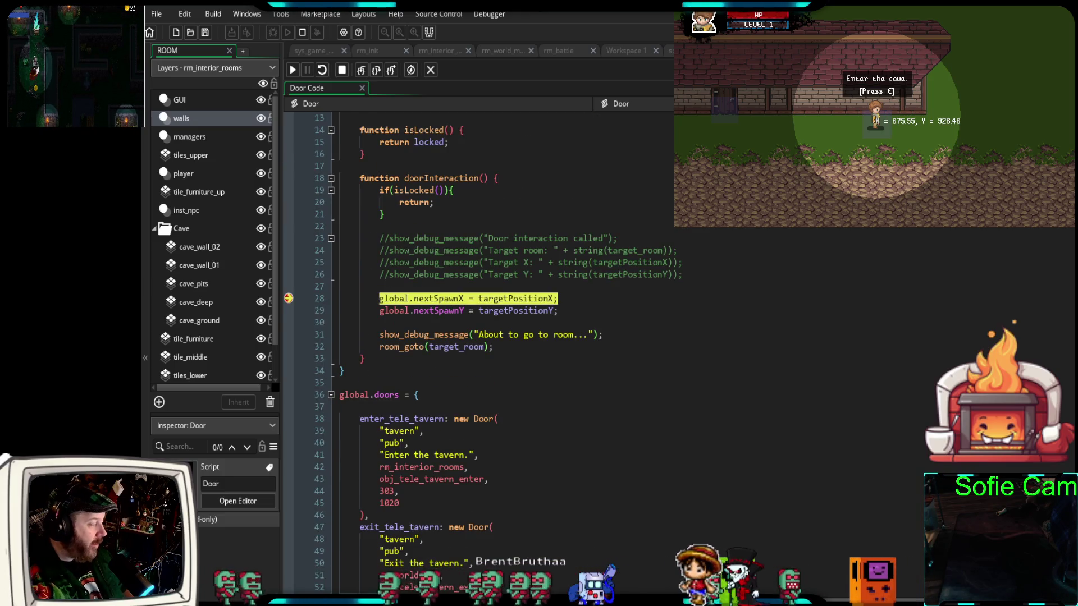
{"action": "mouse_move", "coordinate": [515, 310]}
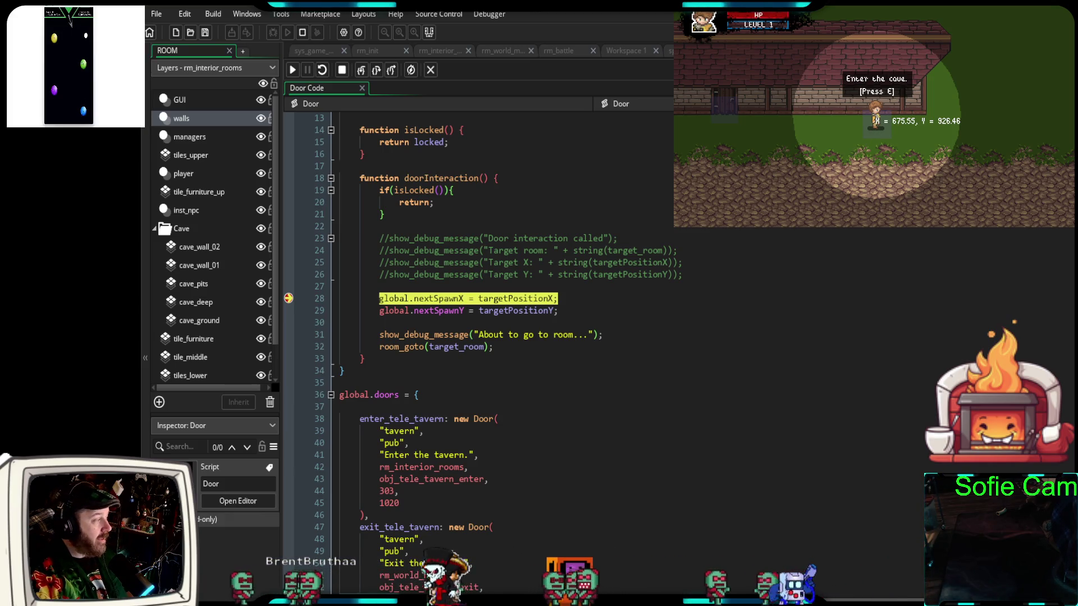
{"action": "key", "text": "F5"}
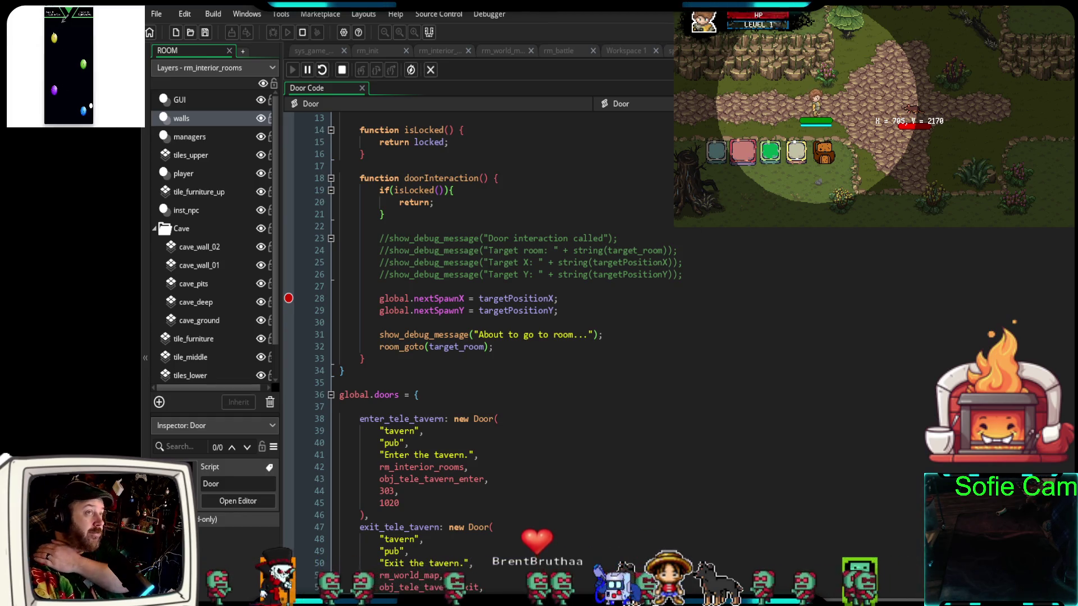
Watch the cave exit land at 705, 2170, stop the game, and select the obj_tele_cave_enter line 70
{"action": "scroll", "coordinate": [563, 319], "scroll_direction": "down", "scroll_amount": 8}
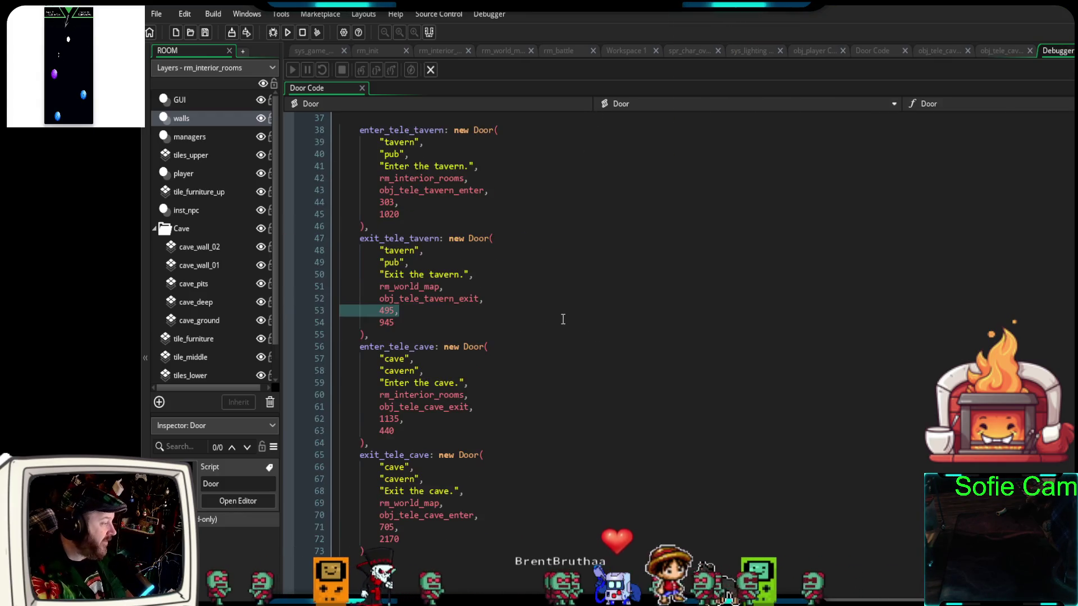
{"action": "scroll", "coordinate": [563, 319], "scroll_direction": "down", "scroll_amount": 2}
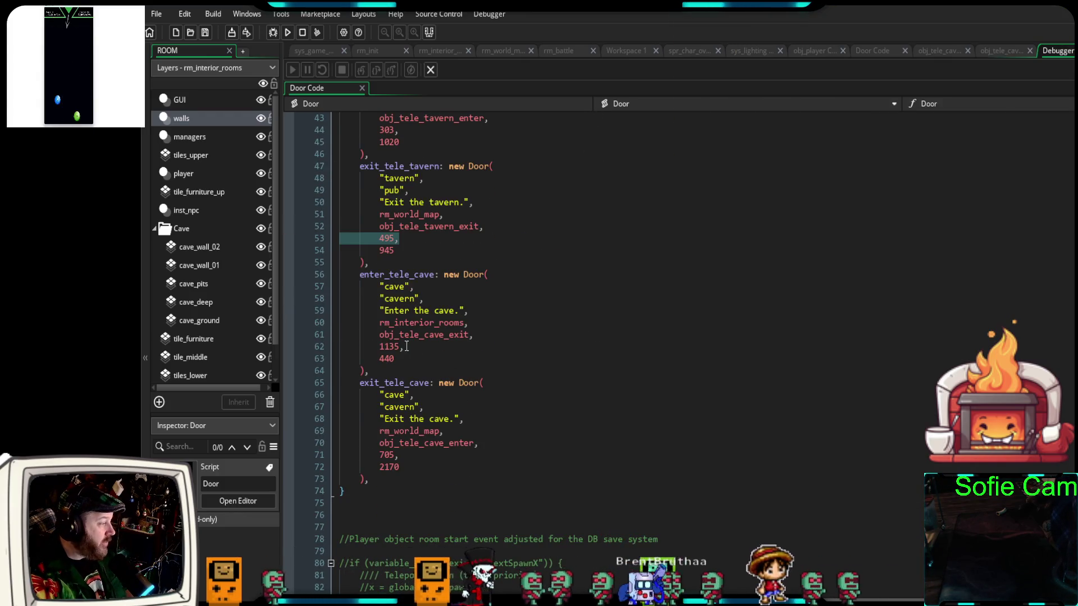
{"action": "mouse_move", "coordinate": [450, 337]}
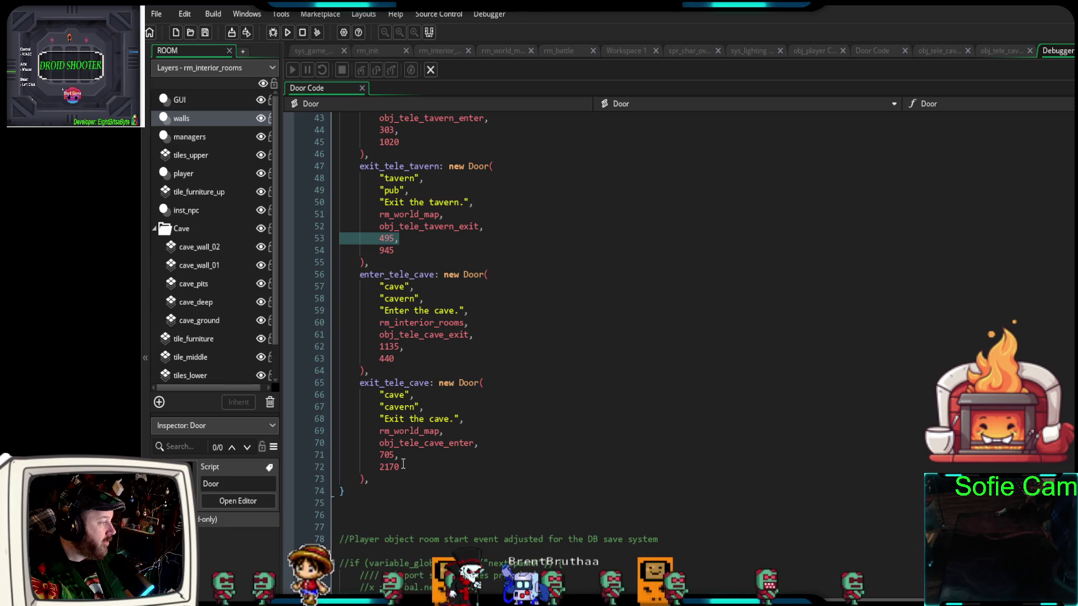
{"action": "left_click", "coordinate": [310, 442]}
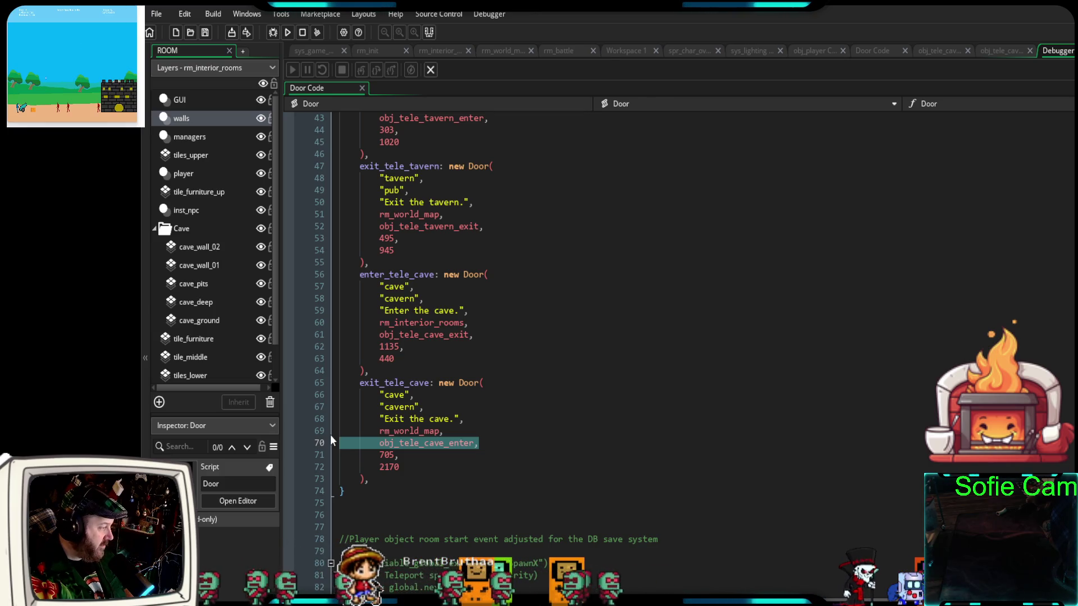
Replace obj_tele_cave_enter with obj_tele_cave_exit in the exit_tele_cave definition on line 70
{"action": "key", "text": "Delete"}
{"action": "left_click", "coordinate": [486, 337]}
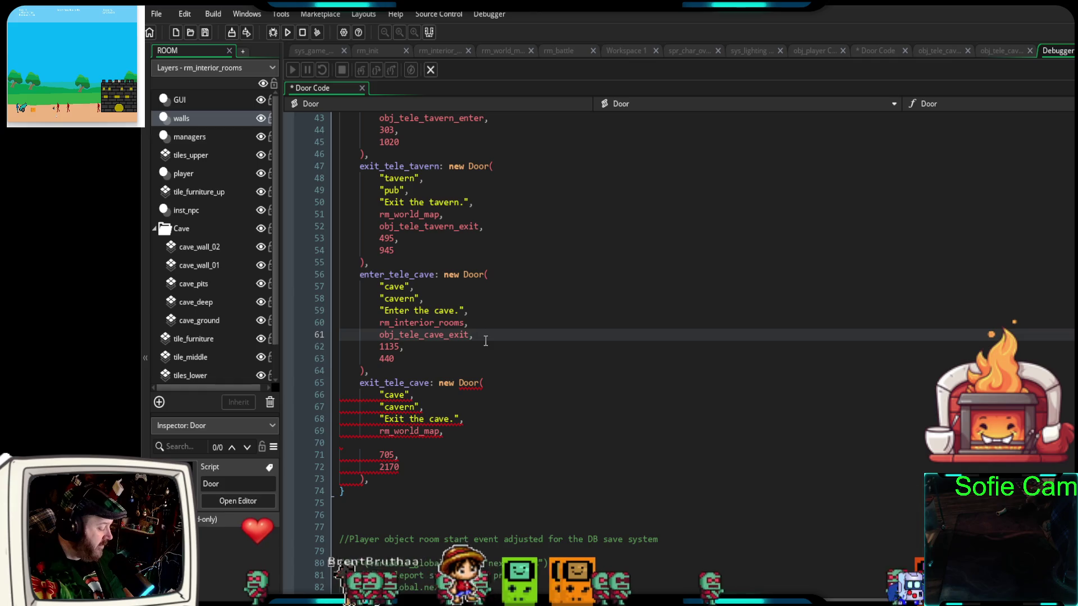
{"action": "type", "text": "obj_tele_cave_enter,"}
{"action": "left_click_drag", "start_coordinate": [474, 336], "coordinate": [326, 335]}
{"action": "key", "text": "ctrl+c"}
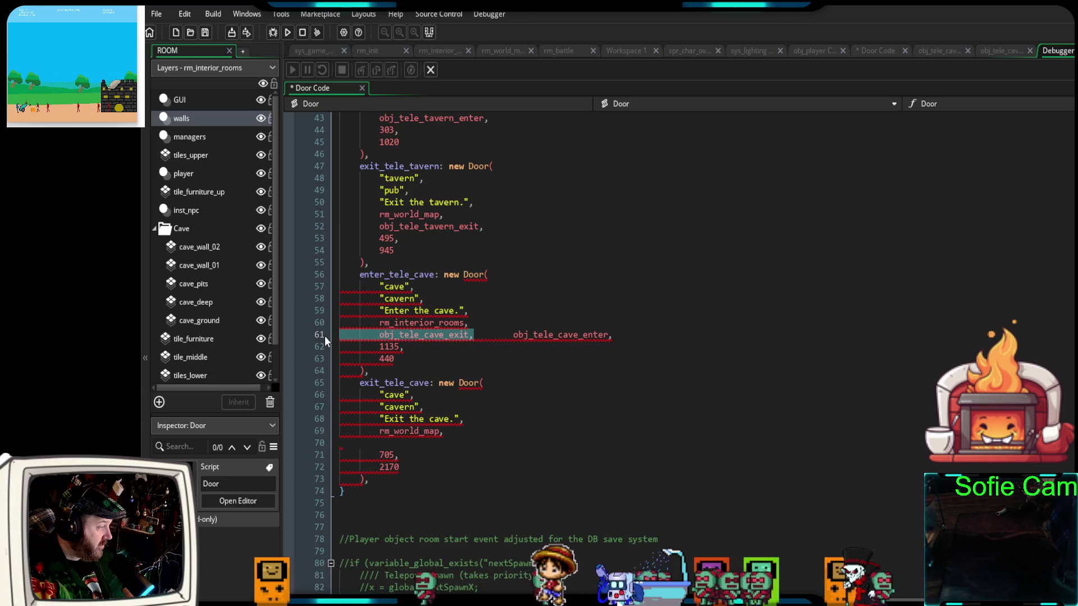
{"action": "key", "text": "BackSpace"}
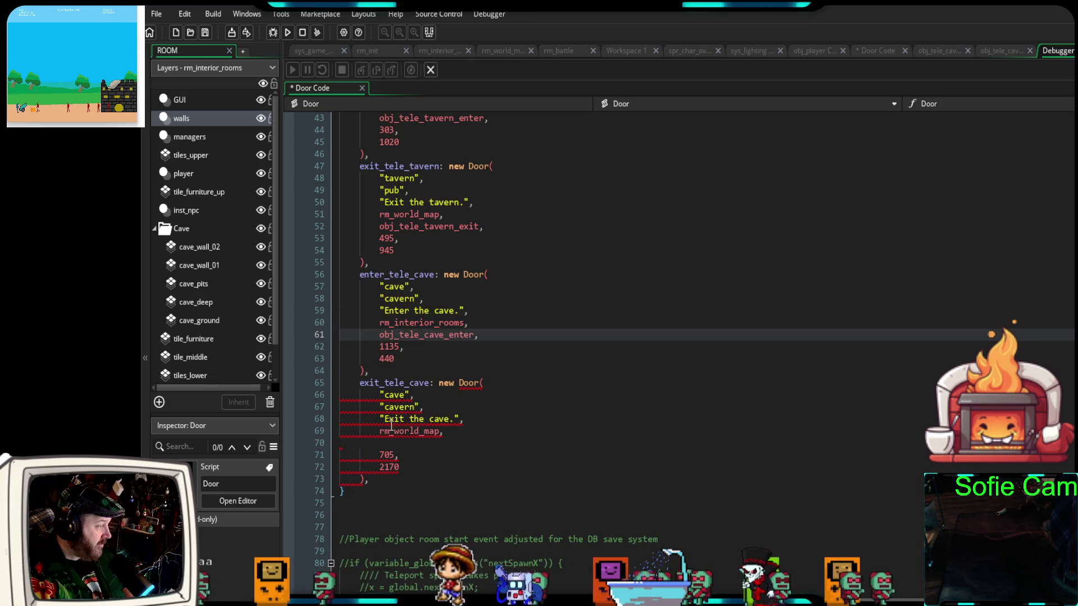
{"action": "left_click", "coordinate": [390, 442]}
{"action": "key", "text": "ctrl+v"}
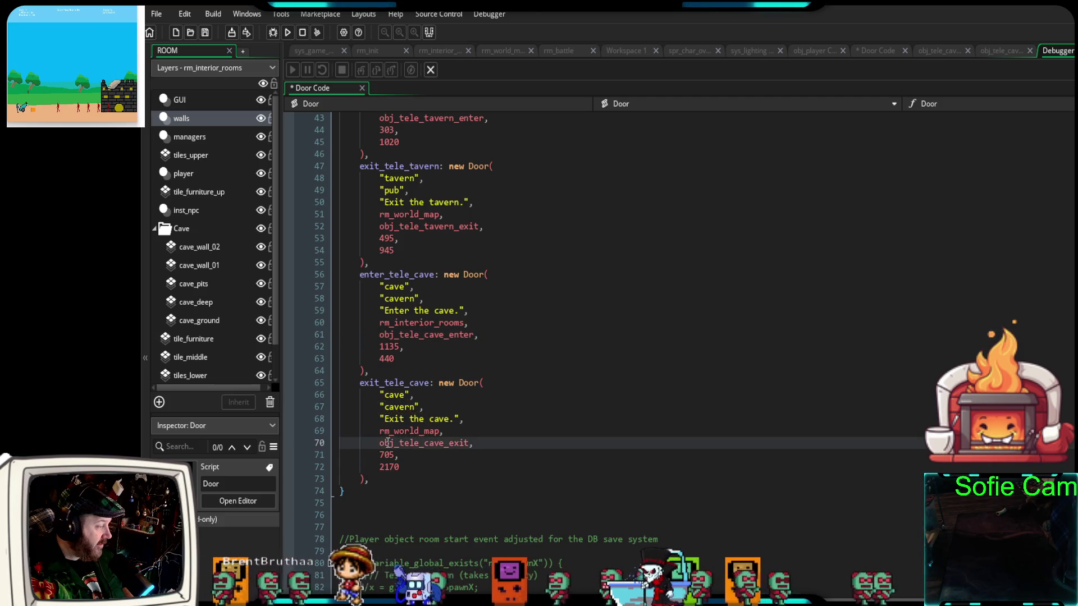
{"action": "left_click", "coordinate": [408, 361]}
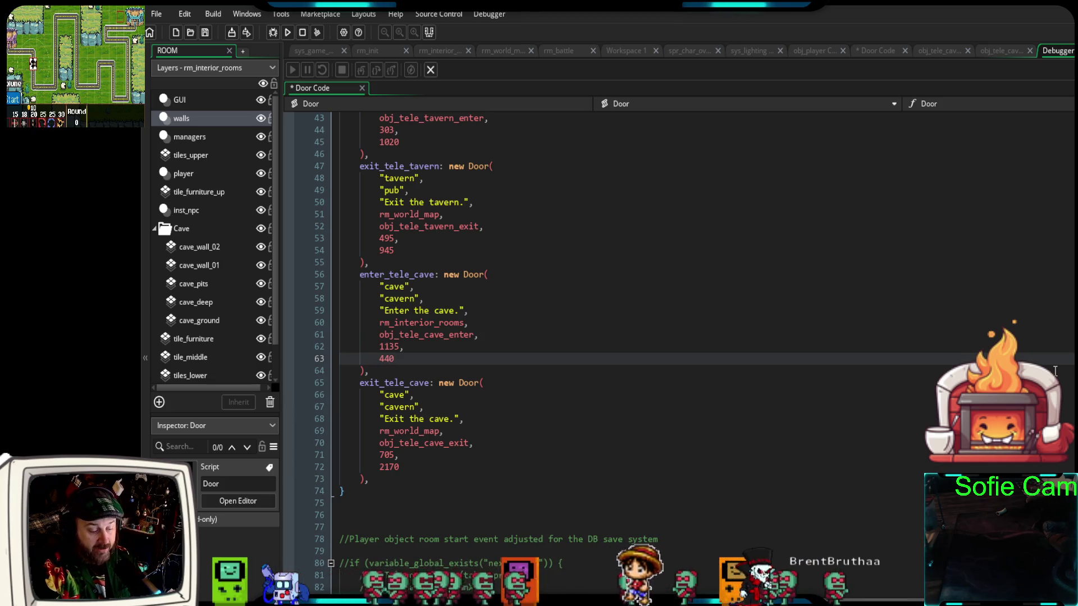
{"action": "scroll", "coordinate": [846, 480], "scroll_direction": "up", "scroll_amount": 2}
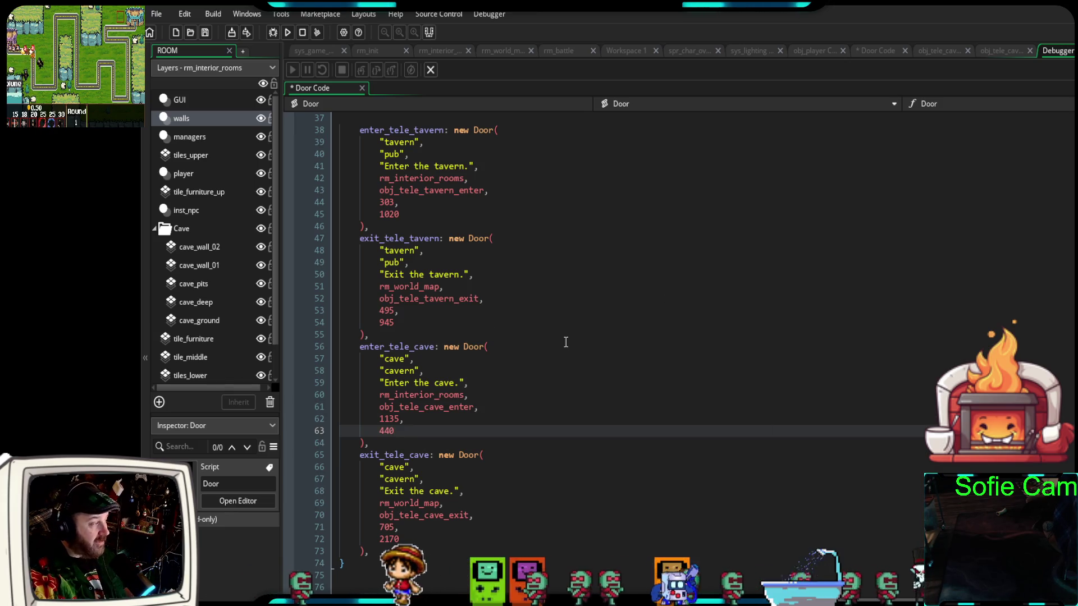
{"action": "mouse_move", "coordinate": [408, 544]}
{"action": "left_mouse_down"}
{"action": "mouse_move", "coordinate": [315, 380]}
{"action": "mouse_move", "coordinate": [275, 345]}
{"action": "left_mouse_up"}
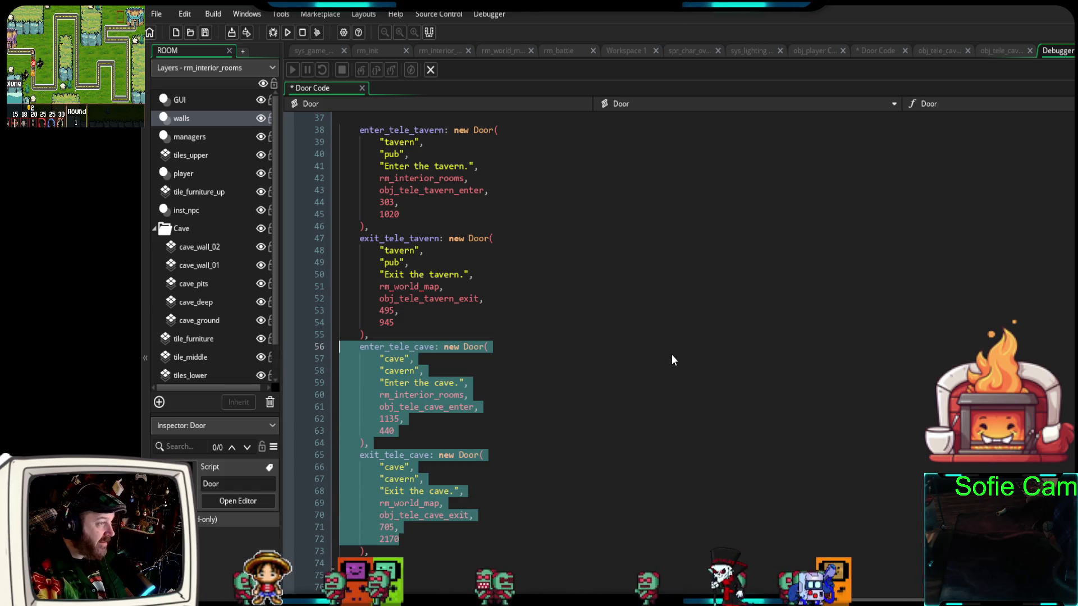
Open obj_player's code to edit the Step event's E-key door handling
{"action": "left_click", "coordinate": [801, 52]}
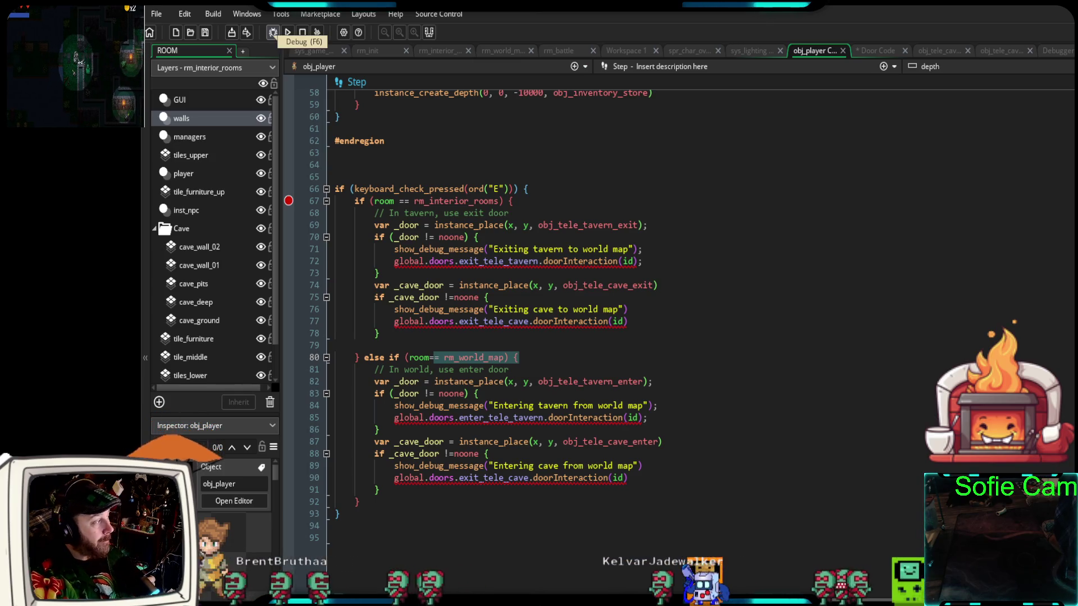
Start the game in debug mode, walk onto the tavern exit and press E
{"action": "left_click", "coordinate": [273, 32]}
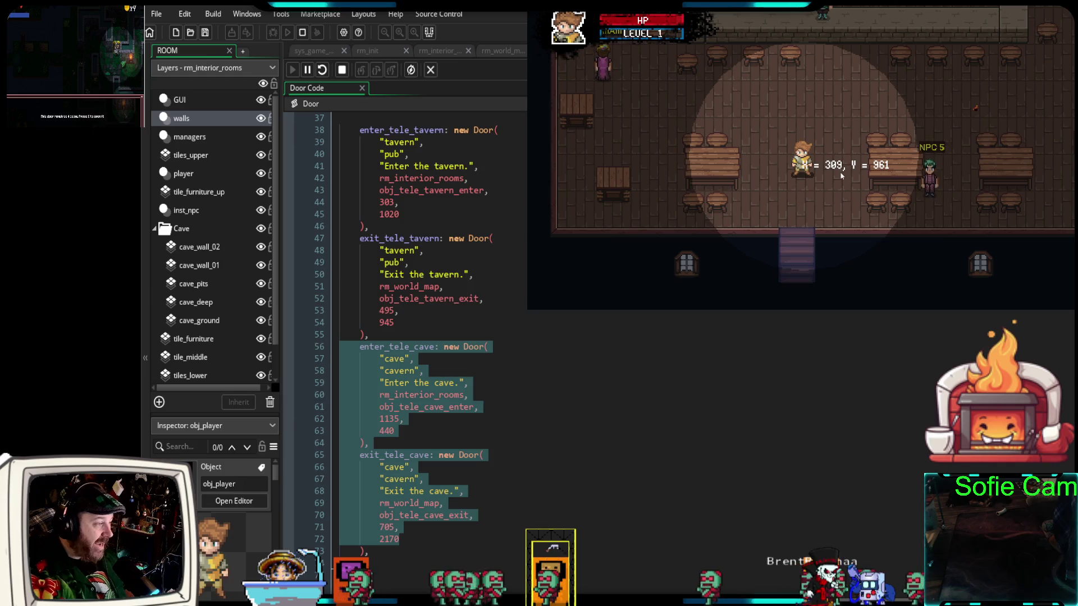
{"action": "key", "text": "s"}
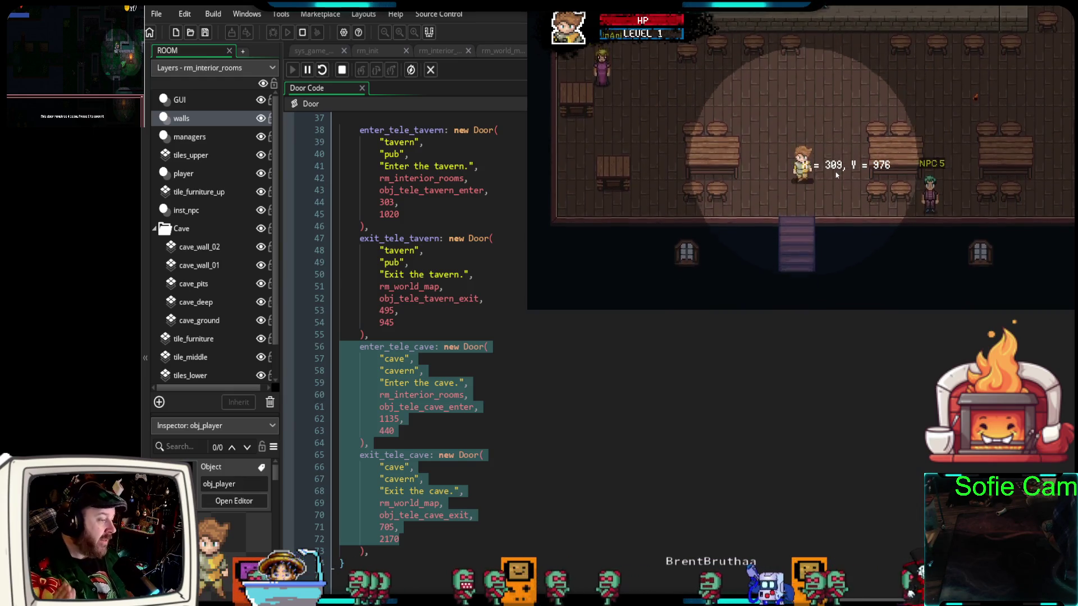
{"action": "key", "text": "s"}
{"action": "key", "text": "e"}
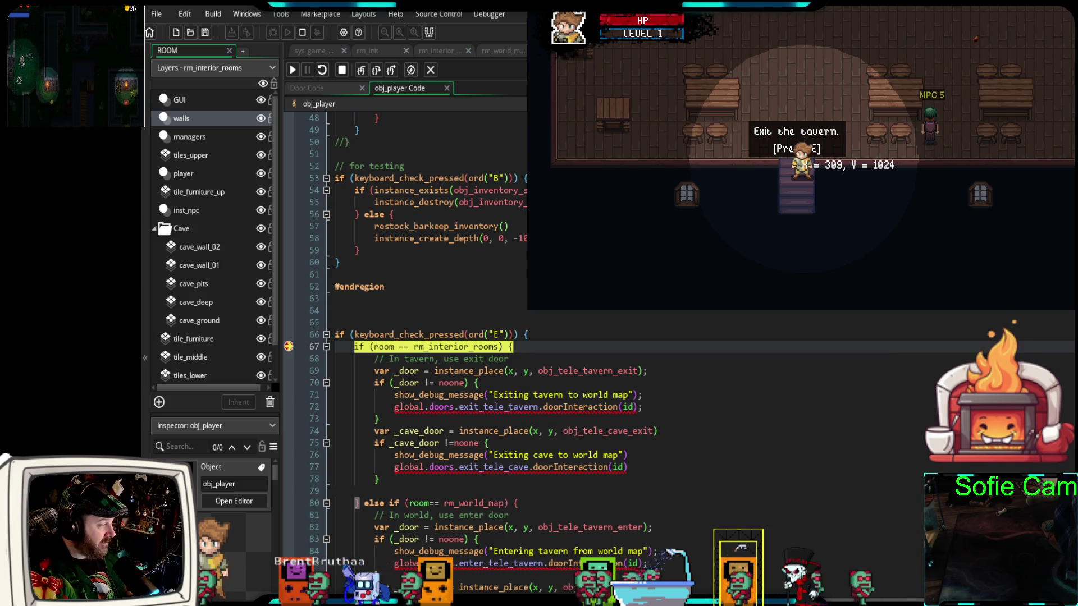
{"action": "mouse_move", "coordinate": [449, 348]}
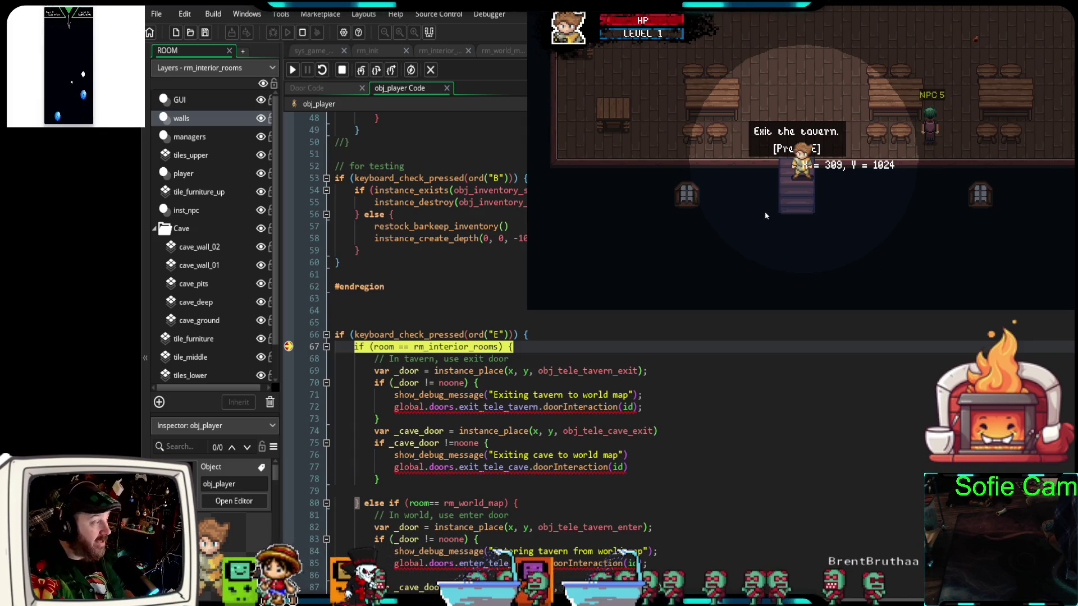
Step into the Door code, inspect the rm_world_map destination at 495, 945, then resume
{"action": "key", "text": "e"}
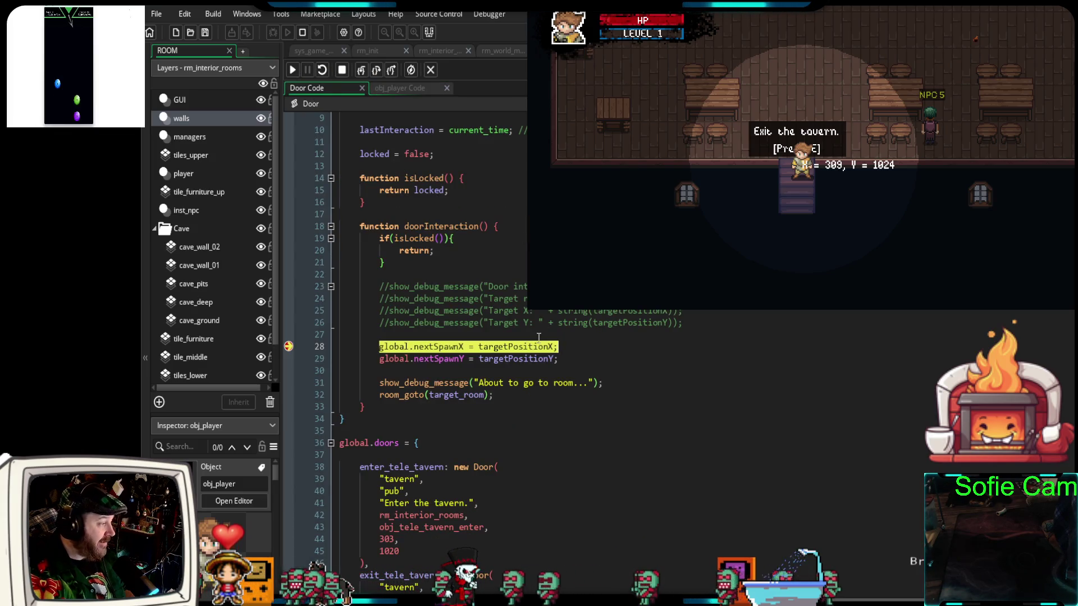
{"action": "mouse_move", "coordinate": [535, 347]}
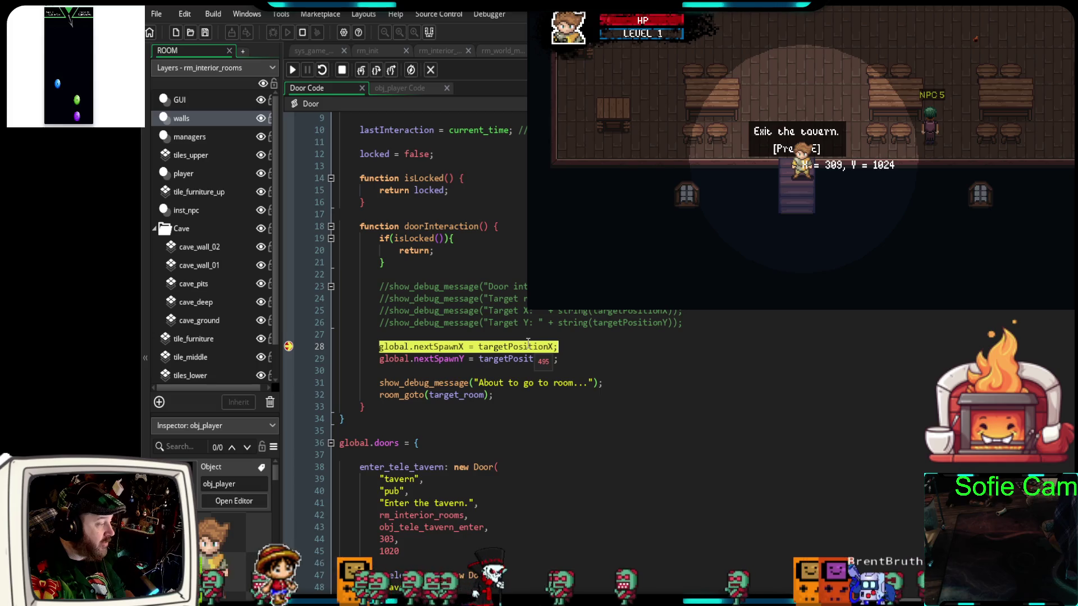
{"action": "scroll", "coordinate": [528, 344], "scroll_direction": "down", "scroll_amount": 2}
{"action": "scroll", "coordinate": [527, 344], "scroll_direction": "down", "scroll_amount": 2}
{"action": "left_click", "coordinate": [410, 505]}
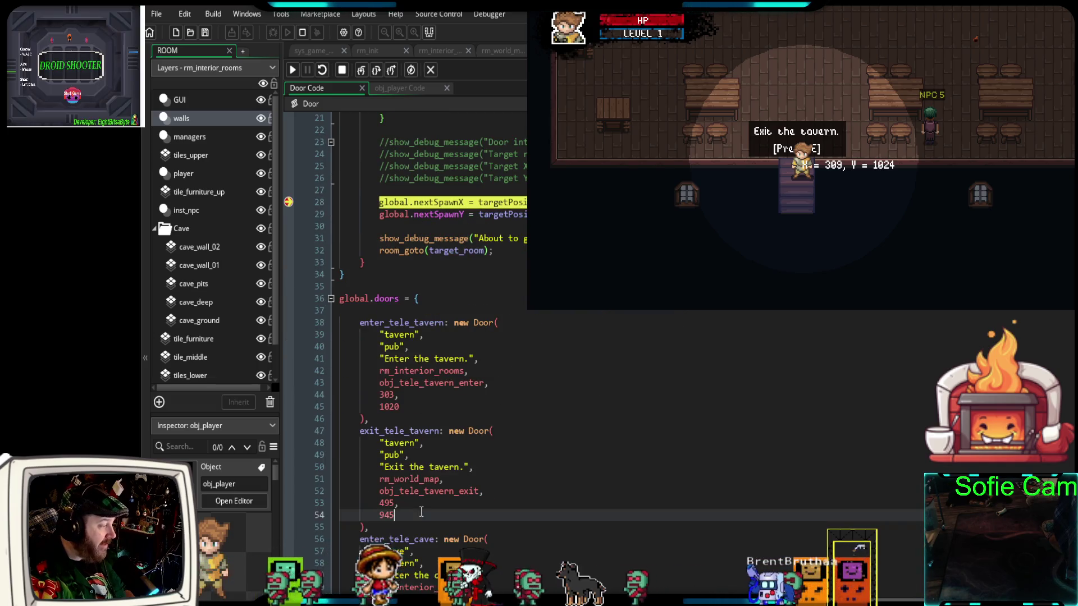
{"action": "triple_click", "coordinate": [410, 504]}
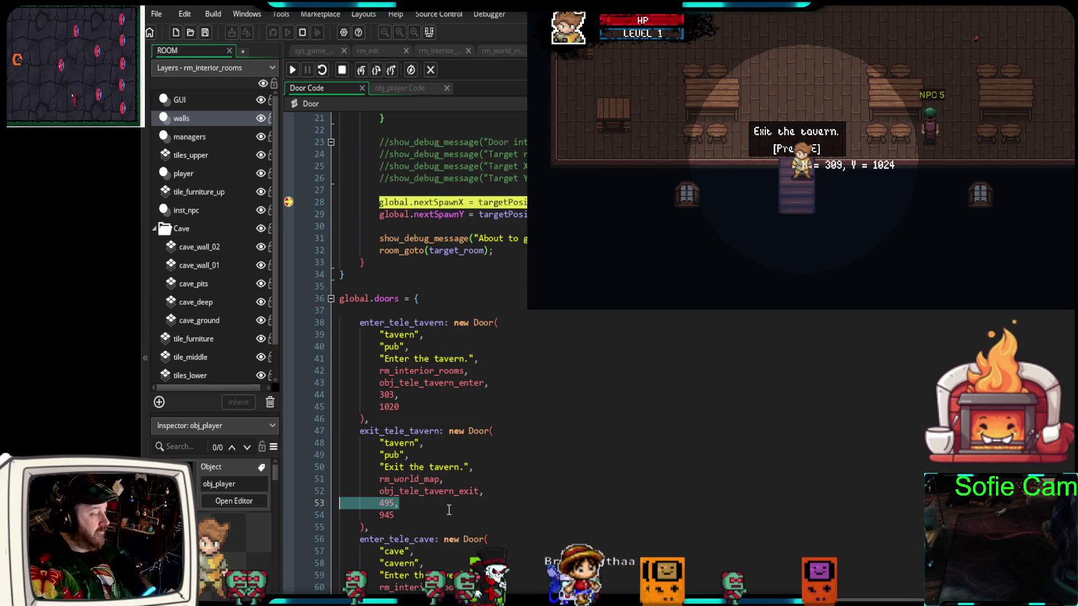
{"action": "left_click", "coordinate": [492, 491]}
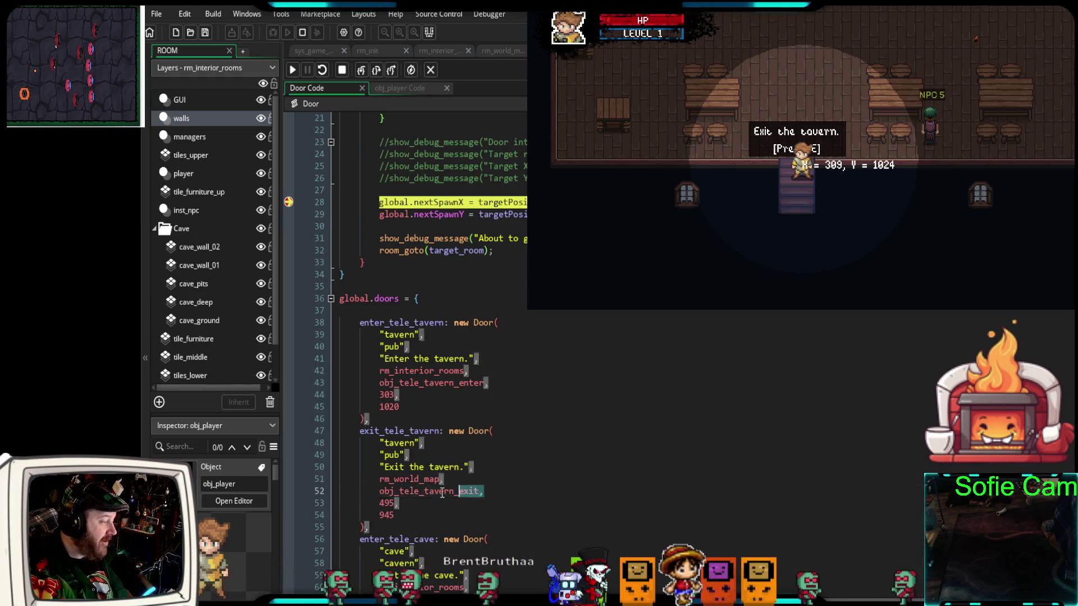
{"action": "left_click", "coordinate": [335, 492]}
{"action": "left_click", "coordinate": [333, 503]}
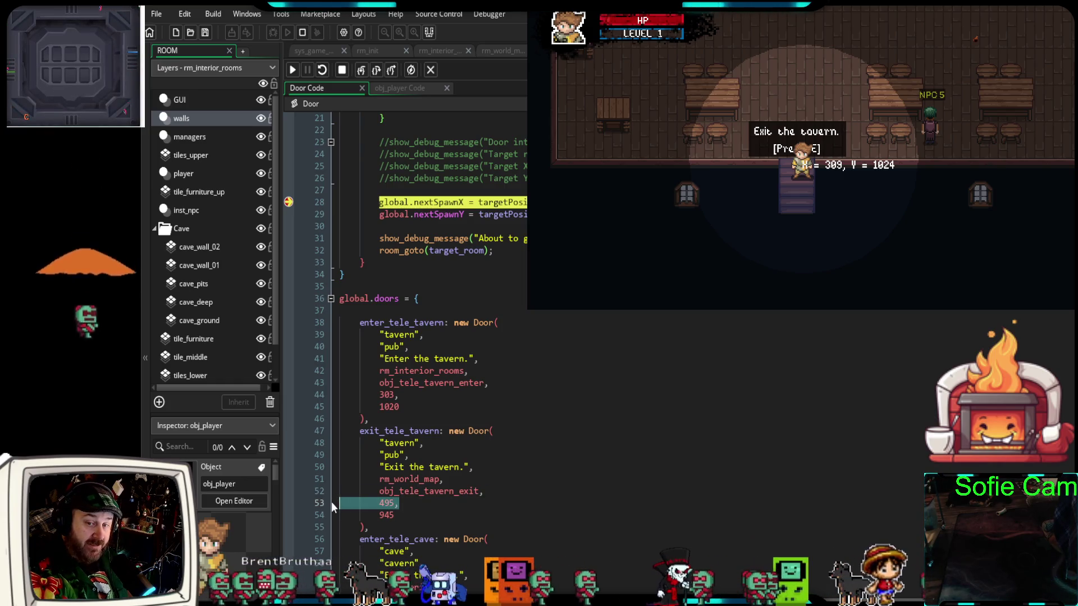
{"action": "left_click_drag", "start_coordinate": [443, 479], "coordinate": [338, 482]}
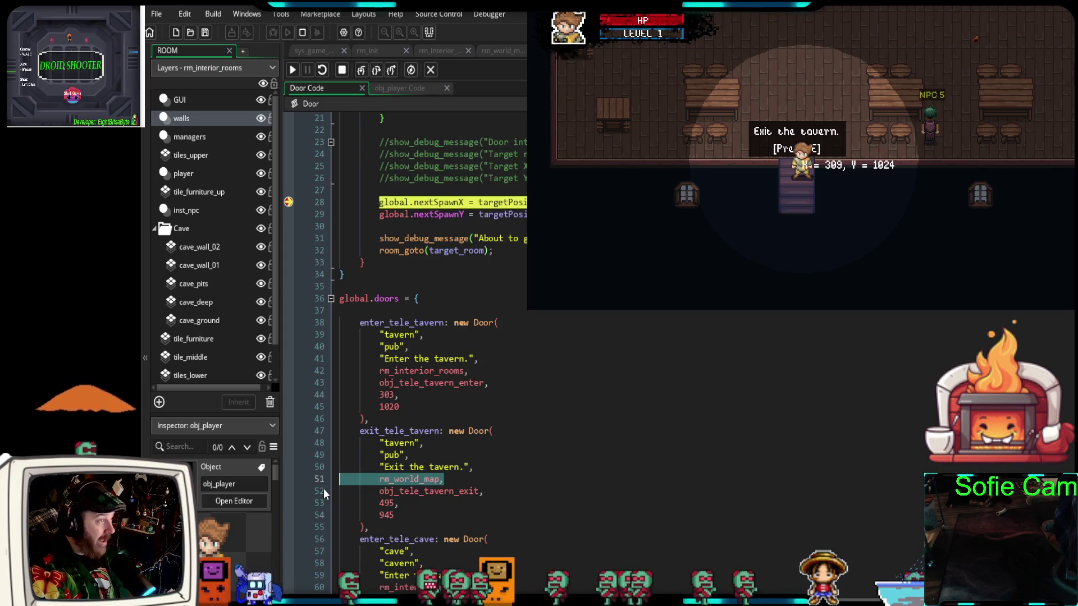
{"action": "left_click", "coordinate": [292, 70]}
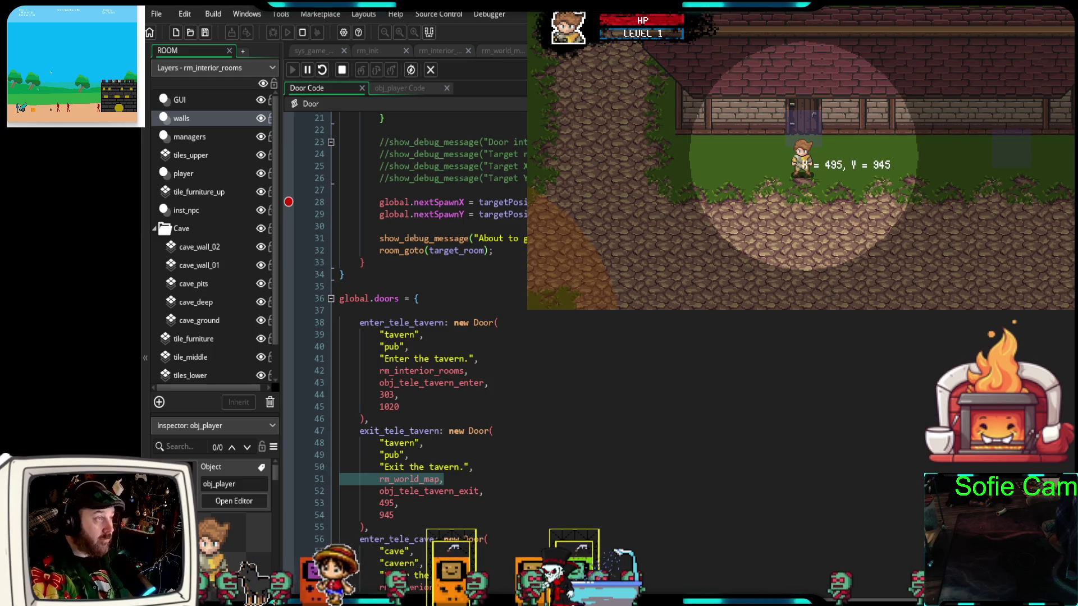
Walk right to the cave entrance and press E to halt at obj_player line 67
{"action": "key", "text": "Right"}
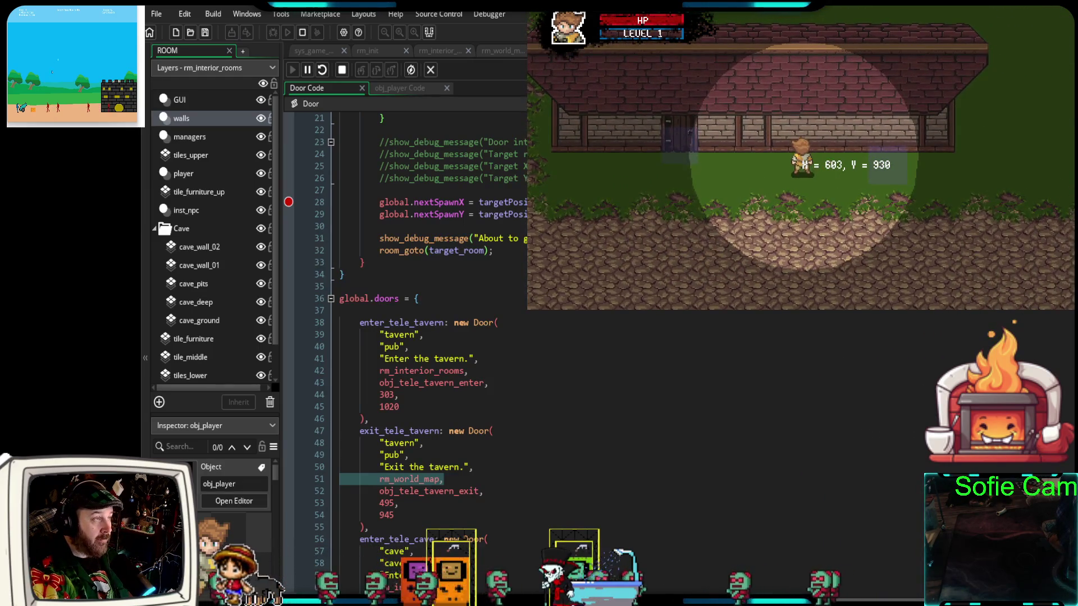
{"action": "key", "text": "Right"}
{"action": "key", "text": "Right"}
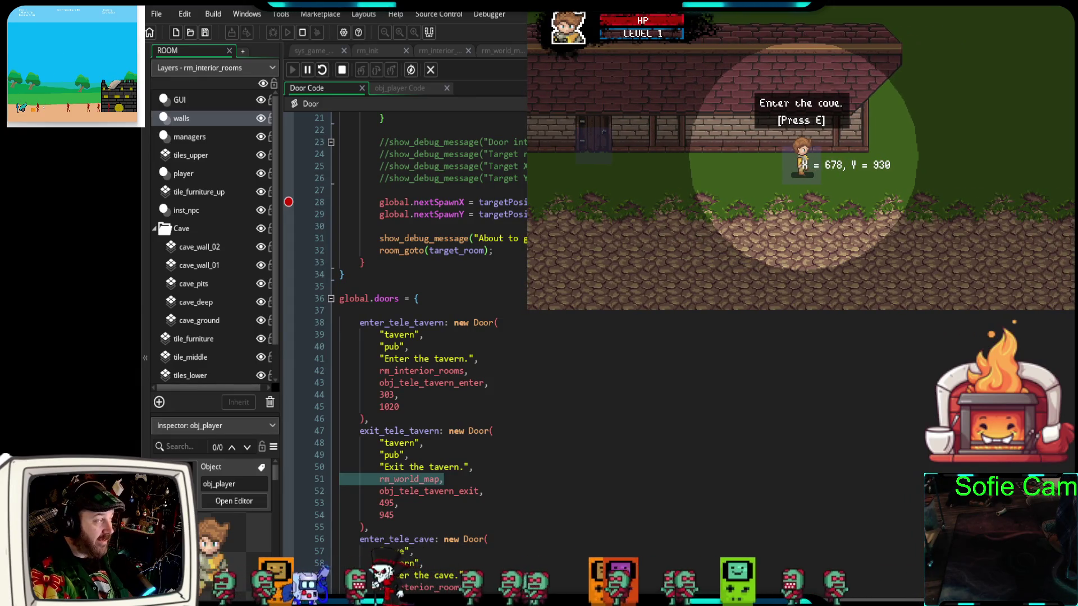
{"action": "key", "text": "e"}
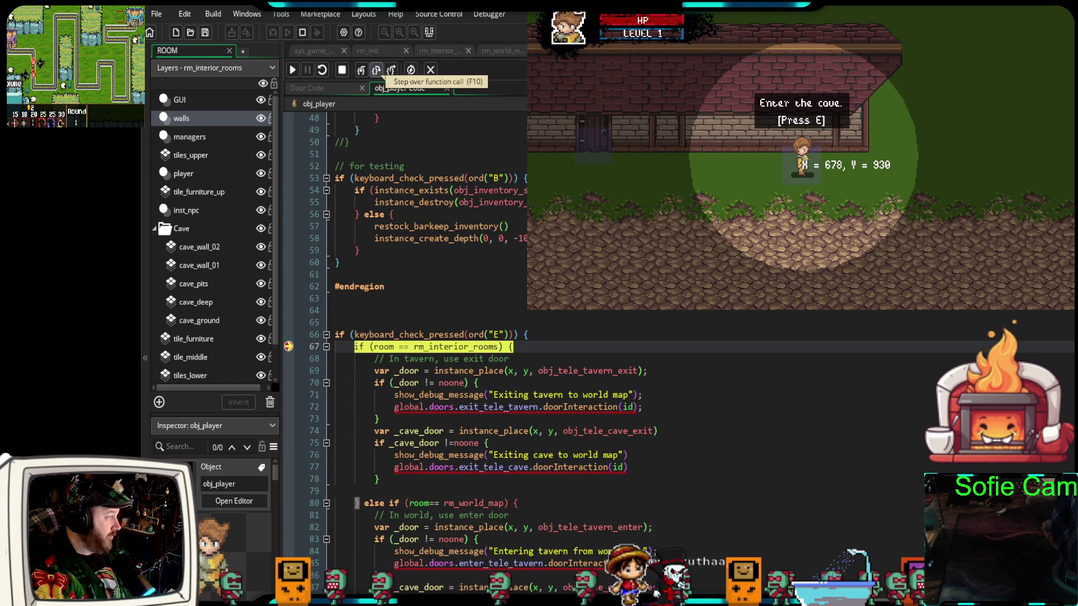
Step past the interior-room check and the tavern door block to line 87
{"action": "left_click", "coordinate": [362, 69]}
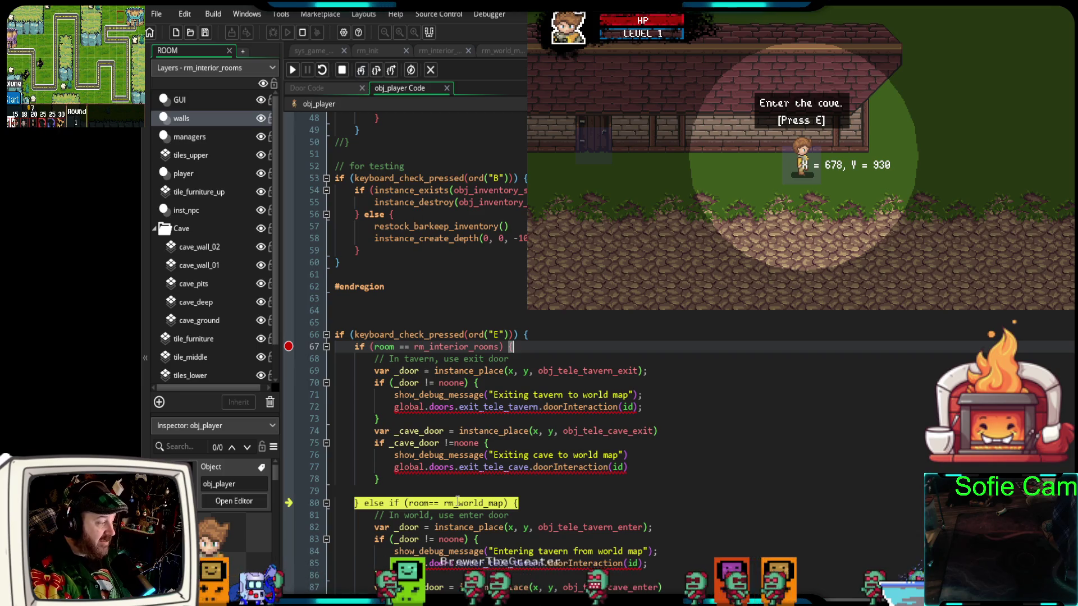
{"action": "mouse_move", "coordinate": [457, 503]}
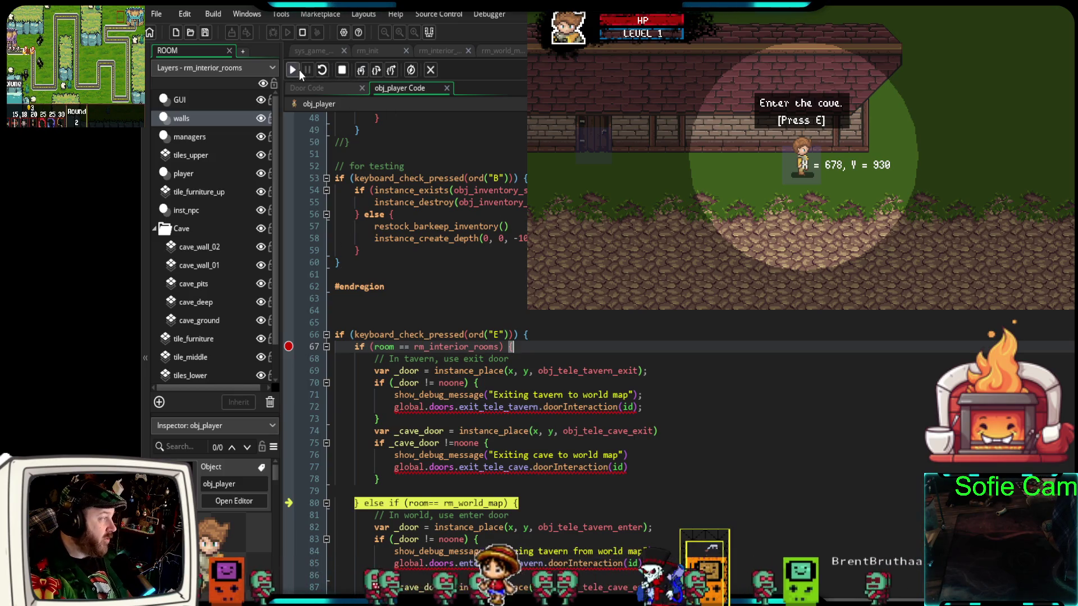
{"action": "left_click", "coordinate": [361, 71]}
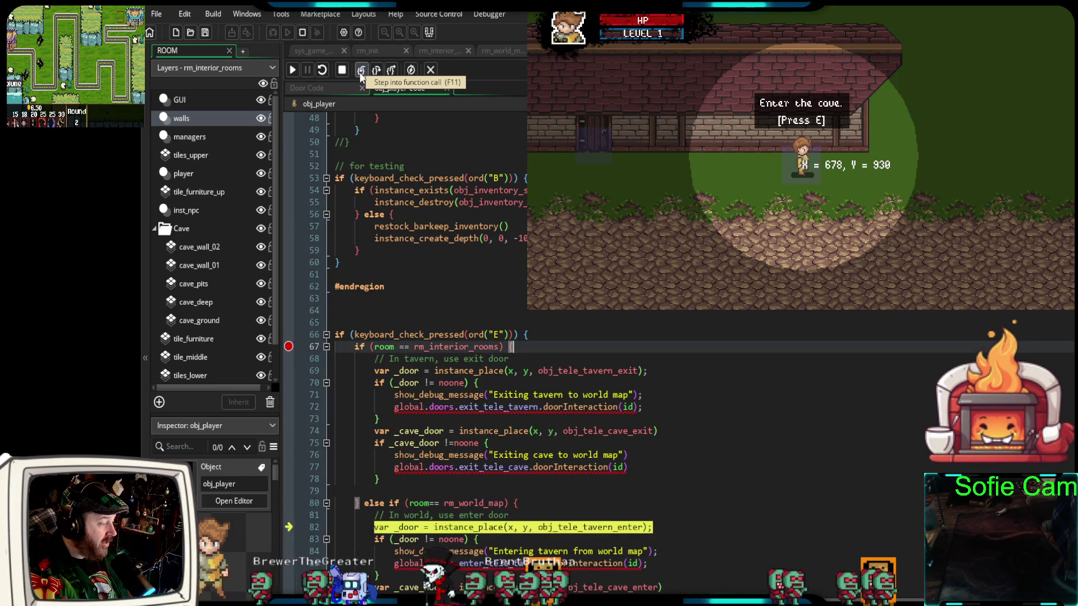
{"action": "left_click", "coordinate": [360, 72]}
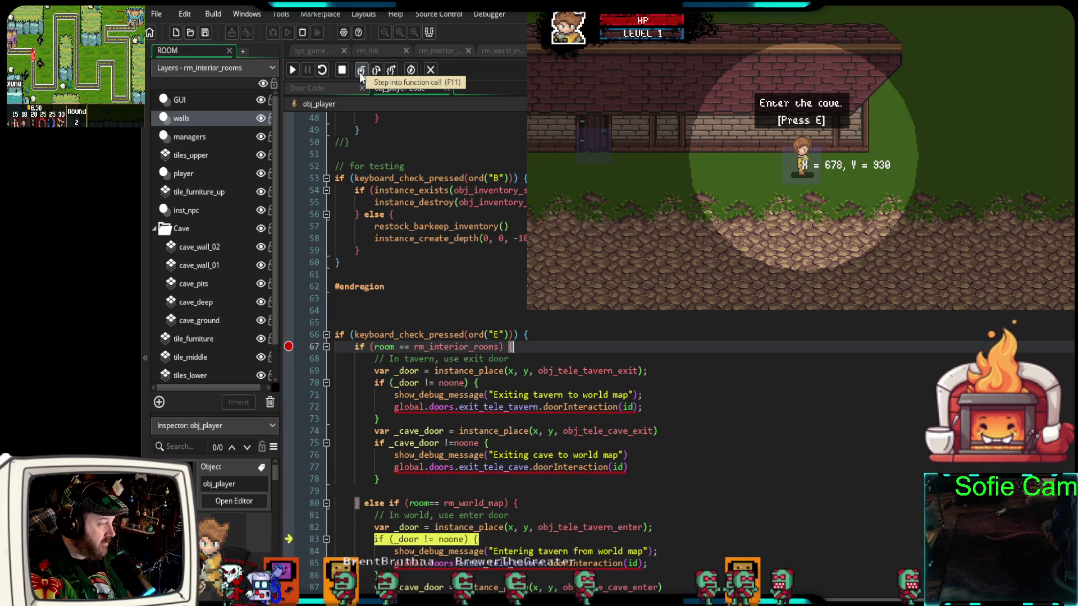
{"action": "left_click", "coordinate": [360, 72]}
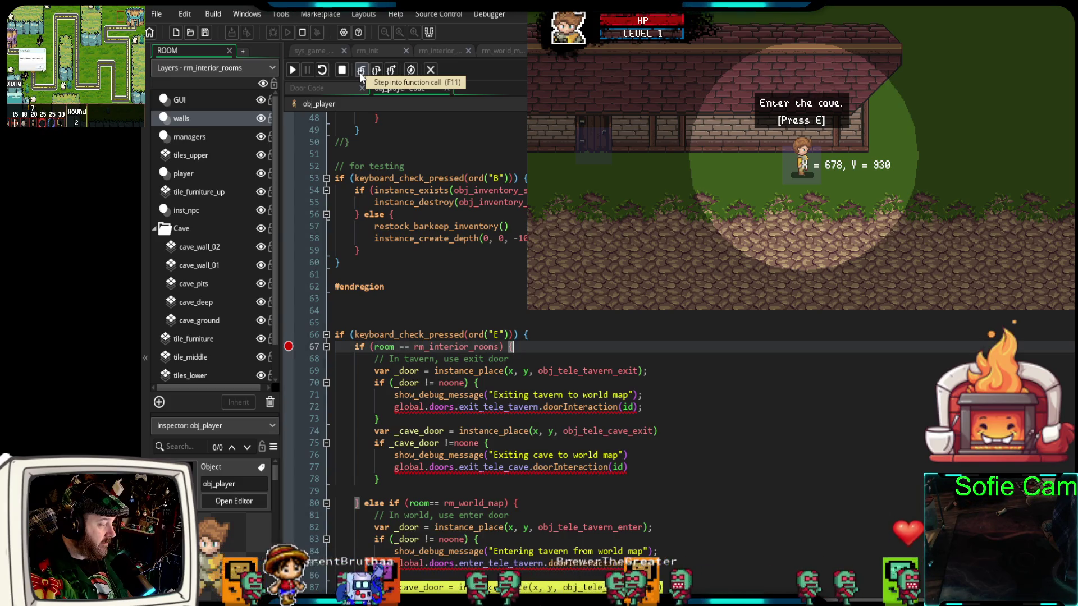
{"action": "scroll", "coordinate": [615, 375], "scroll_direction": "down", "scroll_amount": 6}
{"action": "scroll", "coordinate": [614, 376], "scroll_direction": "up", "scroll_amount": 2}
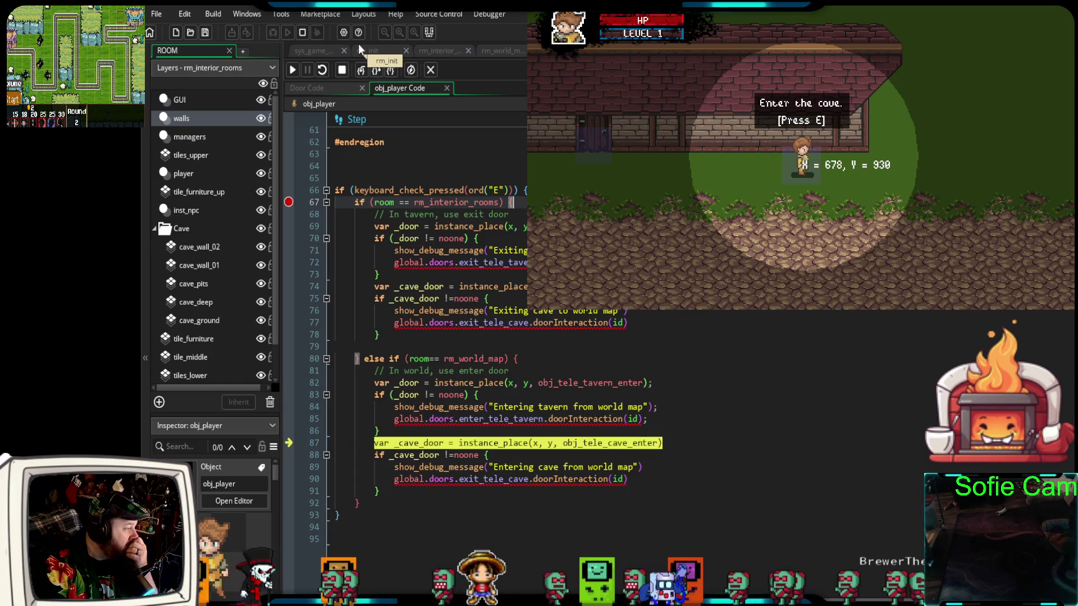
Step through the cave door check into exit_tele_cave's doorInteraction call on line 90
{"action": "left_click", "coordinate": [361, 71]}
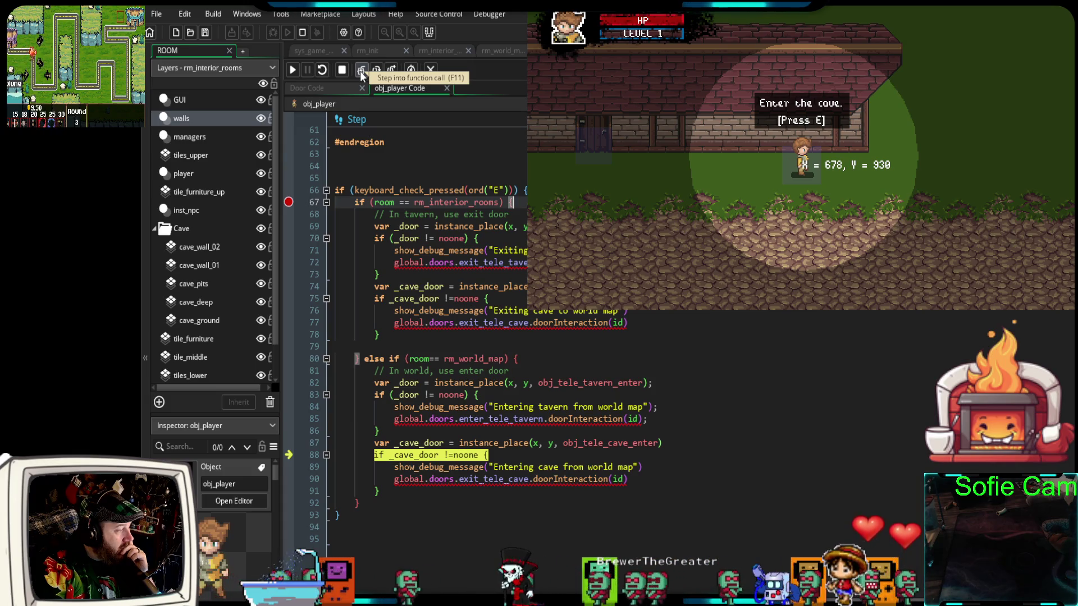
{"action": "left_click", "coordinate": [362, 71]}
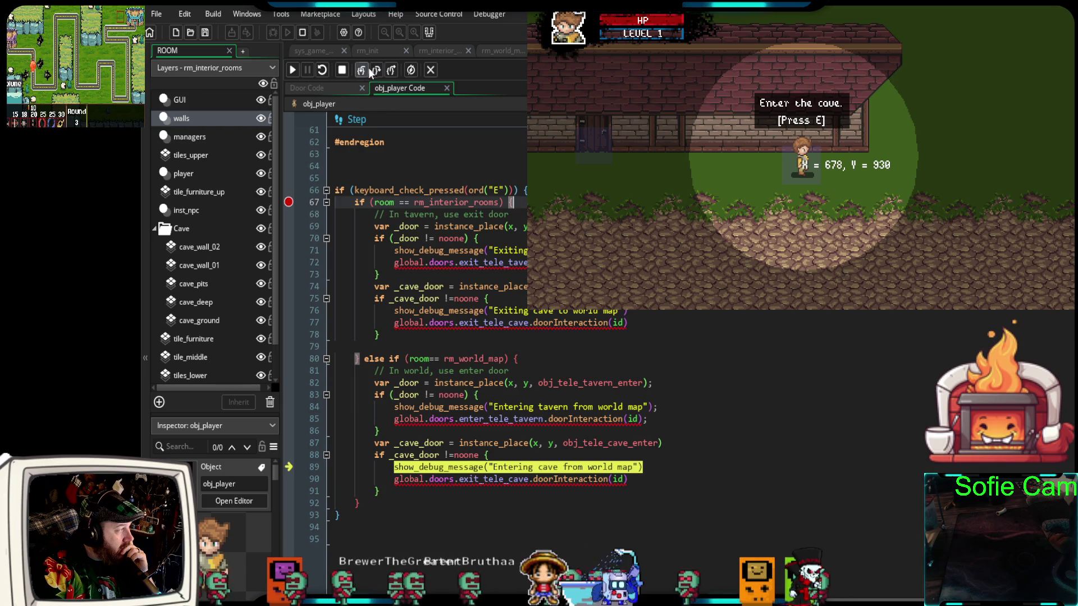
{"action": "left_click", "coordinate": [362, 71]}
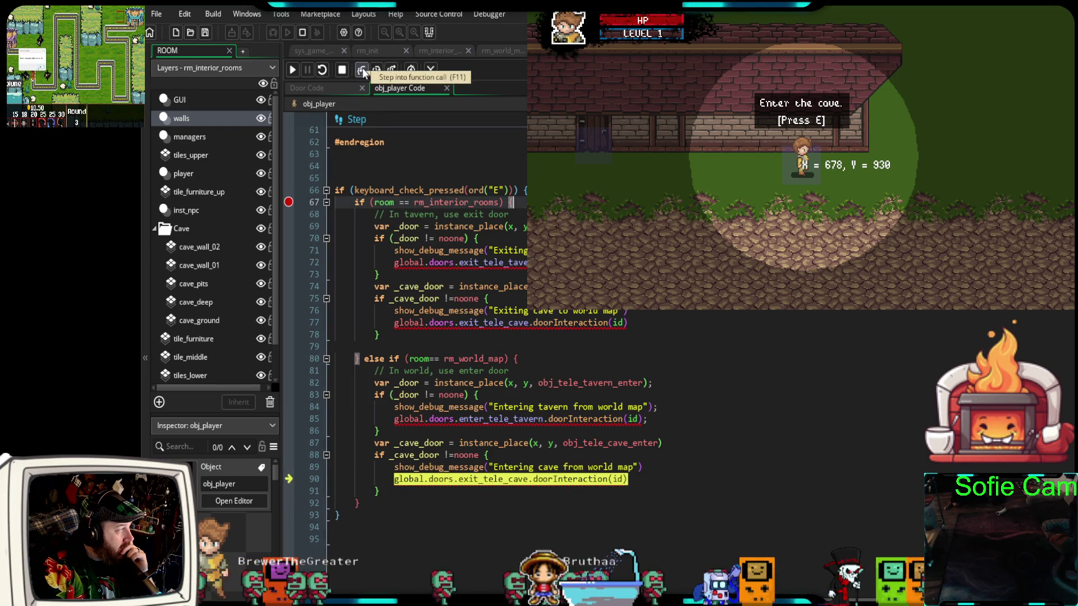
{"action": "left_click", "coordinate": [361, 72]}
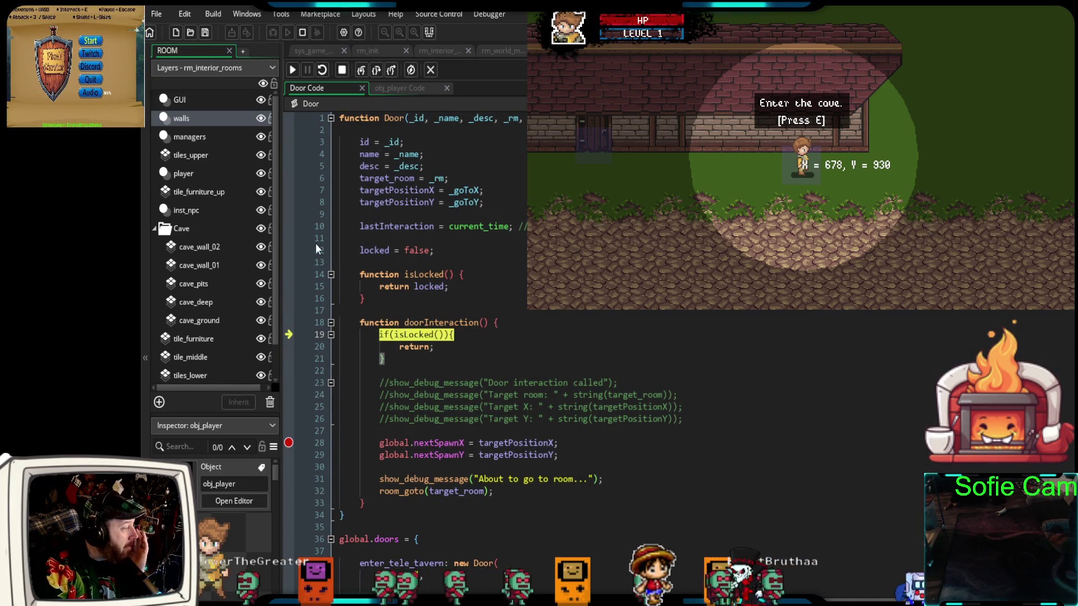
Step past the isLocked check to the spawn-position lines and remove the line 28 breakpoint
{"action": "left_click", "coordinate": [359, 70]}
{"action": "left_click", "coordinate": [360, 71]}
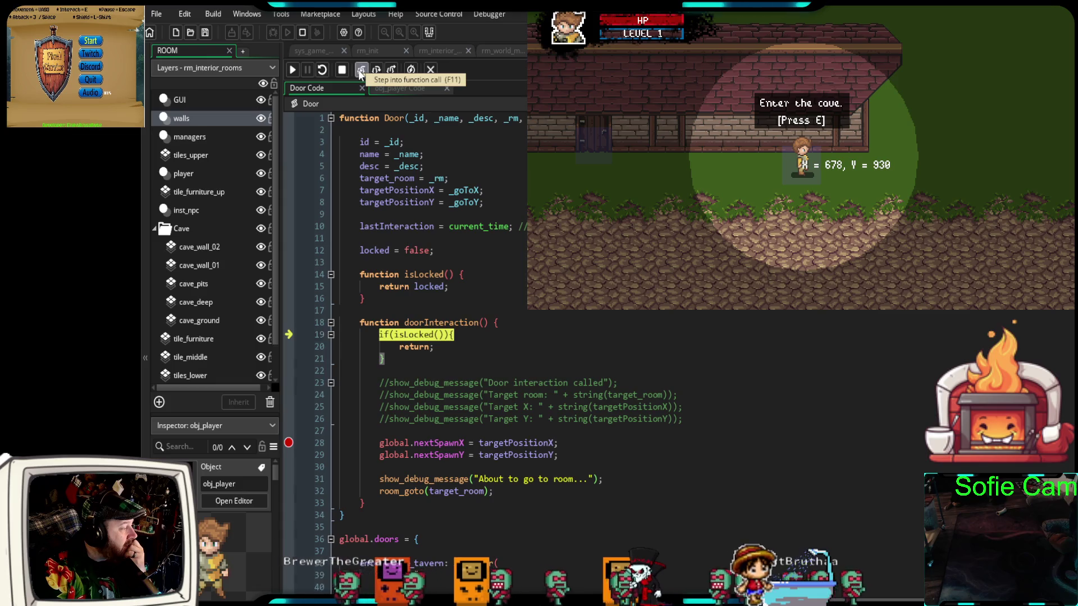
{"action": "left_click", "coordinate": [360, 70]}
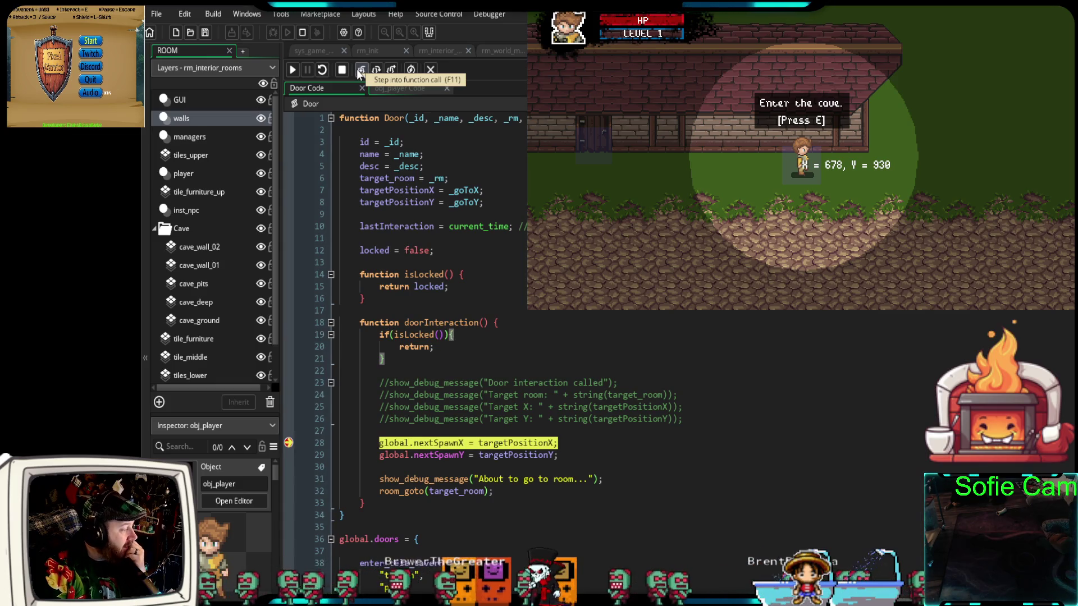
{"action": "left_click", "coordinate": [356, 69]}
{"action": "left_click", "coordinate": [288, 443]}
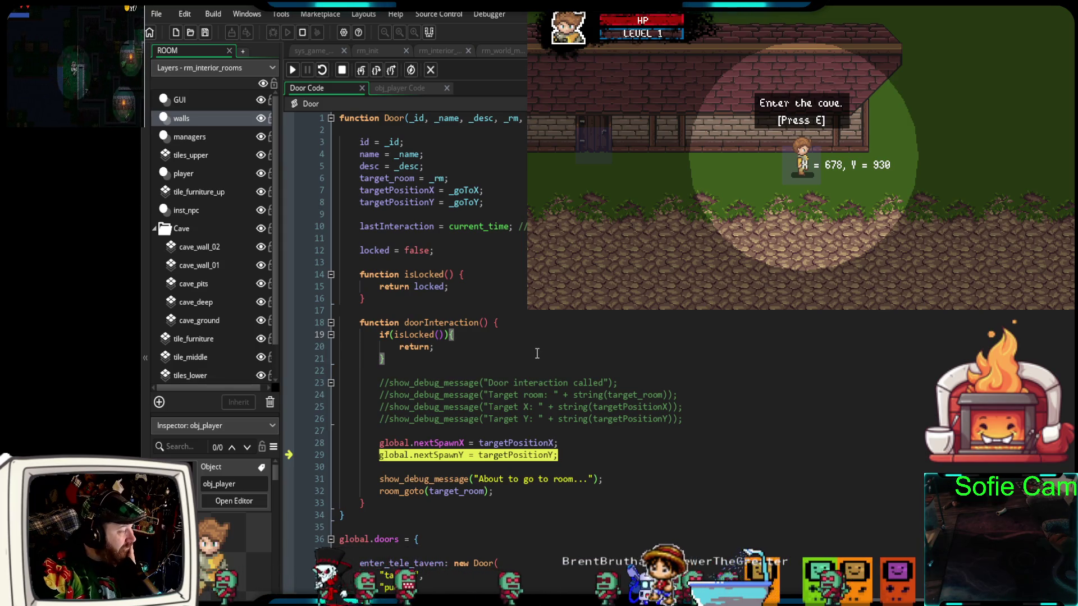
{"action": "scroll", "coordinate": [537, 355], "scroll_direction": "down", "scroll_amount": 4}
{"action": "scroll", "coordinate": [534, 355], "scroll_direction": "up", "scroll_amount": 2}
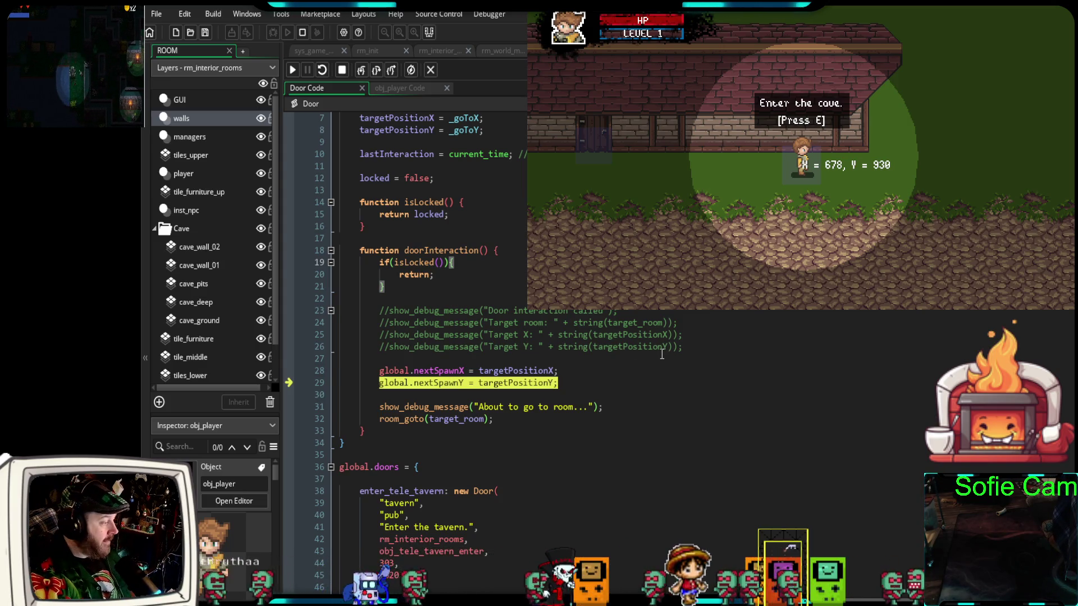
{"action": "scroll", "coordinate": [659, 354], "scroll_direction": "down", "scroll_amount": 2}
{"action": "scroll", "coordinate": [657, 354], "scroll_direction": "up", "scroll_amount": 2}
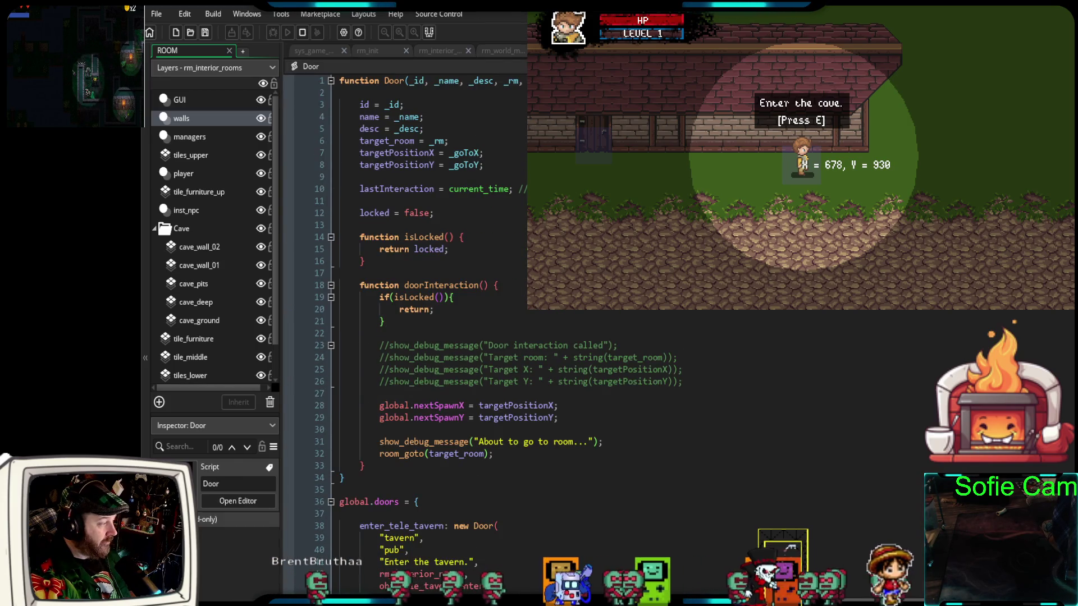
{"action": "scroll", "coordinate": [765, 310], "scroll_direction": "down", "scroll_amount": 10}
{"action": "scroll", "coordinate": [765, 310], "scroll_direction": "up", "scroll_amount": 12}
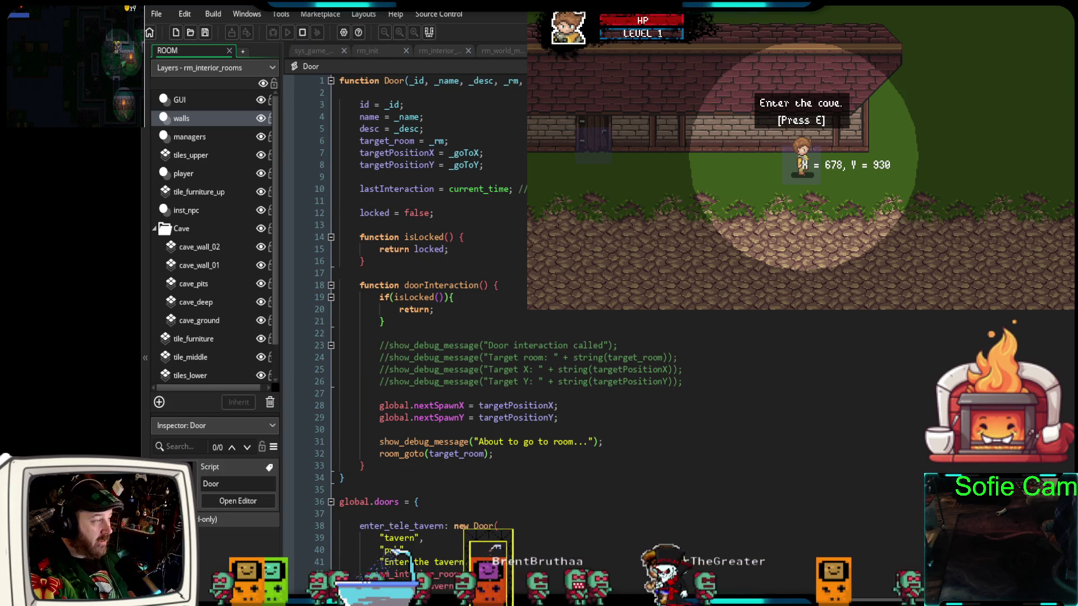
Resume, walk up the stone path to the tavern door, and press E to halt at line 67
{"action": "key", "text": "e"}
{"action": "left_click", "coordinate": [292, 69]}
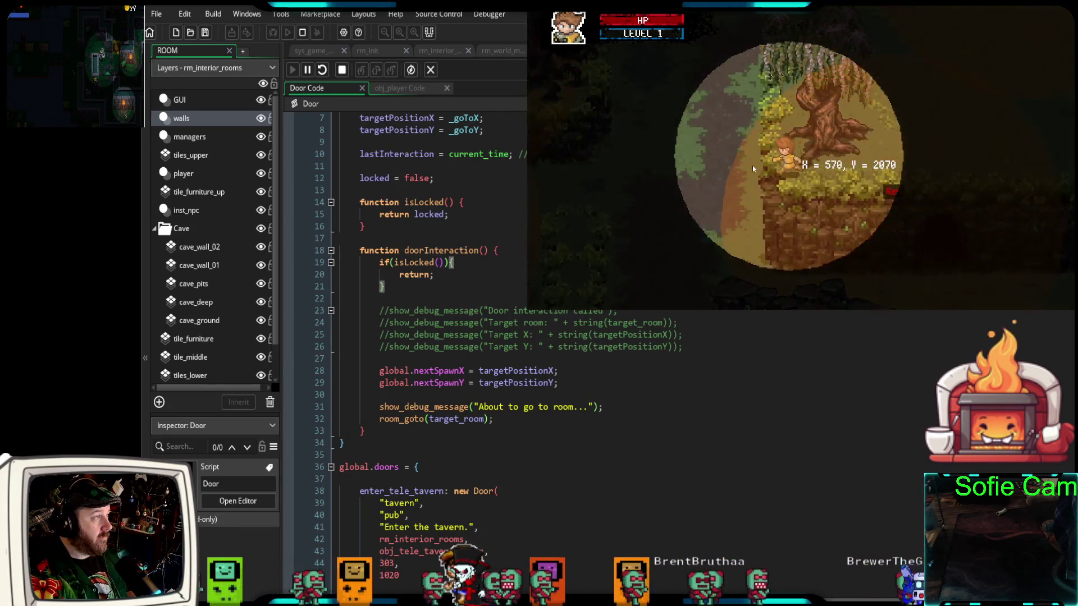
{"action": "key", "text": "Up"}
{"action": "key", "text": "Up"}
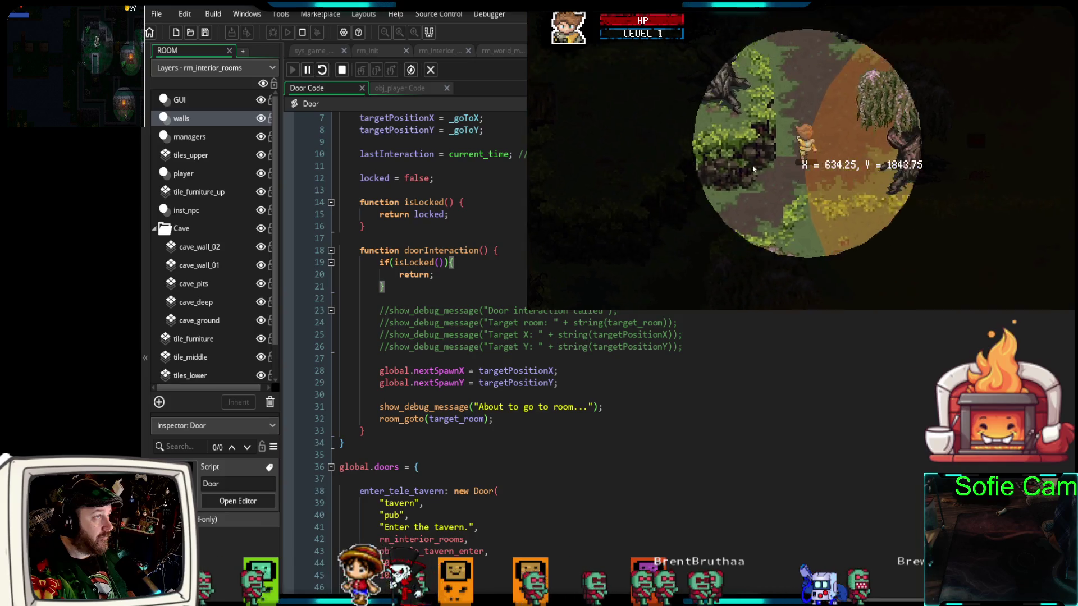
{"action": "key", "text": "Left"}
{"action": "key", "text": "Up"}
{"action": "key", "text": "Left"}
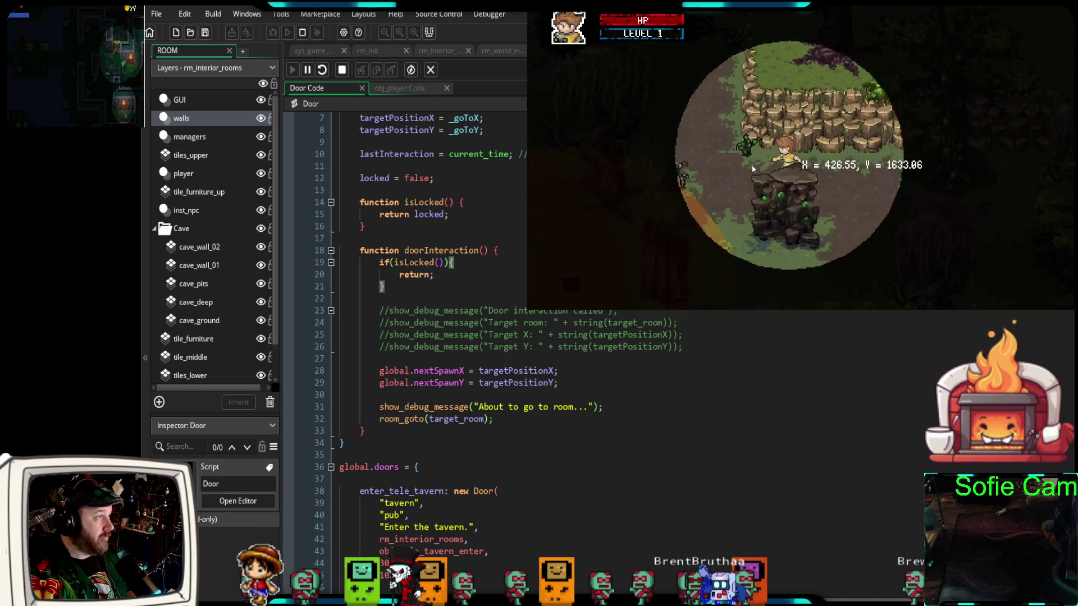
{"action": "key", "text": "Up"}
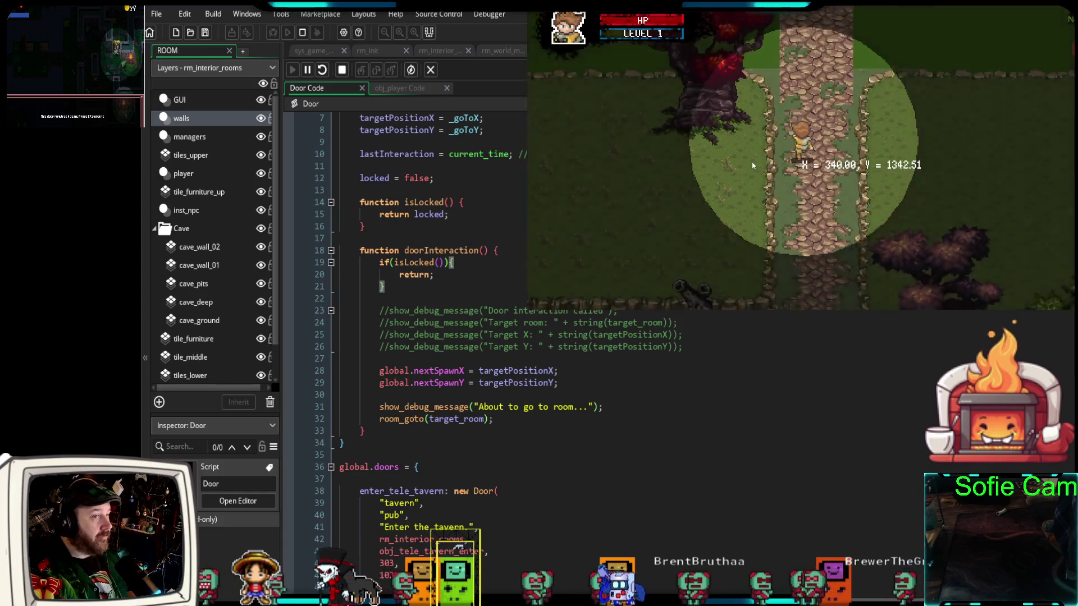
{"action": "key", "text": "Up"}
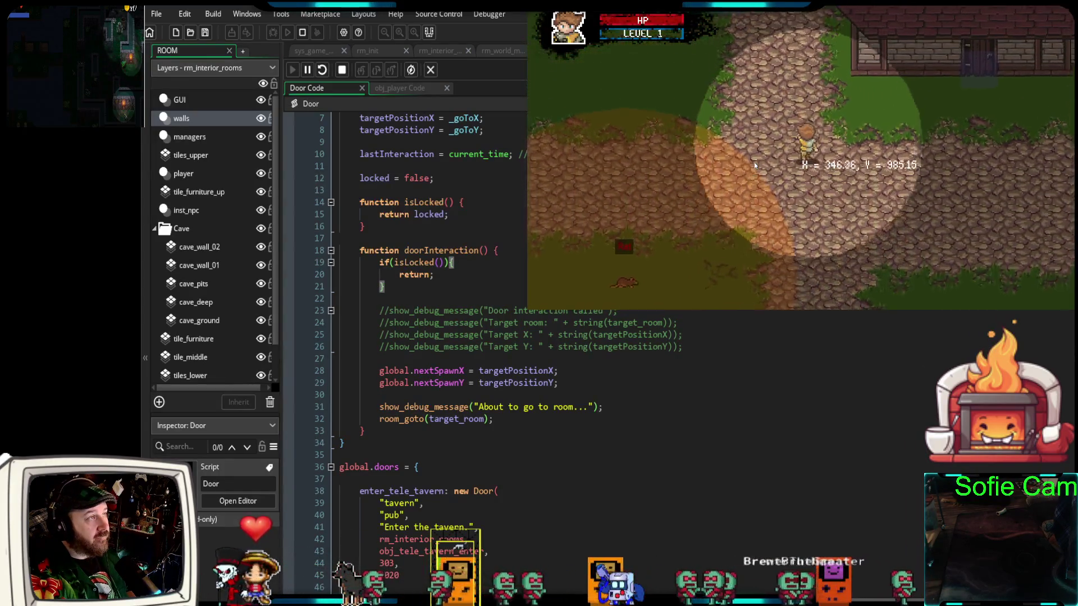
{"action": "key", "text": "Right"}
{"action": "key", "text": "Up"}
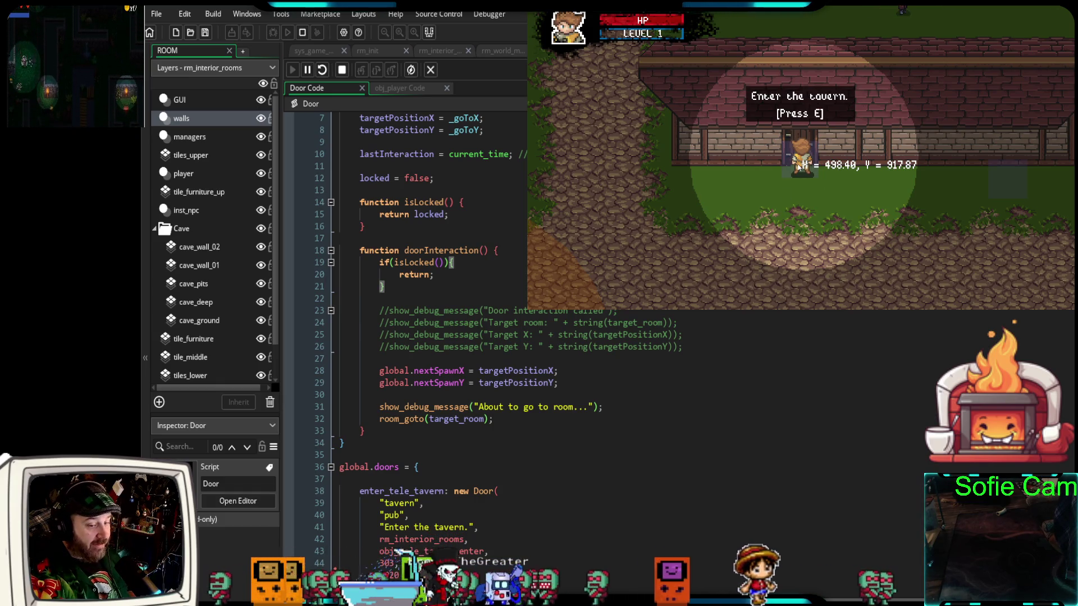
{"action": "key", "text": "e"}
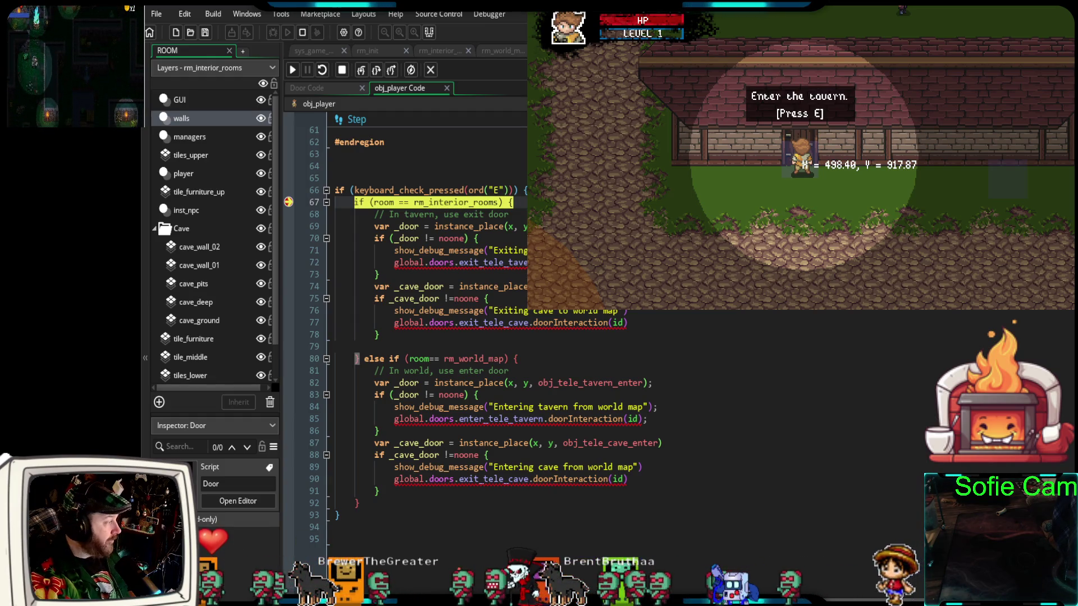
Widen the code view, step into line 80's rm_world_map branch, and highlight every use of 'exit'
{"action": "left_click_drag", "start_coordinate": [281, 280], "coordinate": [160, 265]}
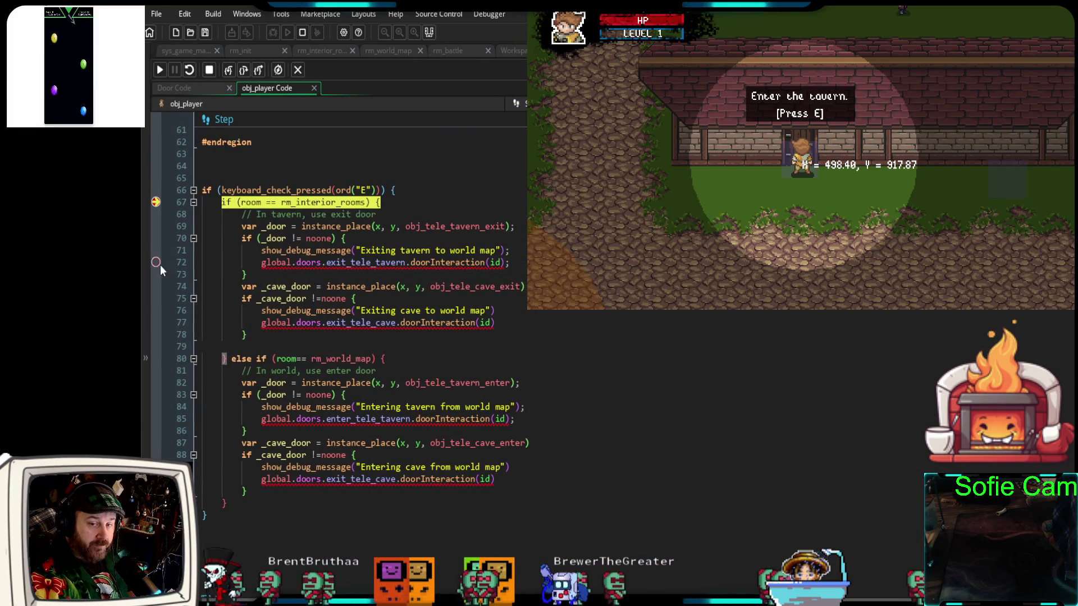
{"action": "mouse_move", "coordinate": [275, 294]}
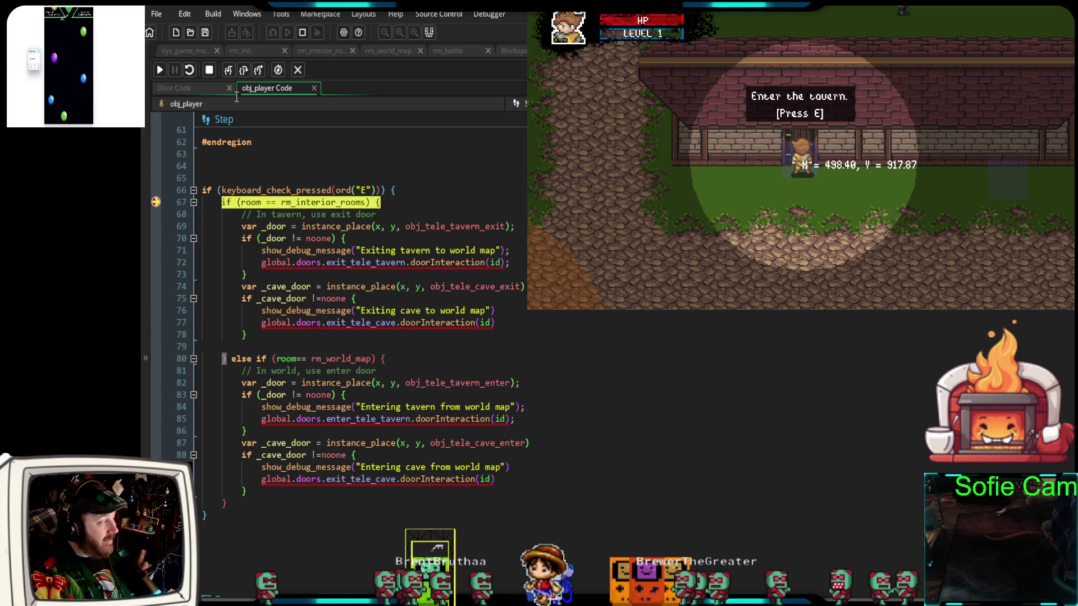
{"action": "left_click", "coordinate": [228, 71]}
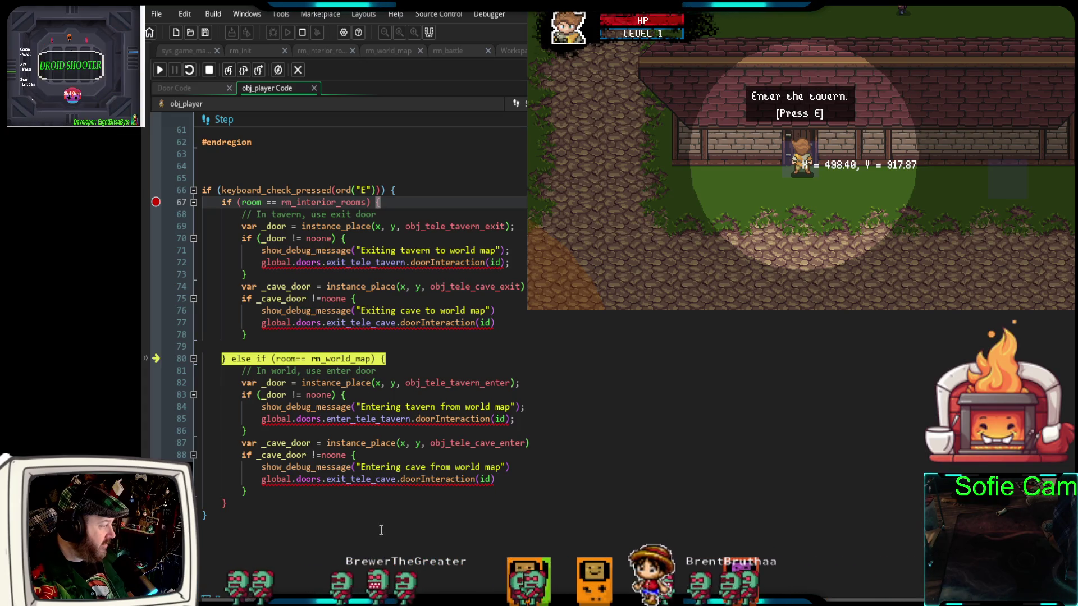
{"action": "double_click", "coordinate": [331, 479]}
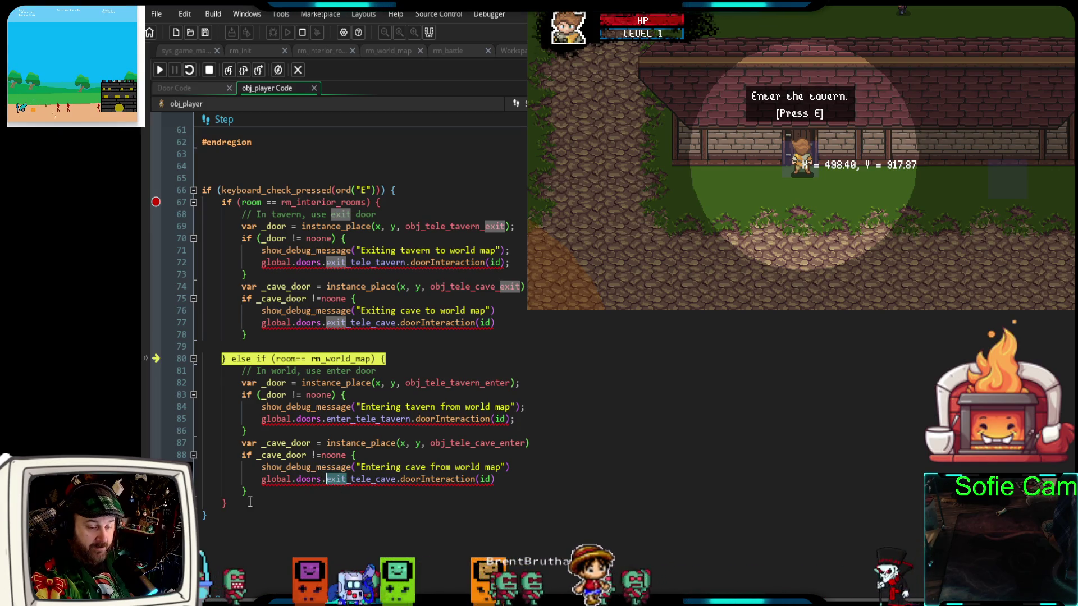
{"action": "scroll", "coordinate": [419, 451], "scroll_direction": "down", "scroll_amount": 2}
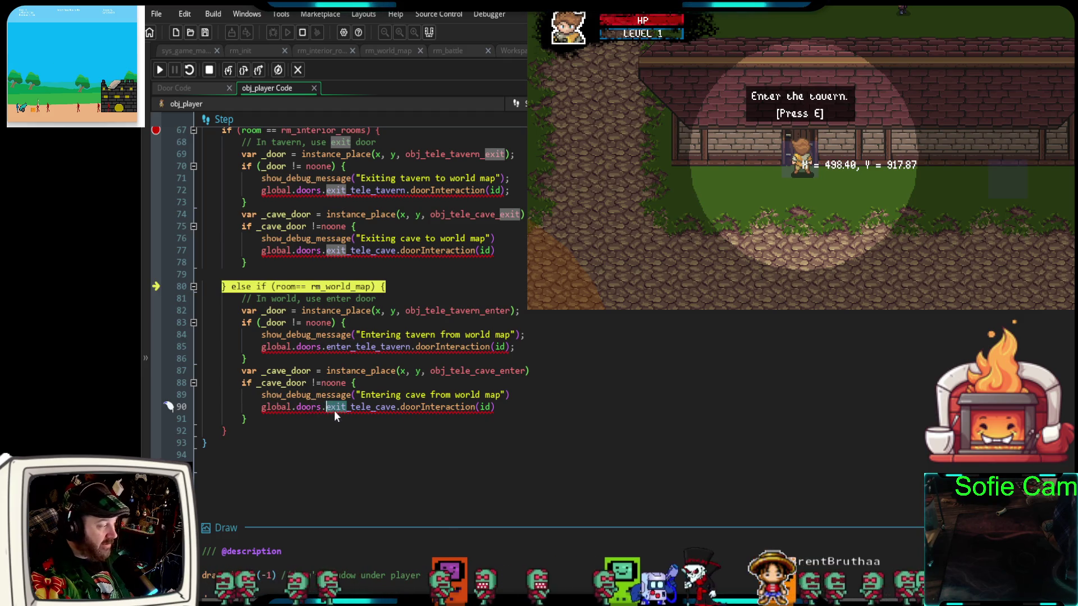
{"action": "mouse_move", "coordinate": [334, 409]}
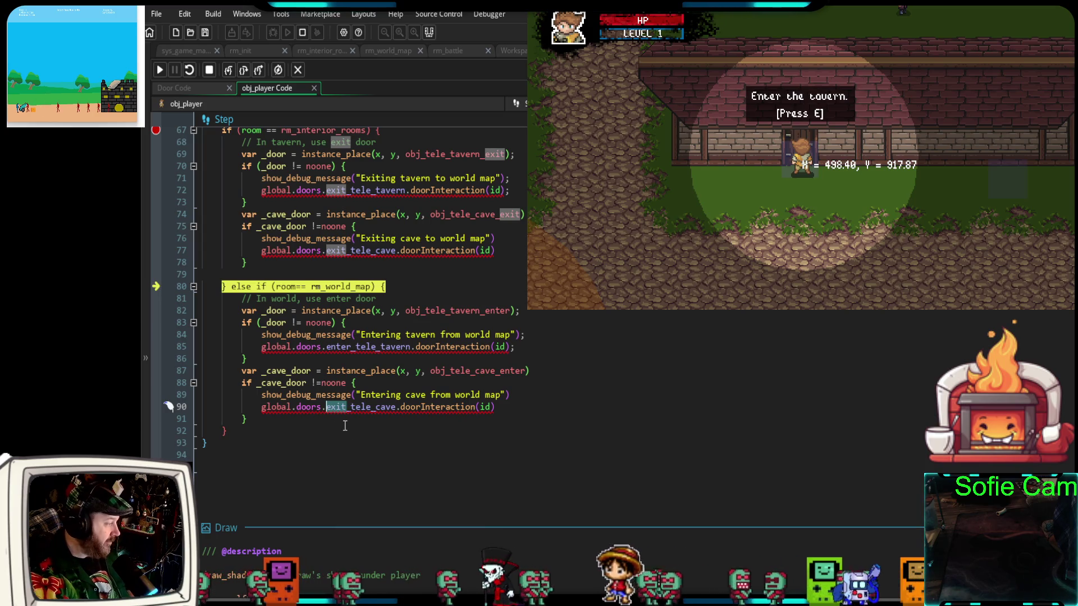
Replace 'exit' with 'enter' on line 90 so it calls enter_tele_cave, then stop the game
{"action": "left_click", "coordinate": [146, 396]}
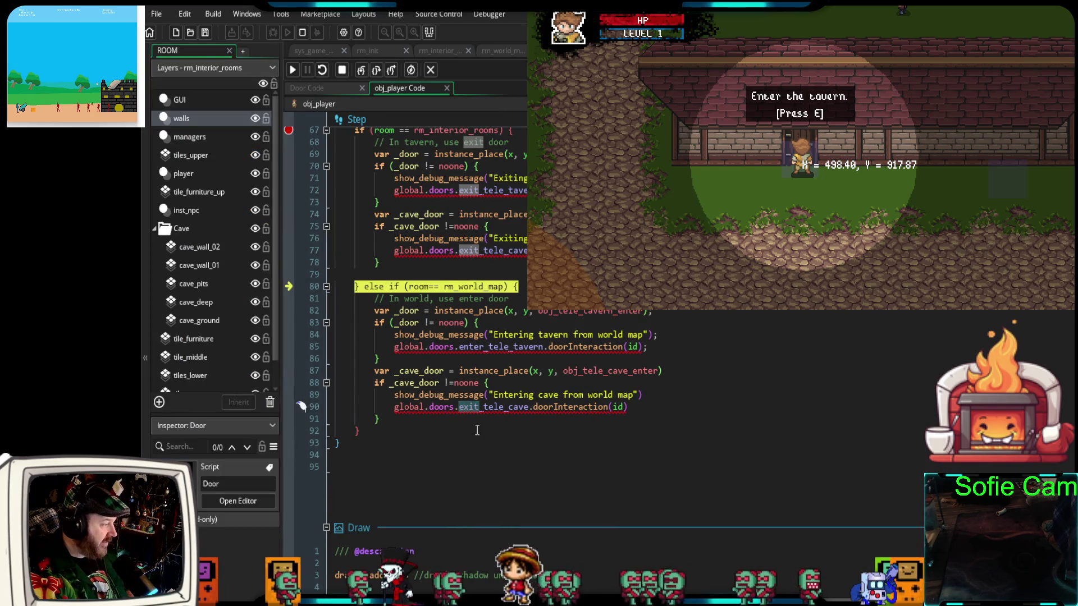
{"action": "left_click", "coordinate": [482, 420]}
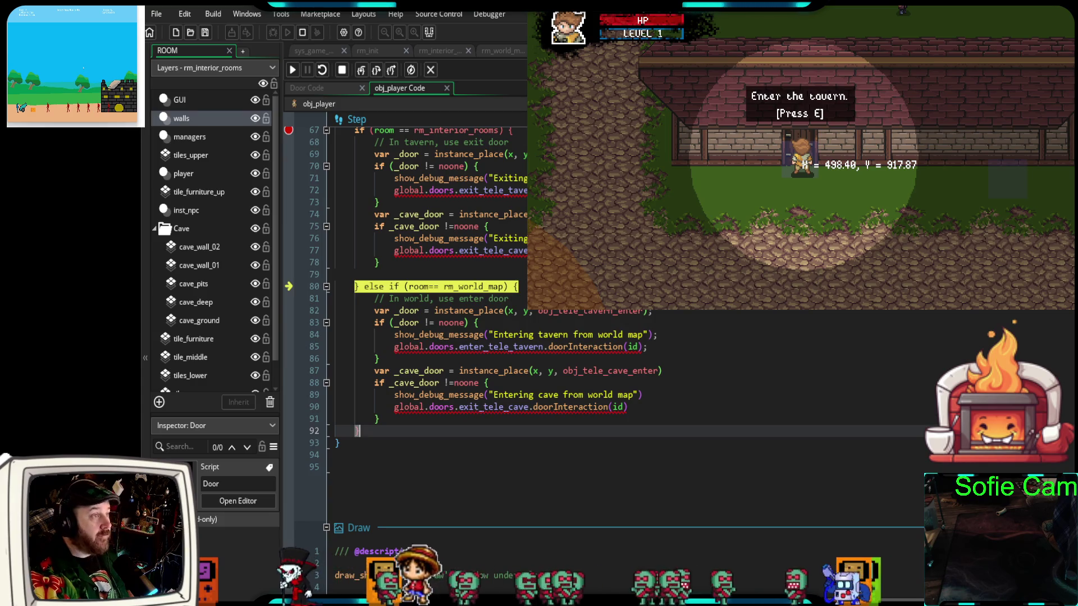
{"action": "scroll", "coordinate": [562, 337], "scroll_direction": "down", "scroll_amount": 2}
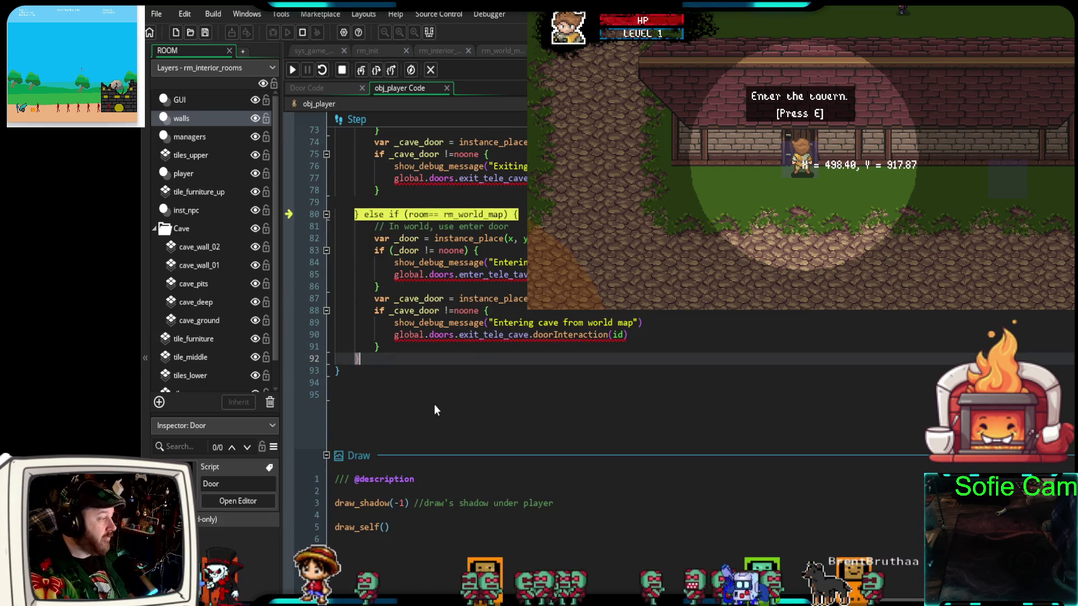
{"action": "left_click", "coordinate": [465, 335]}
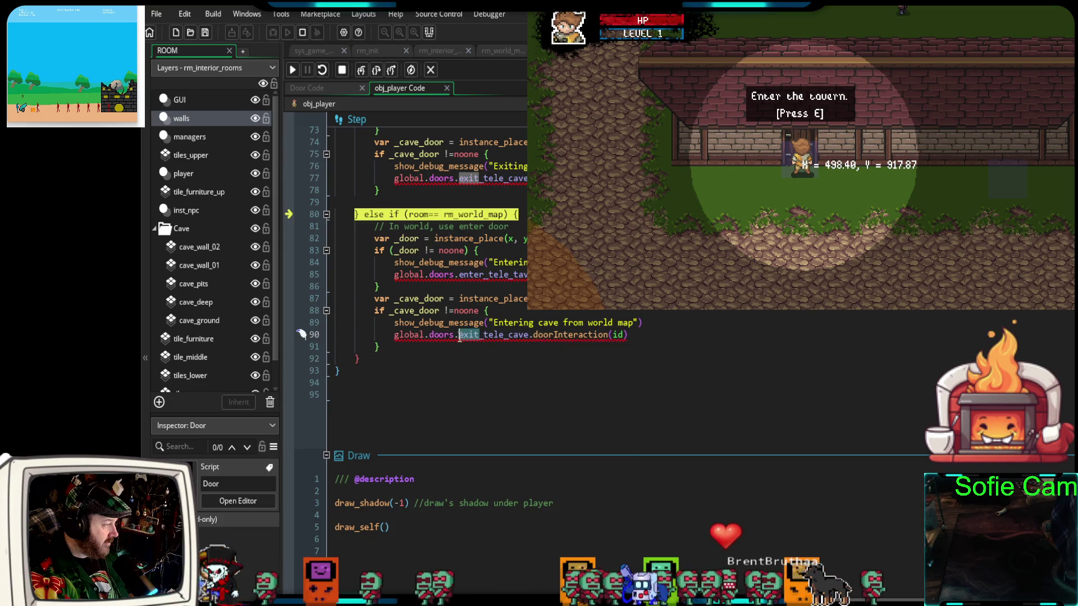
{"action": "double_click", "coordinate": [463, 335]}
{"action": "type", "text": "enter"}
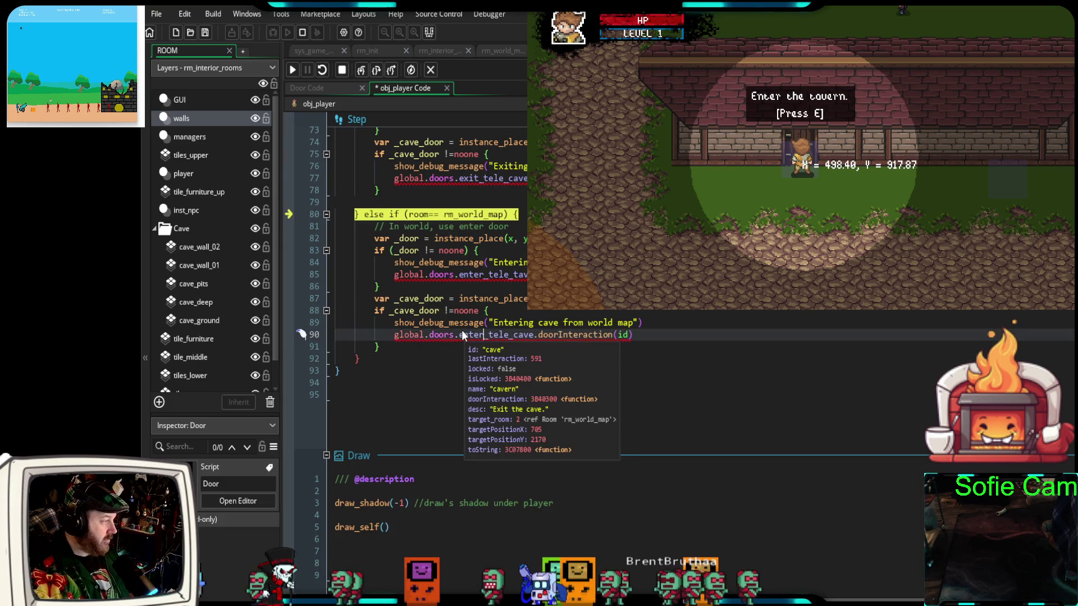
{"action": "scroll", "coordinate": [710, 344], "scroll_direction": "up", "scroll_amount": 2}
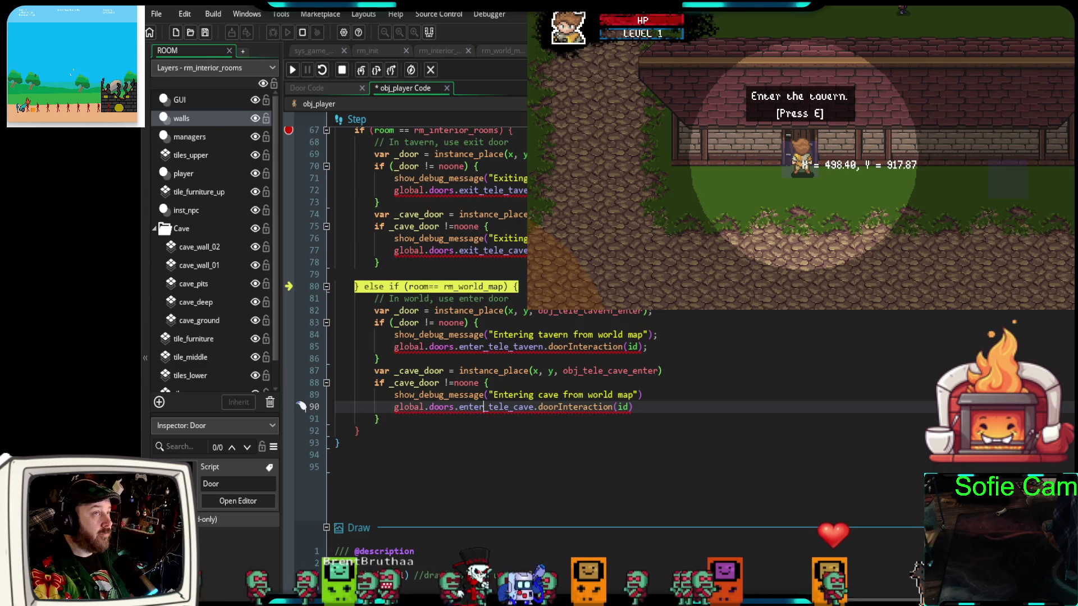
{"action": "key", "text": "shift+F5"}
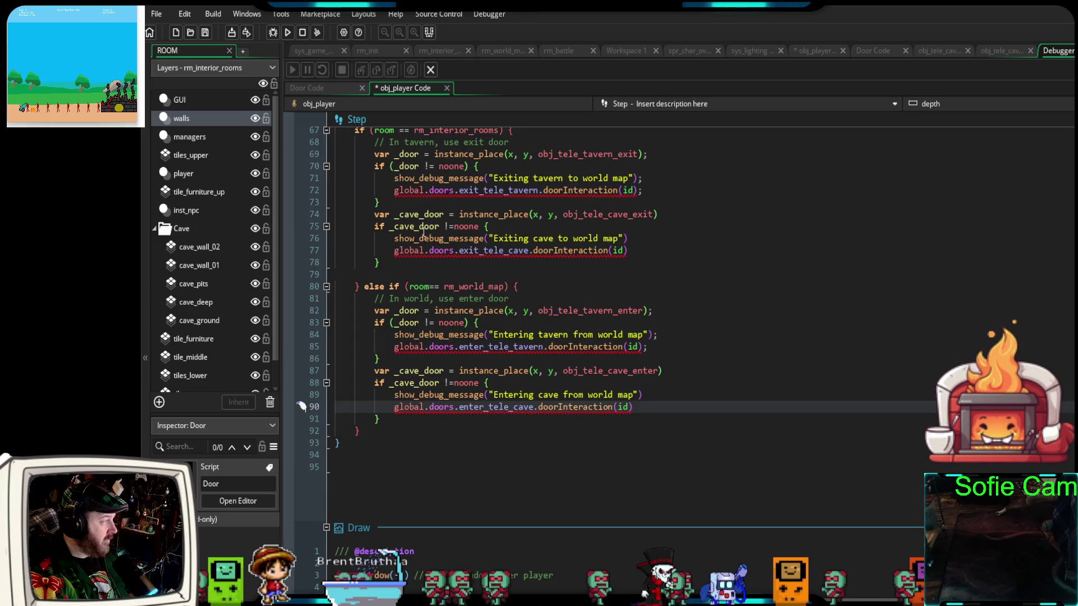
{"action": "scroll", "coordinate": [421, 235], "scroll_direction": "up", "scroll_amount": 4}
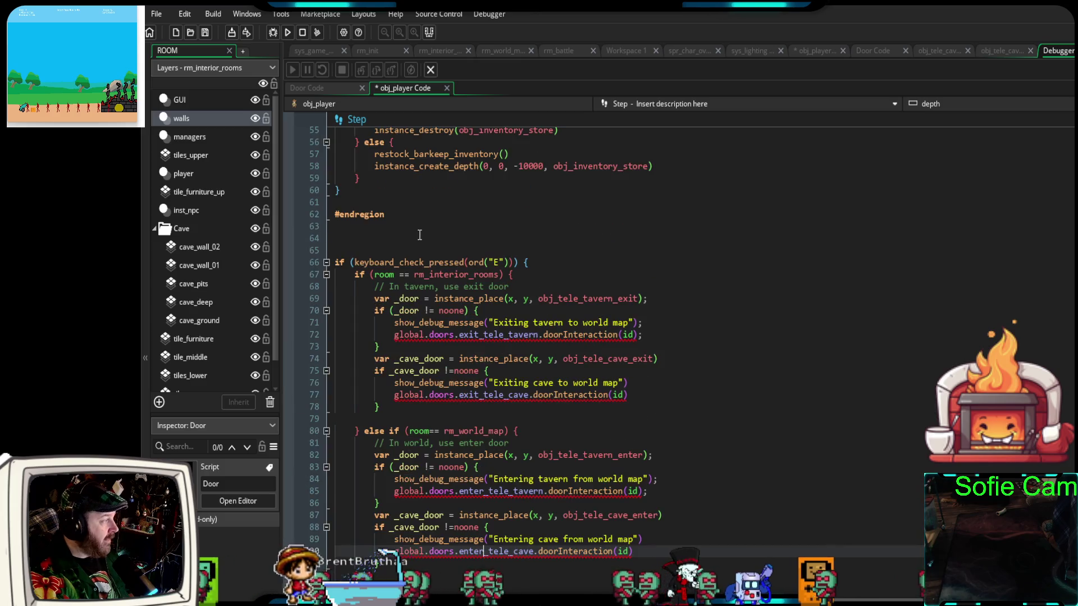
Relaunch the game in debug mode, leave the tavern, and walk right to enter the cave
{"action": "left_click", "coordinate": [274, 32]}
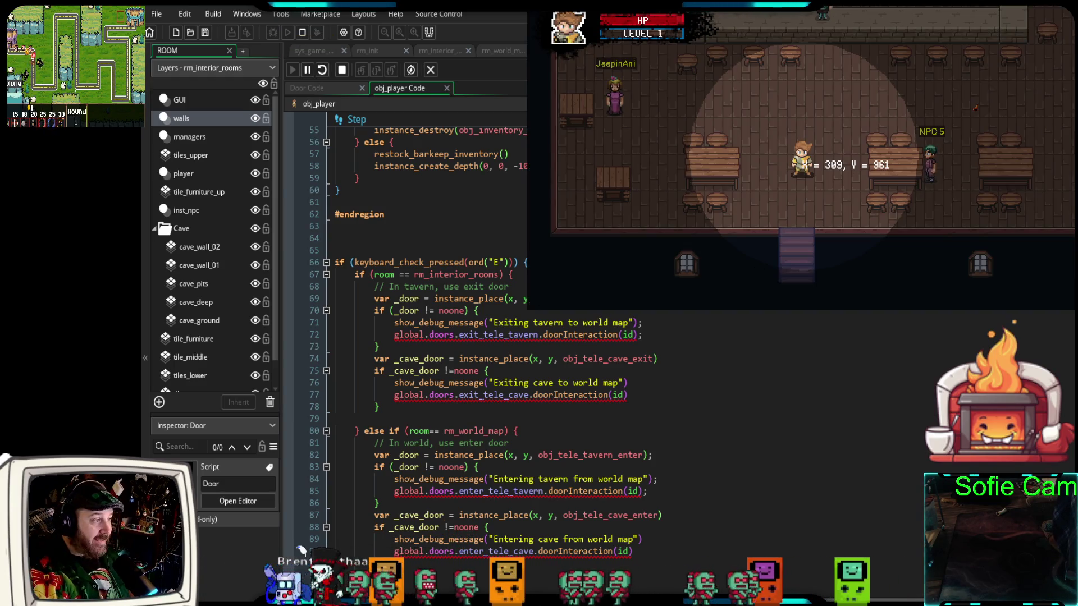
{"action": "key", "text": "s"}
{"action": "key", "text": "e"}
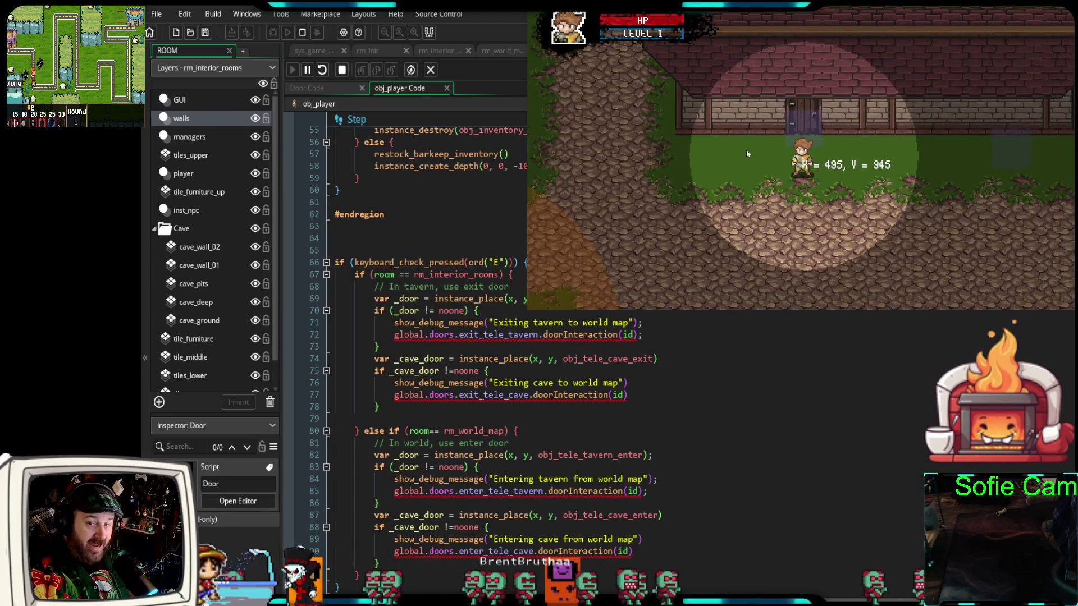
{"action": "key", "text": "d"}
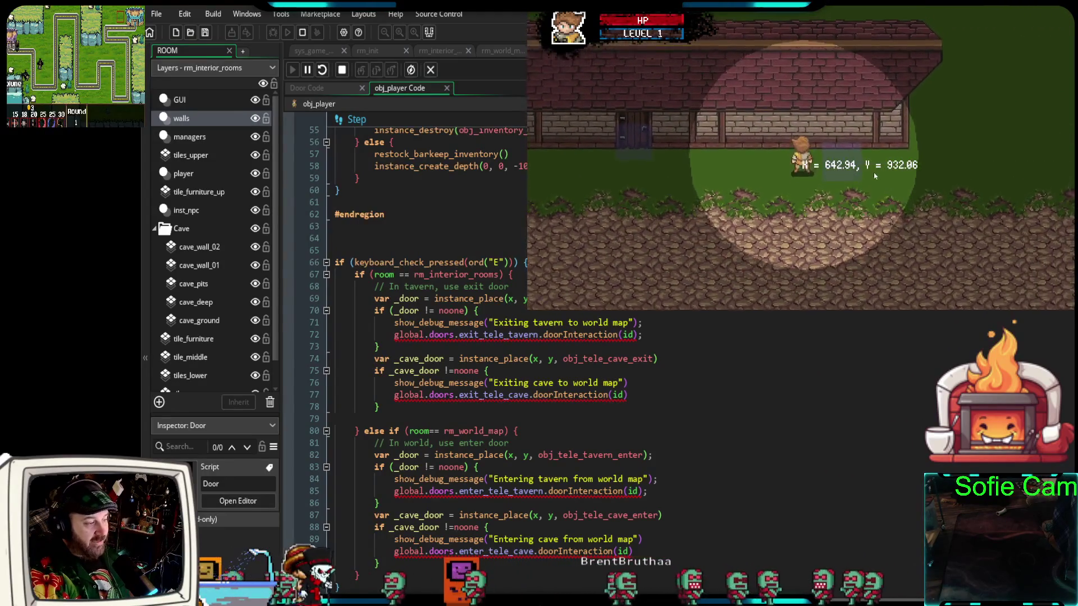
{"action": "key", "text": "d"}
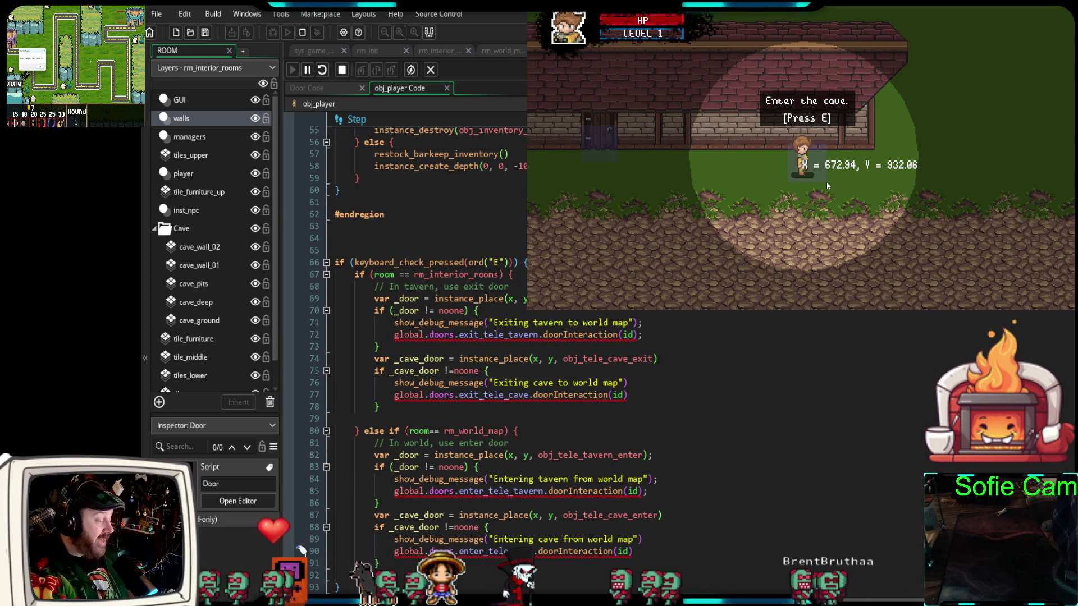
{"action": "key", "text": "e"}
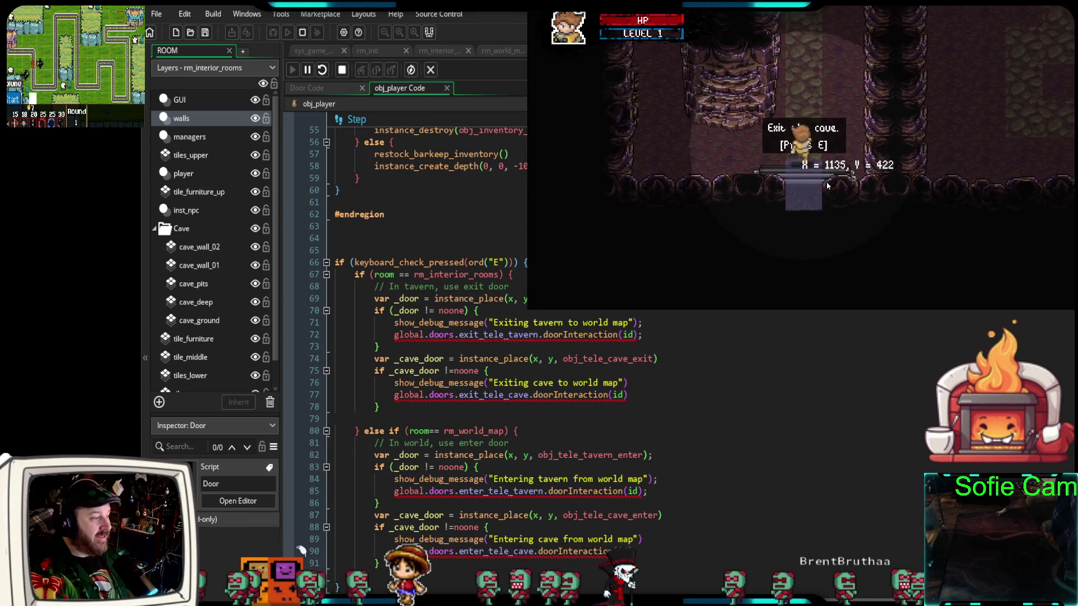
Explore up and left through the cave, then return to its exit and leave for the world map
{"action": "key", "text": "w"}
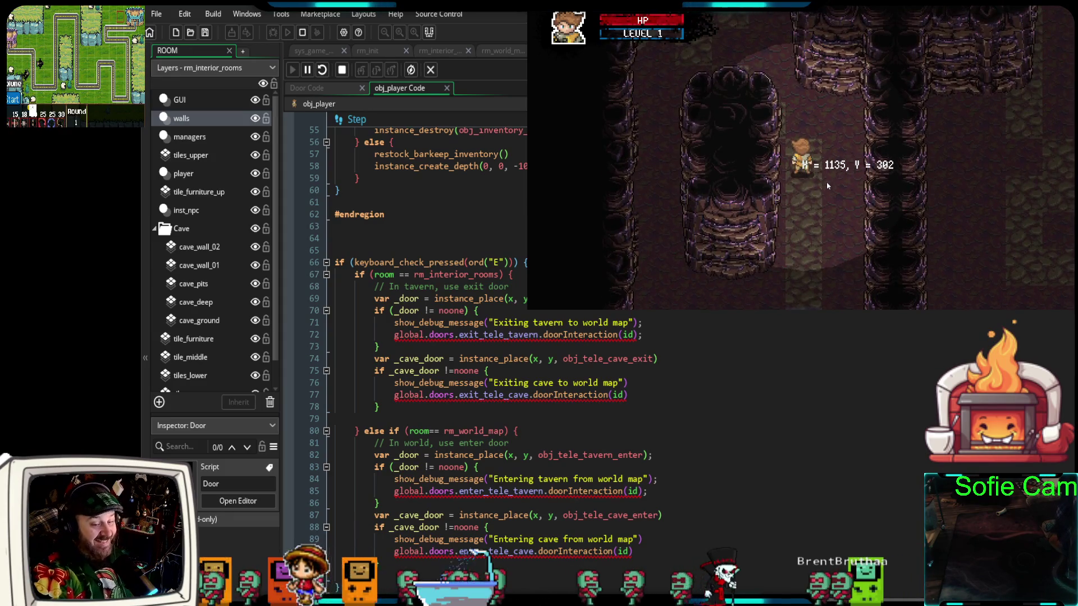
{"action": "key", "text": "w"}
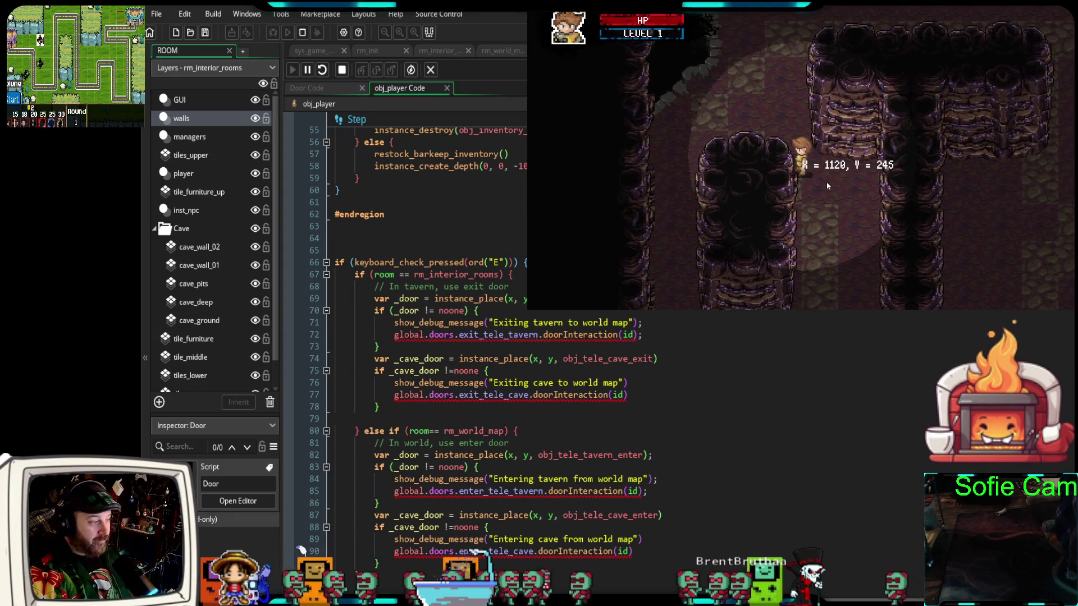
{"action": "key", "text": "a"}
{"action": "key", "text": "w"}
{"action": "key", "text": "a"}
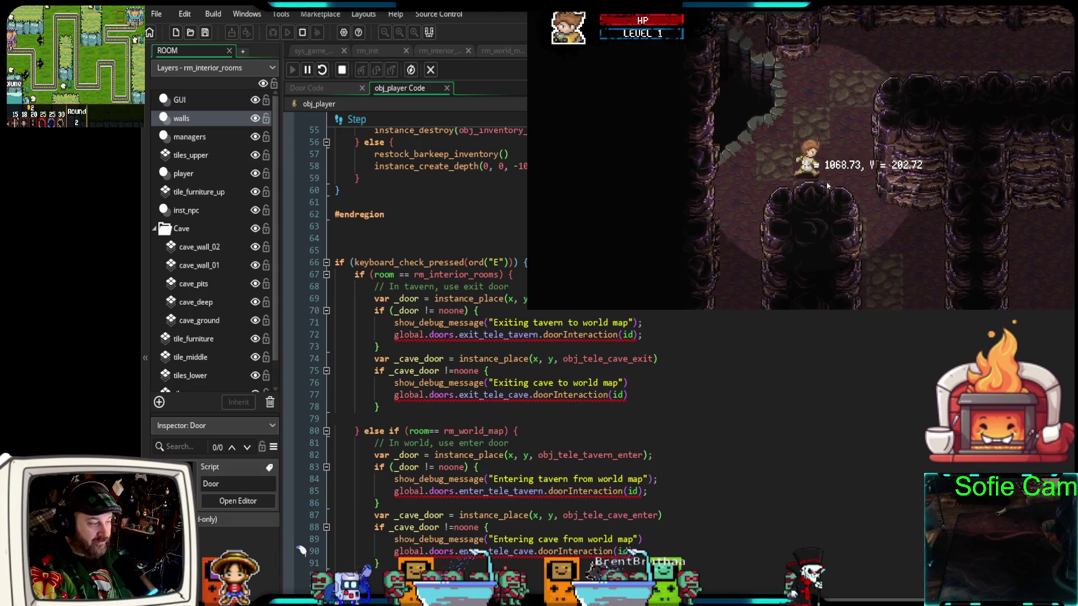
{"action": "key", "text": "s"}
{"action": "key", "text": "d"}
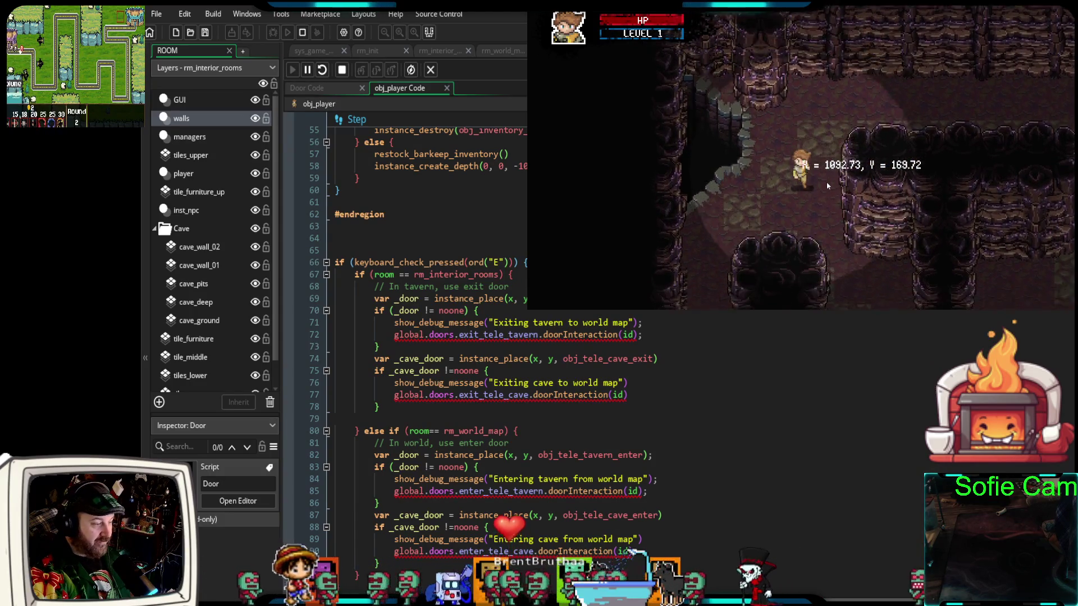
{"action": "key", "text": "s"}
{"action": "key", "text": "d"}
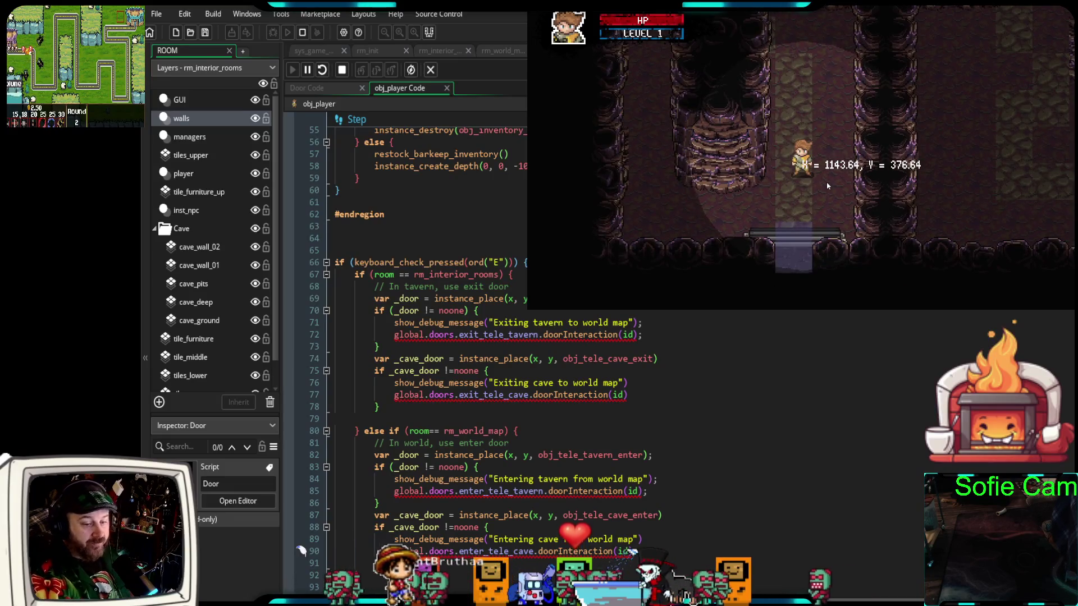
{"action": "key", "text": "s"}
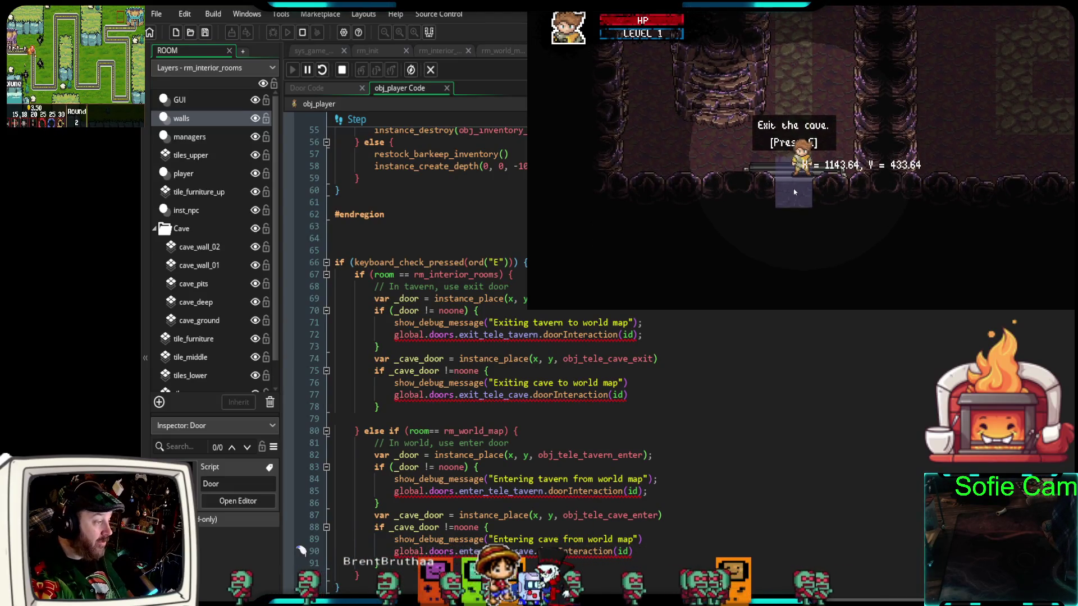
{"action": "key", "text": "a"}
{"action": "key", "text": "e"}
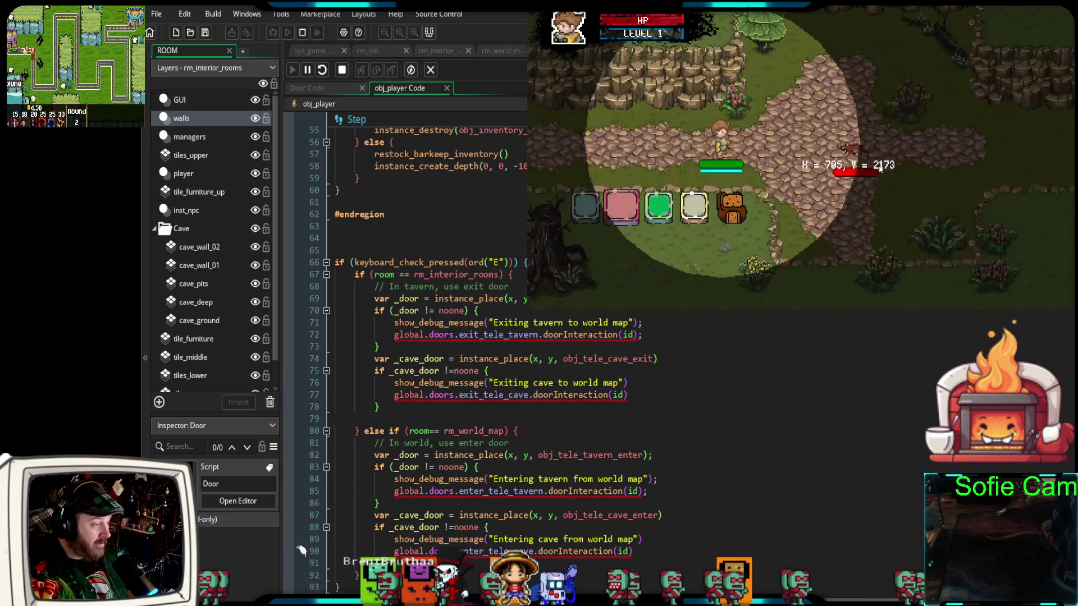
Walk across the world map through the forest and up the stone path back to the tavern
{"action": "key", "text": "w"}
{"action": "key", "text": "a"}
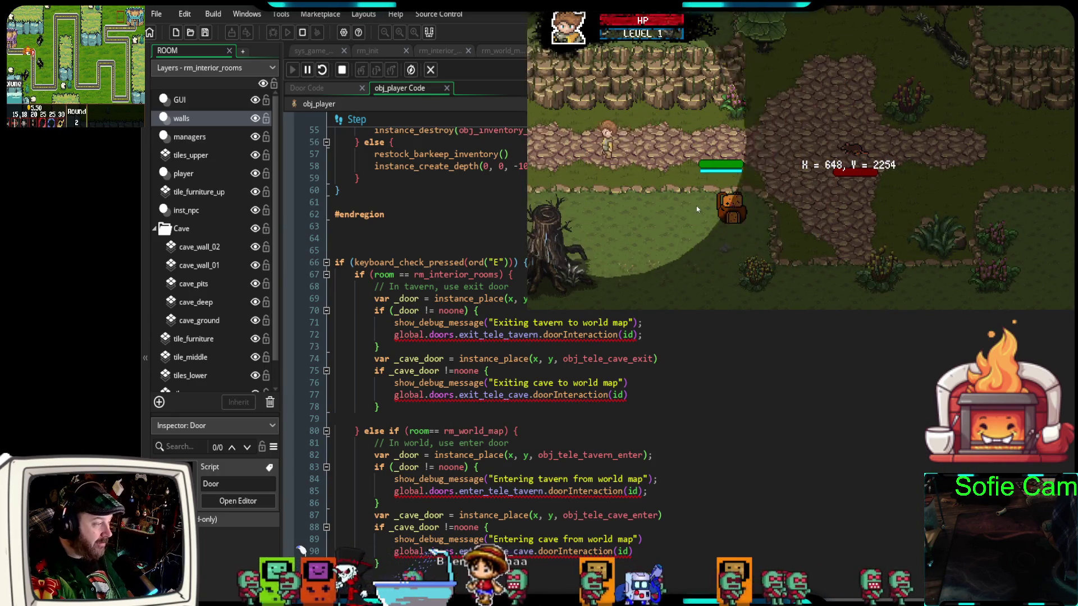
{"action": "key", "text": "a"}
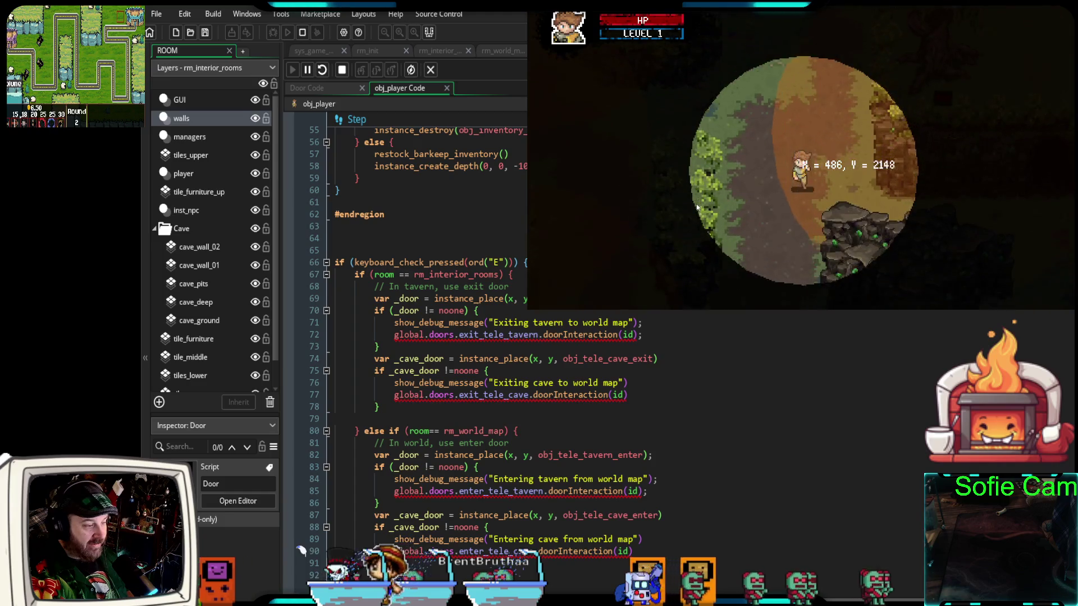
{"action": "key", "text": "w"}
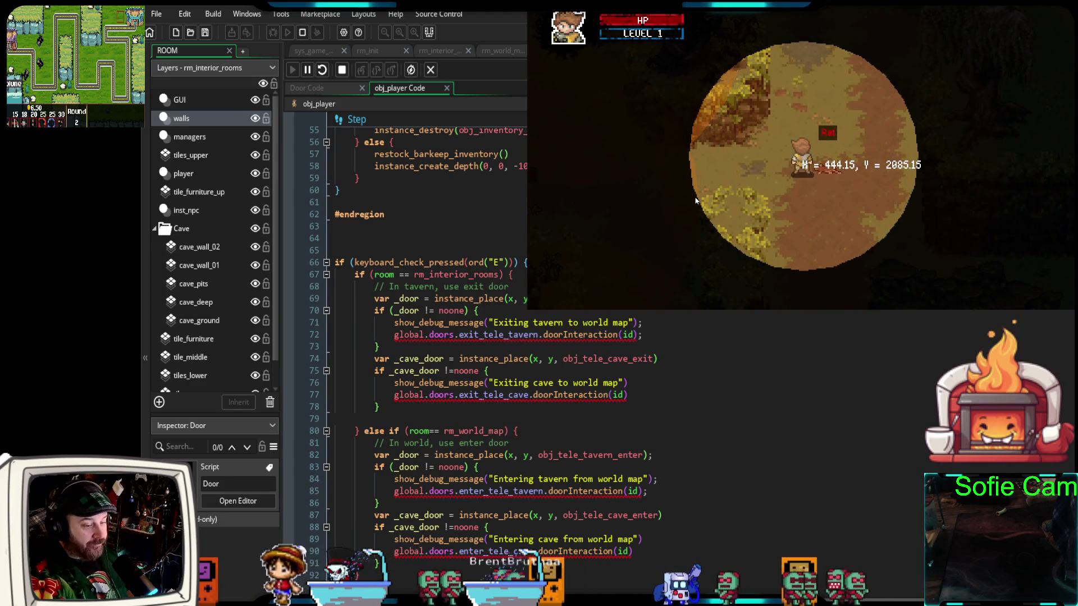
{"action": "key", "text": "d"}
{"action": "key", "text": "w"}
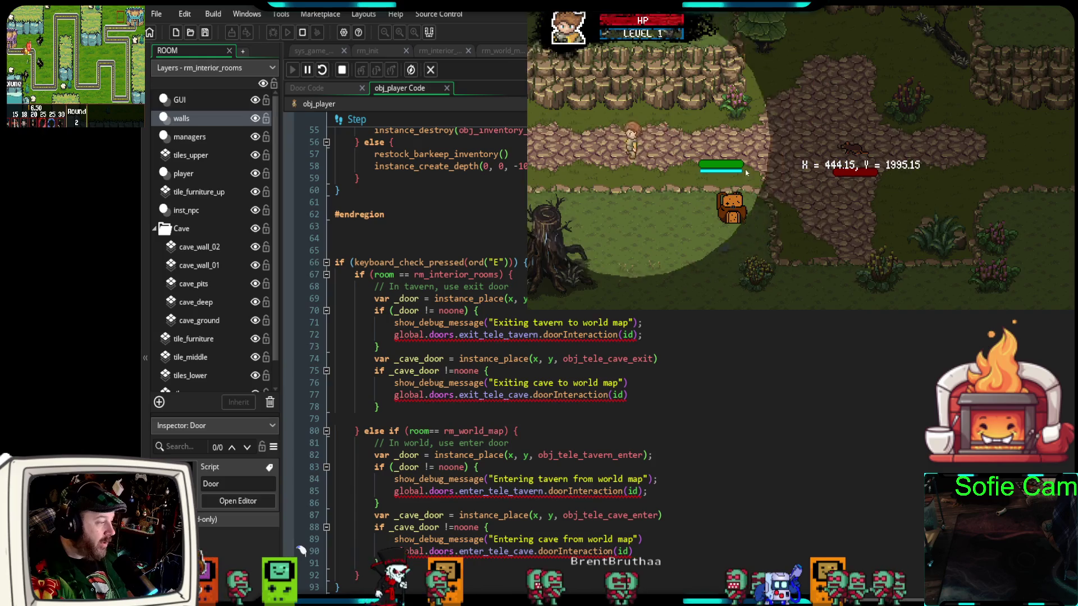
{"action": "key", "text": "w"}
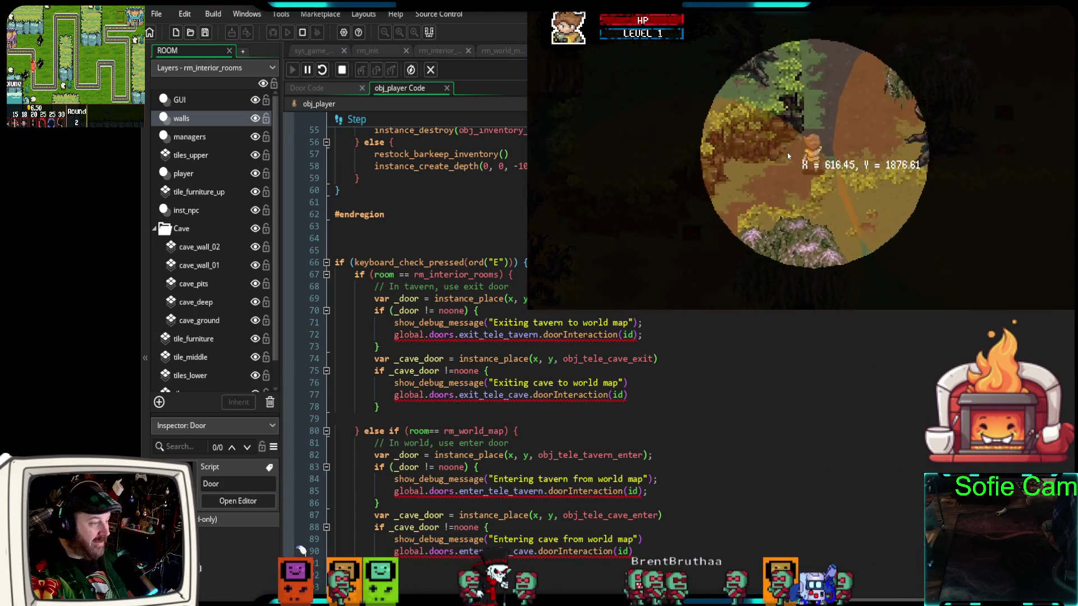
{"action": "key", "text": "a"}
{"action": "key", "text": "w"}
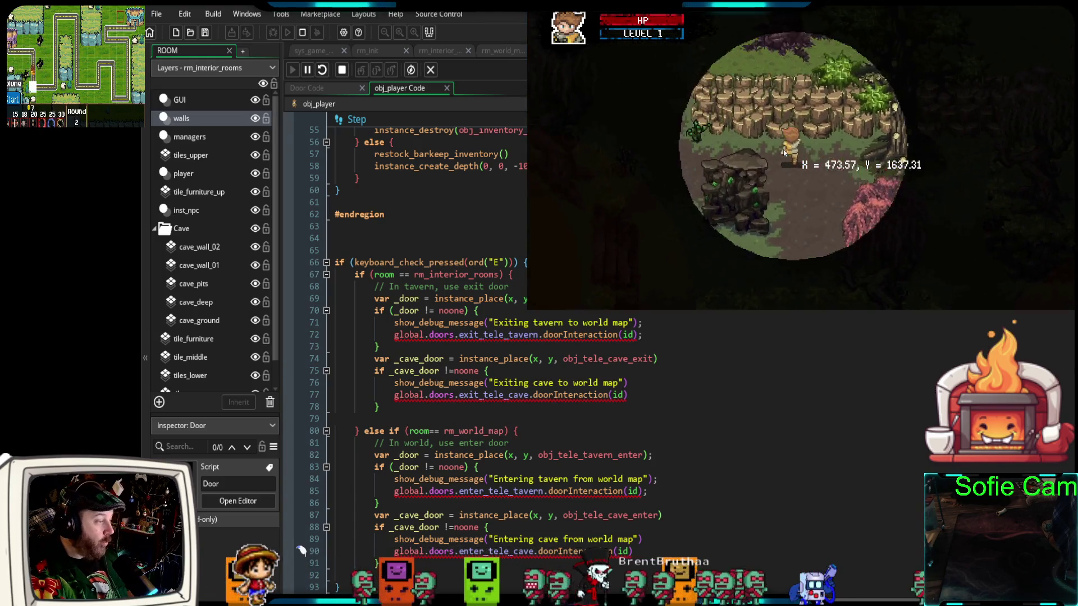
{"action": "key", "text": "w"}
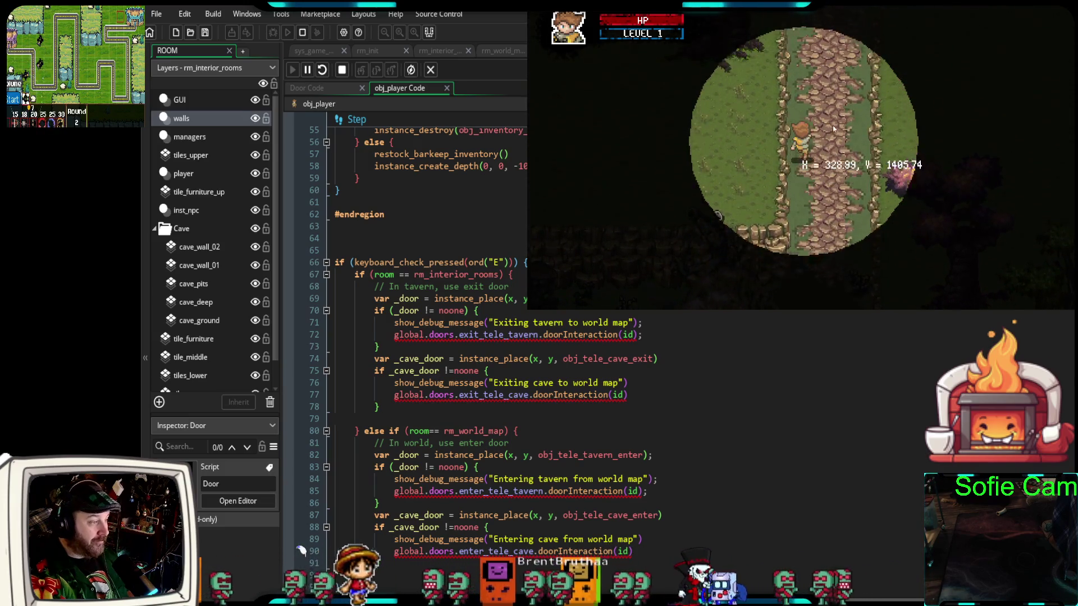
{"action": "key", "text": "w"}
{"action": "key", "text": "d"}
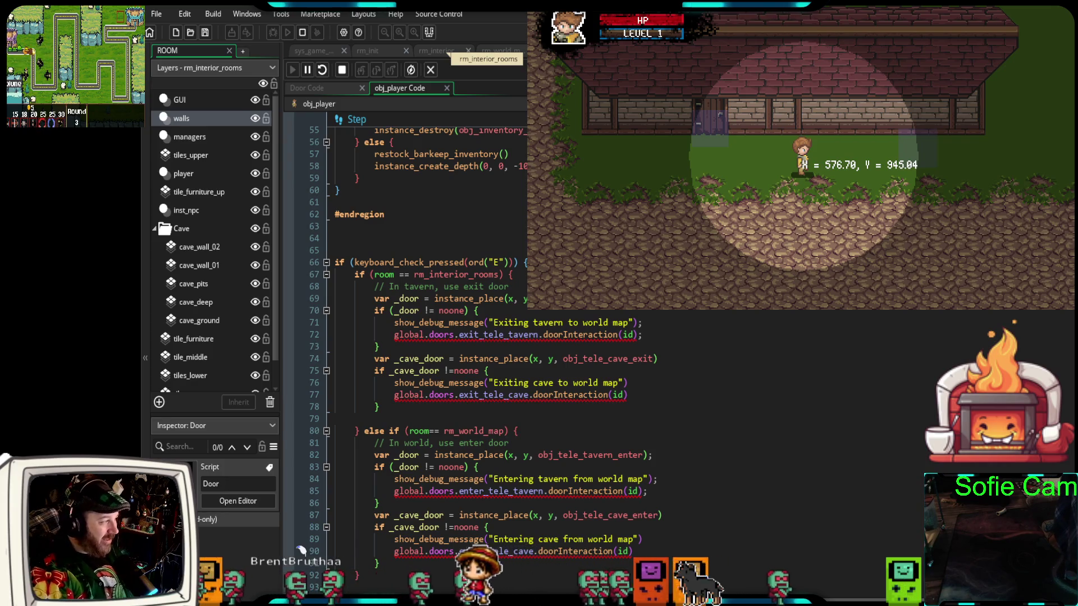
In rm_world_map, select the cave entrance teleporter, show the enemy instances, and move the rat left
{"action": "left_click", "coordinate": [500, 51]}
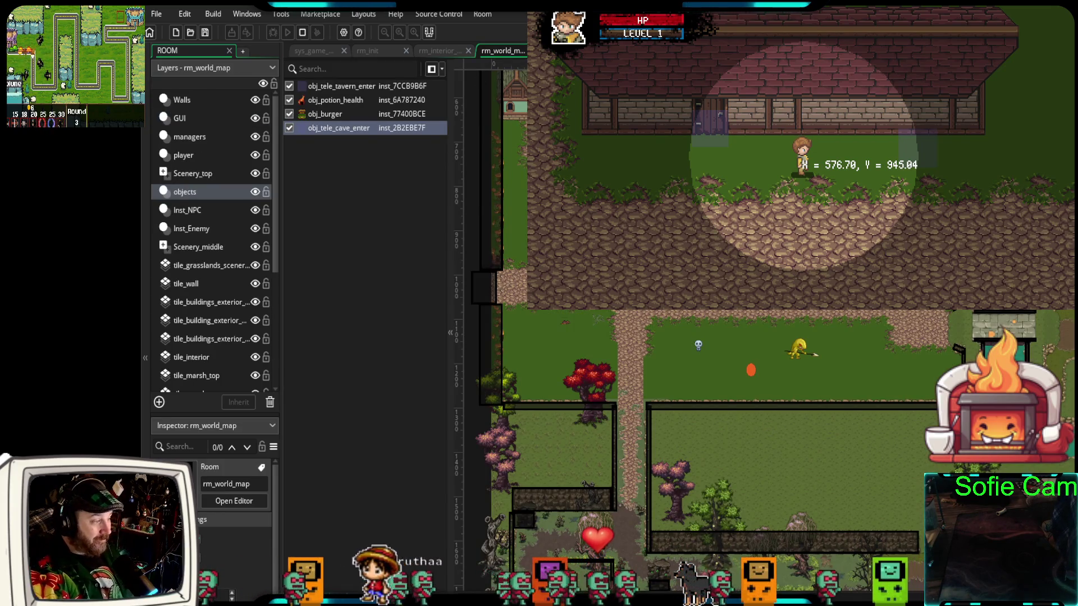
{"action": "scroll", "coordinate": [803, 168], "scroll_direction": "up", "scroll_amount": 3}
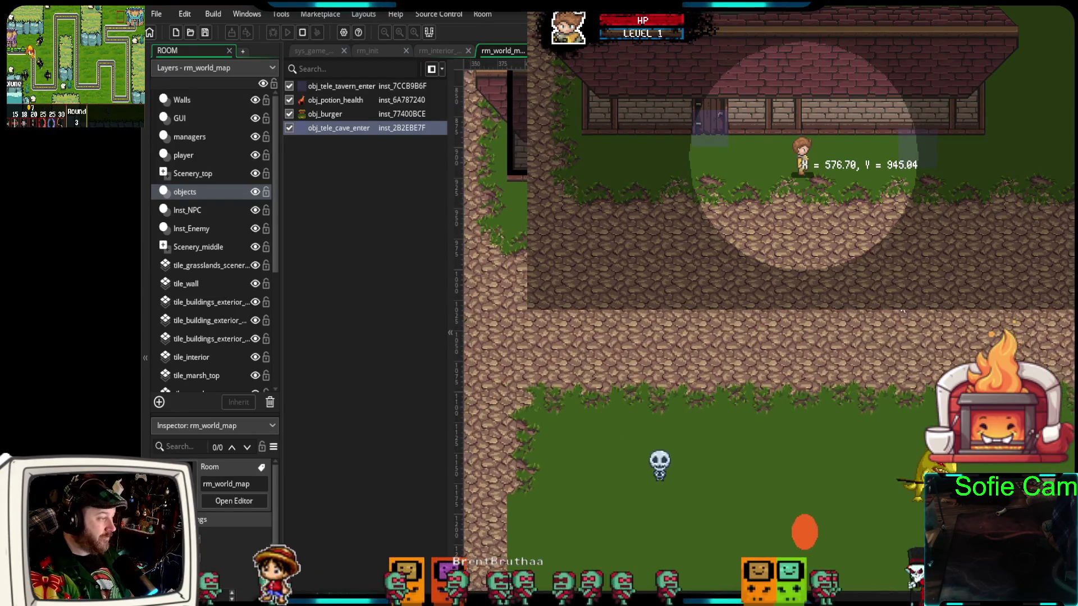
{"action": "left_click", "coordinate": [803, 327]}
{"action": "scroll", "coordinate": [803, 327], "scroll_direction": "down", "scroll_amount": 10}
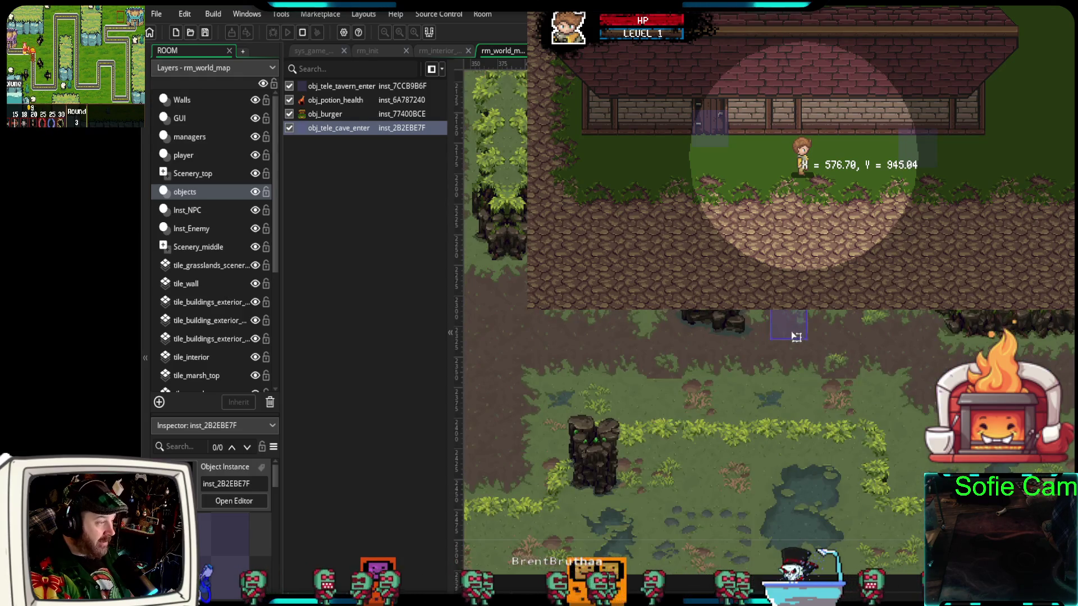
{"action": "scroll", "coordinate": [803, 327], "scroll_direction": "up", "scroll_amount": 2}
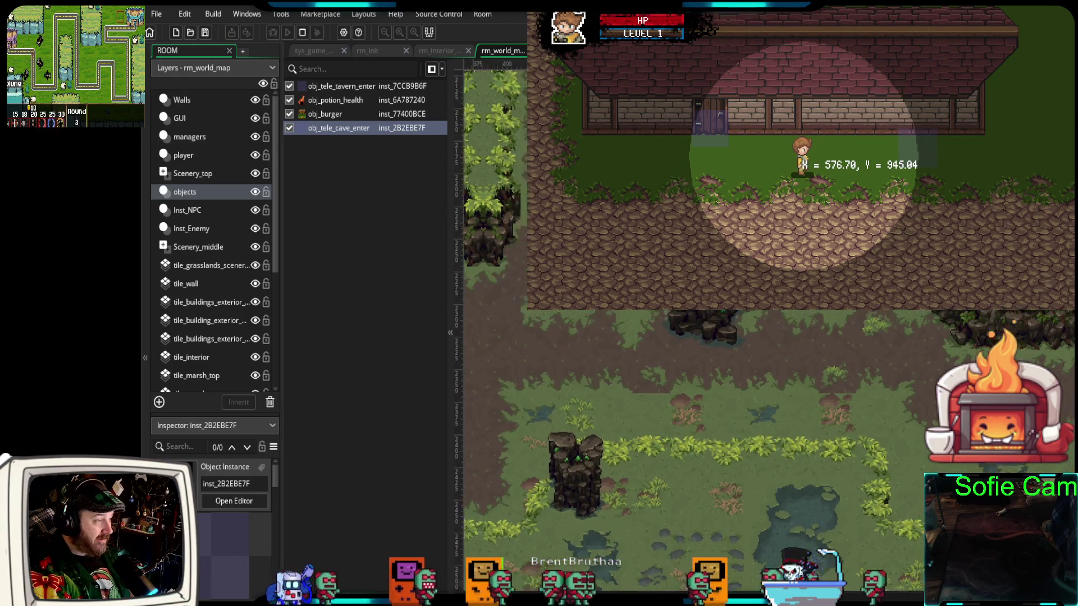
{"action": "scroll", "coordinate": [688, 337], "scroll_direction": "up", "scroll_amount": 3}
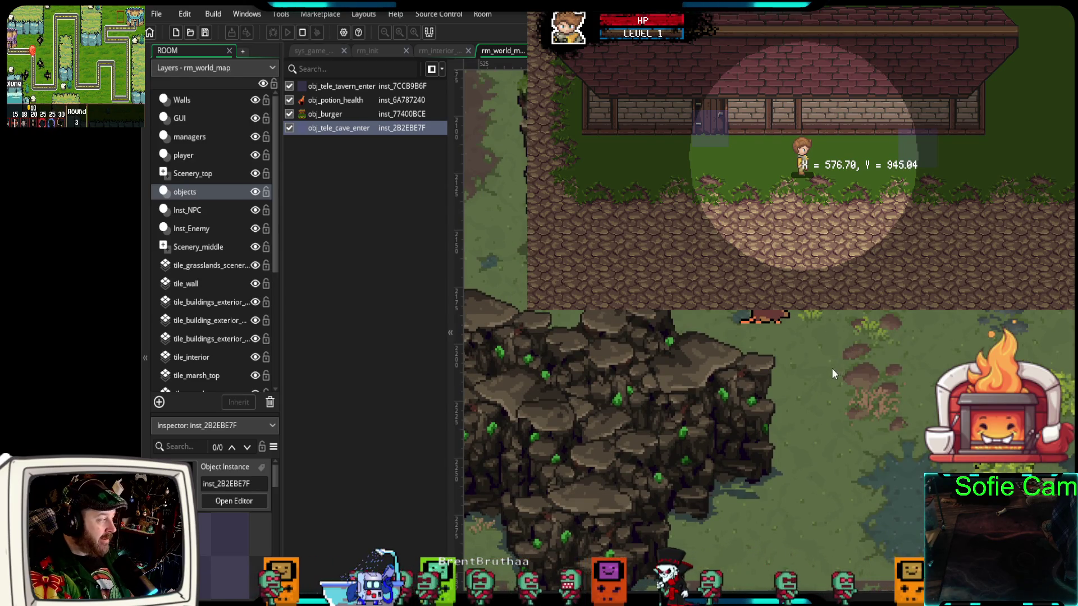
{"action": "left_click", "coordinate": [188, 229]}
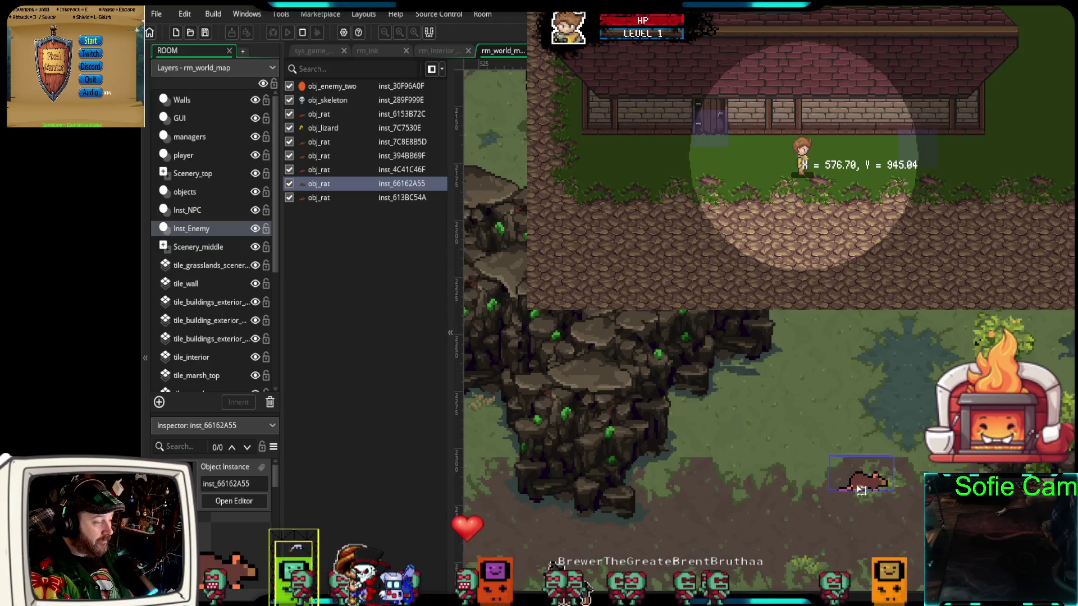
{"action": "scroll", "coordinate": [730, 538], "scroll_direction": "down", "scroll_amount": 3}
{"action": "mouse_move", "coordinate": [864, 379]}
{"action": "left_mouse_down"}
{"action": "mouse_move", "coordinate": [823, 484]}
{"action": "mouse_move", "coordinate": [751, 517]}
{"action": "mouse_move", "coordinate": [672, 374]}
{"action": "left_mouse_up"}
{"action": "left_click", "coordinate": [651, 493]}
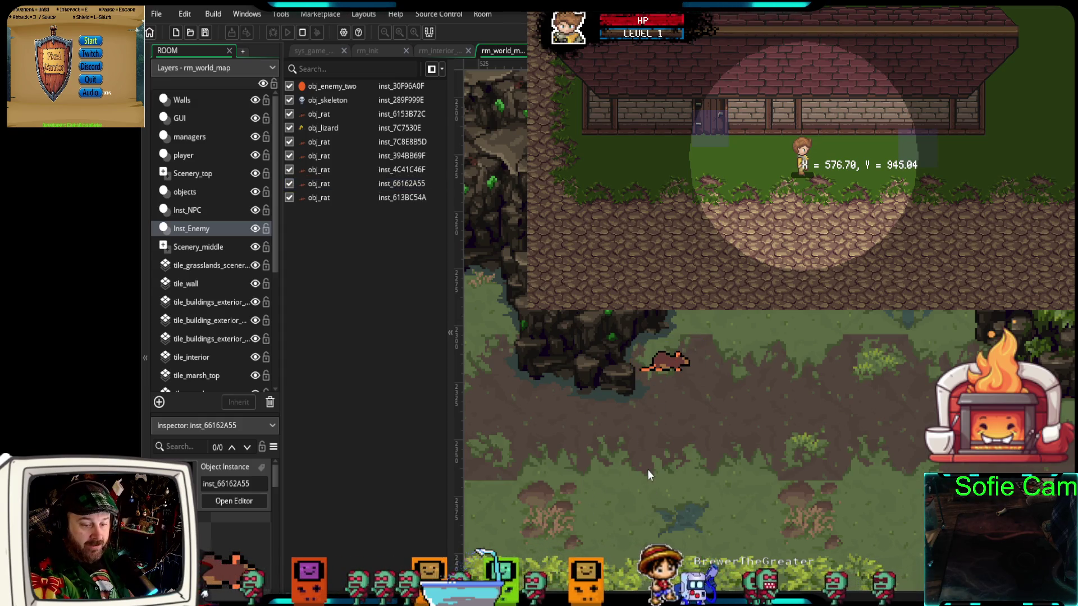
Zoom and pan around the world map, collapse the instance list, and switch to rm_interior_rooms
{"action": "scroll", "coordinate": [663, 452], "scroll_direction": "up", "scroll_amount": 3}
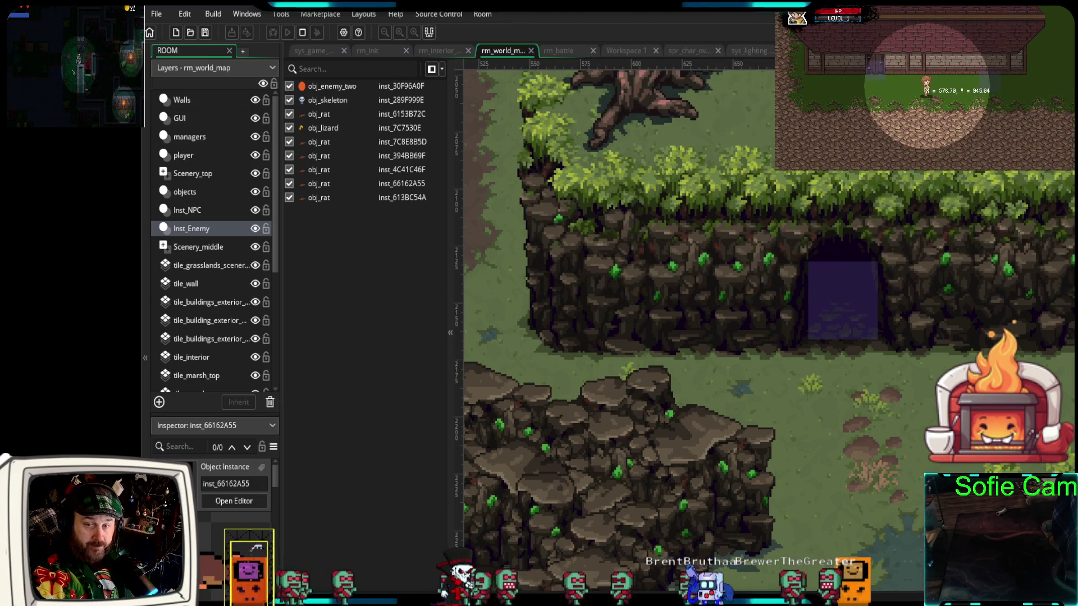
{"action": "scroll", "coordinate": [618, 315], "scroll_direction": "down", "scroll_amount": 10}
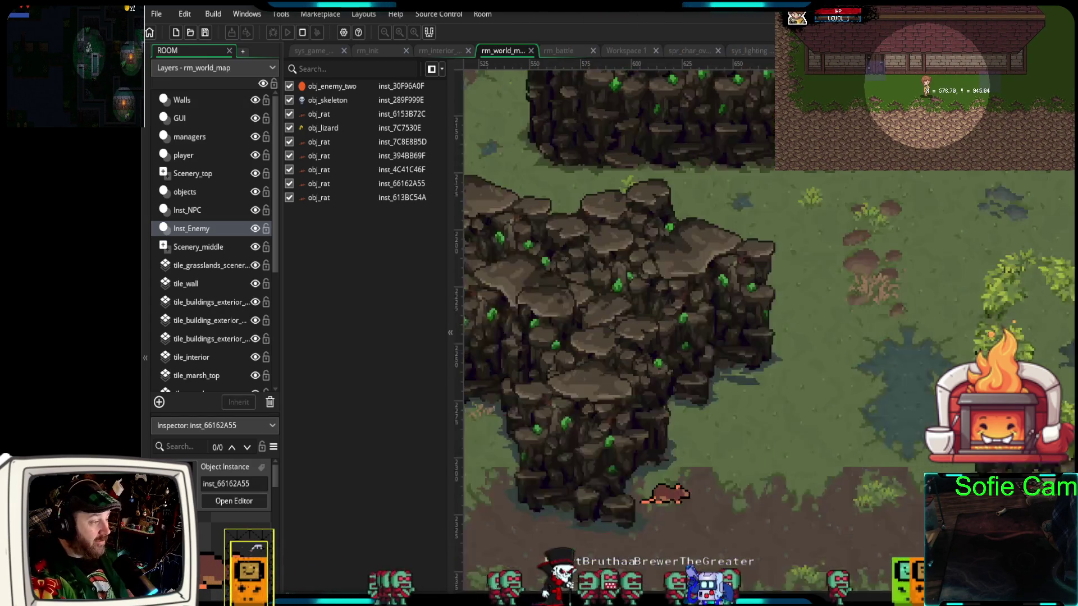
{"action": "scroll", "coordinate": [618, 315], "scroll_direction": "up", "scroll_amount": 8}
{"action": "scroll", "coordinate": [617, 314], "scroll_direction": "down", "scroll_amount": 5}
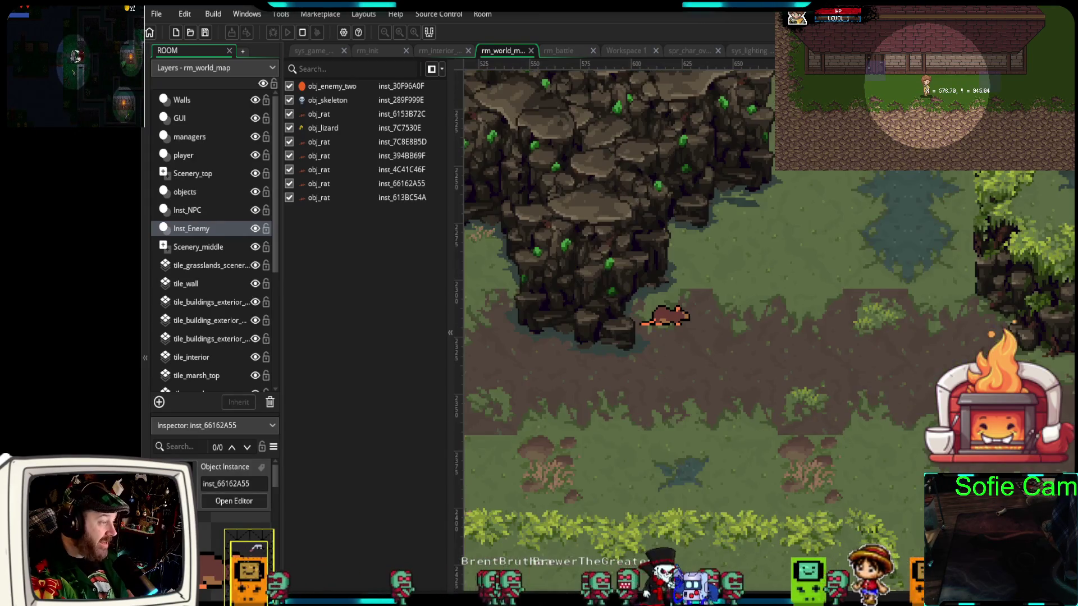
{"action": "scroll", "coordinate": [618, 314], "scroll_direction": "down", "scroll_amount": 5}
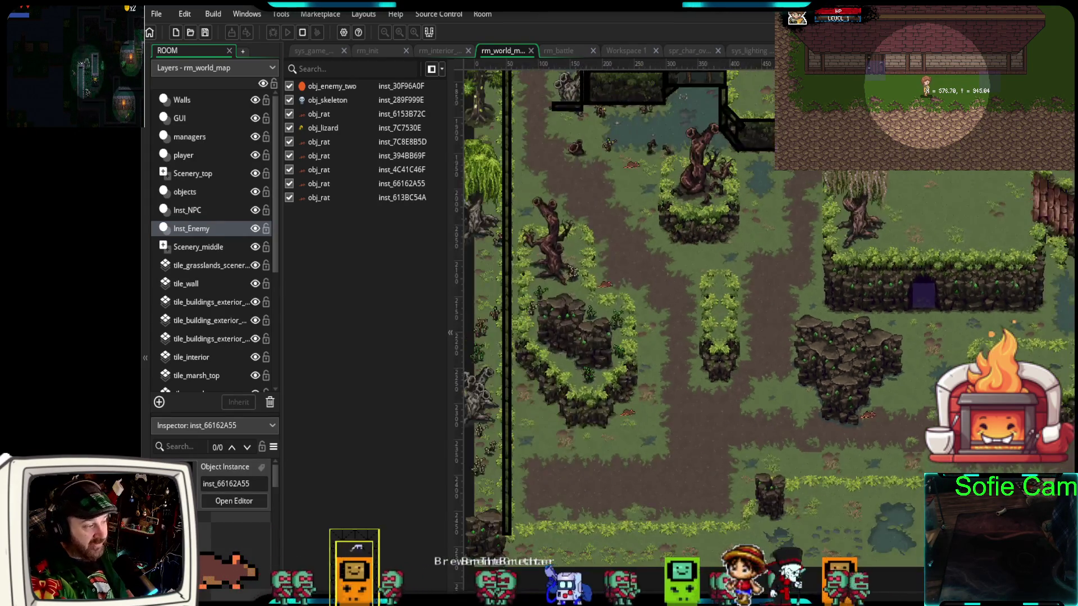
{"action": "scroll", "coordinate": [926, 394], "scroll_direction": "down", "scroll_amount": 2}
{"action": "mouse_move", "coordinate": [983, 405]}
{"action": "left_mouse_down"}
{"action": "mouse_move", "coordinate": [730, 407]}
{"action": "mouse_move", "coordinate": [732, 429]}
{"action": "left_mouse_up"}
{"action": "left_click", "coordinate": [448, 391]}
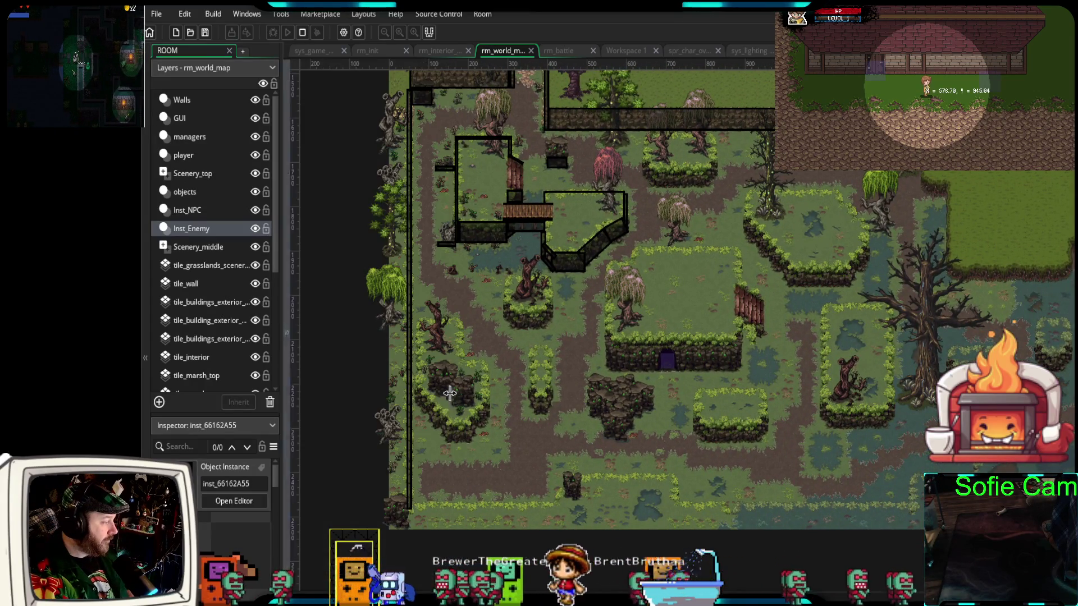
{"action": "left_click_drag", "start_coordinate": [767, 335], "coordinate": [683, 368]}
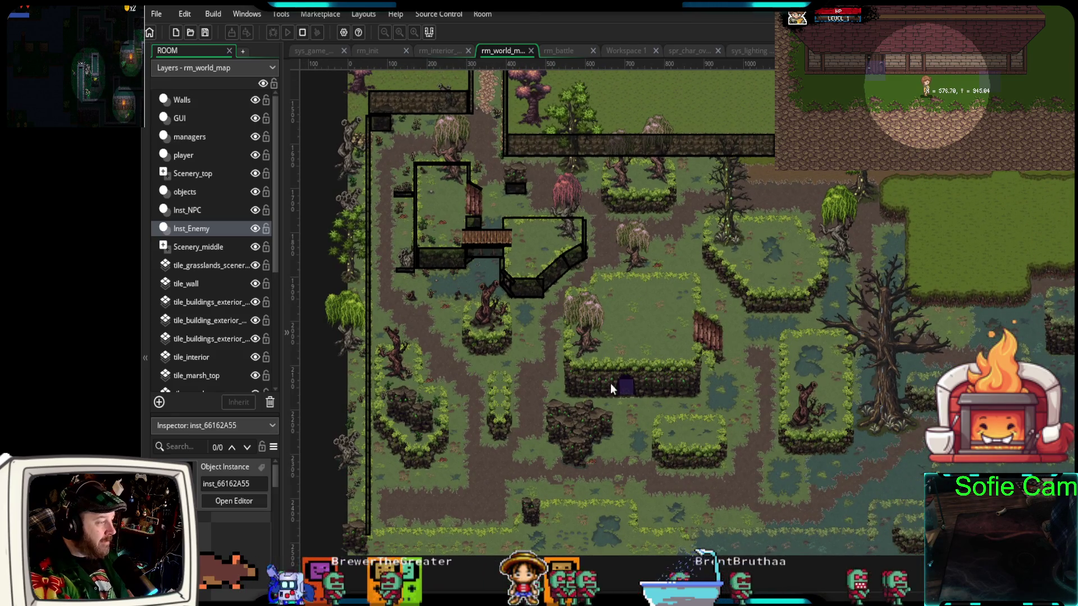
{"action": "scroll", "coordinate": [568, 382], "scroll_direction": "up", "scroll_amount": 2}
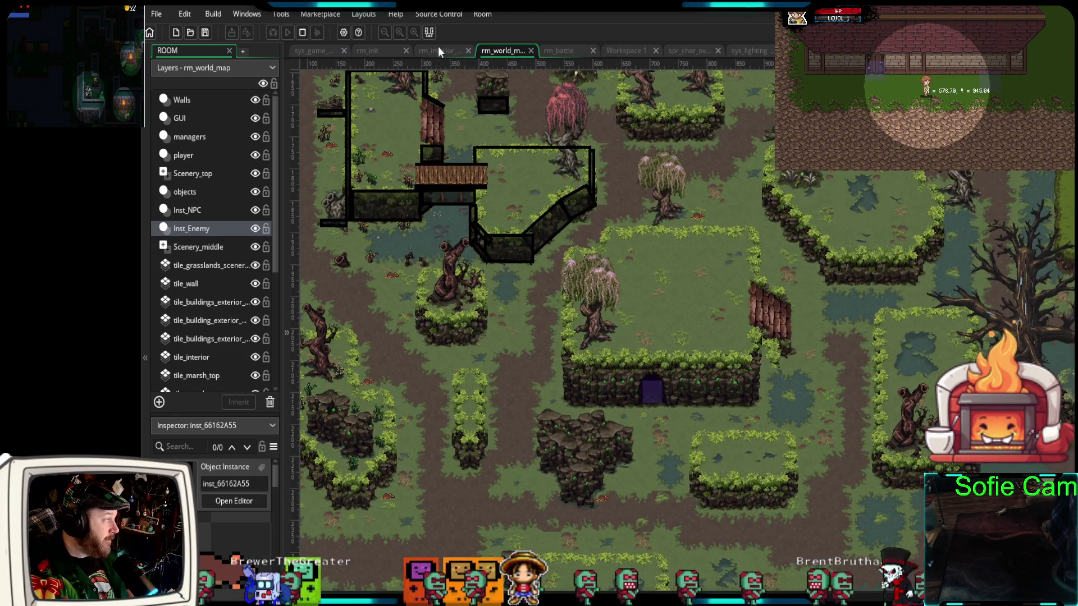
{"action": "left_click", "coordinate": [438, 50]}
{"action": "scroll", "coordinate": [850, 310], "scroll_direction": "down", "scroll_amount": 3}
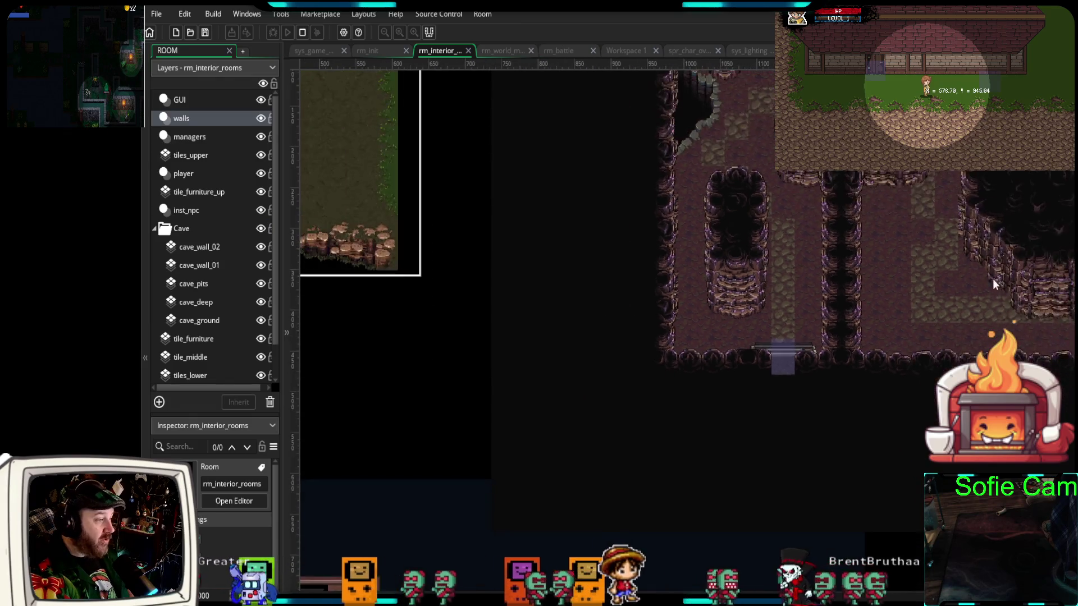
{"action": "mouse_move", "coordinate": [951, 313]}
{"action": "left_mouse_down"}
{"action": "mouse_move", "coordinate": [786, 365]}
{"action": "mouse_move", "coordinate": [699, 366]}
{"action": "mouse_move", "coordinate": [759, 353]}
{"action": "left_mouse_up"}
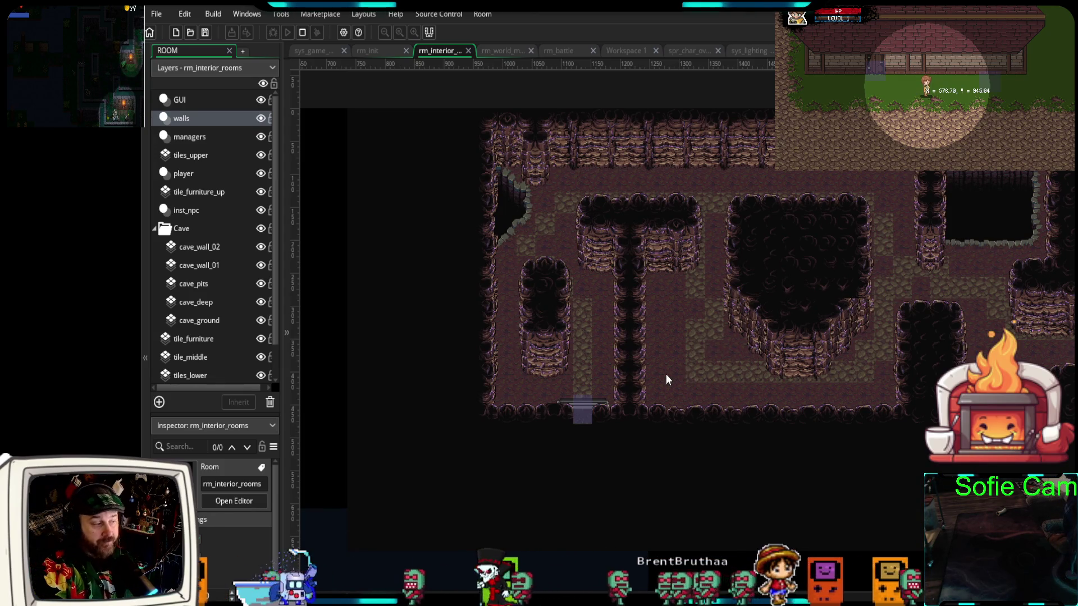
{"action": "mouse_move", "coordinate": [692, 383]}
{"action": "left_mouse_down"}
{"action": "mouse_move", "coordinate": [646, 382]}
{"action": "mouse_move", "coordinate": [662, 382]}
{"action": "left_mouse_up"}
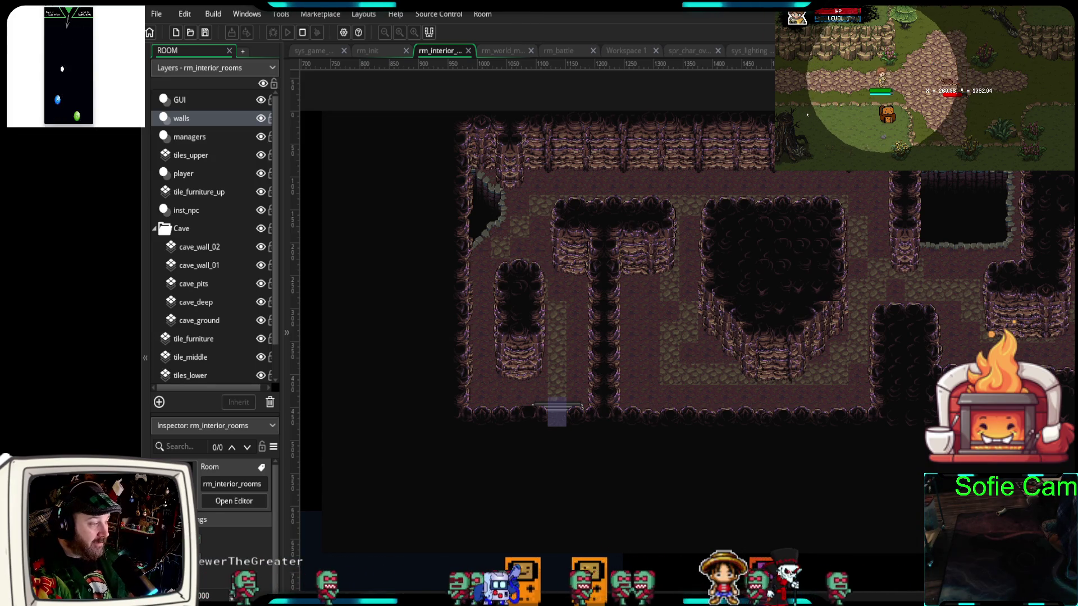
{"action": "left_click", "coordinate": [827, 115]}
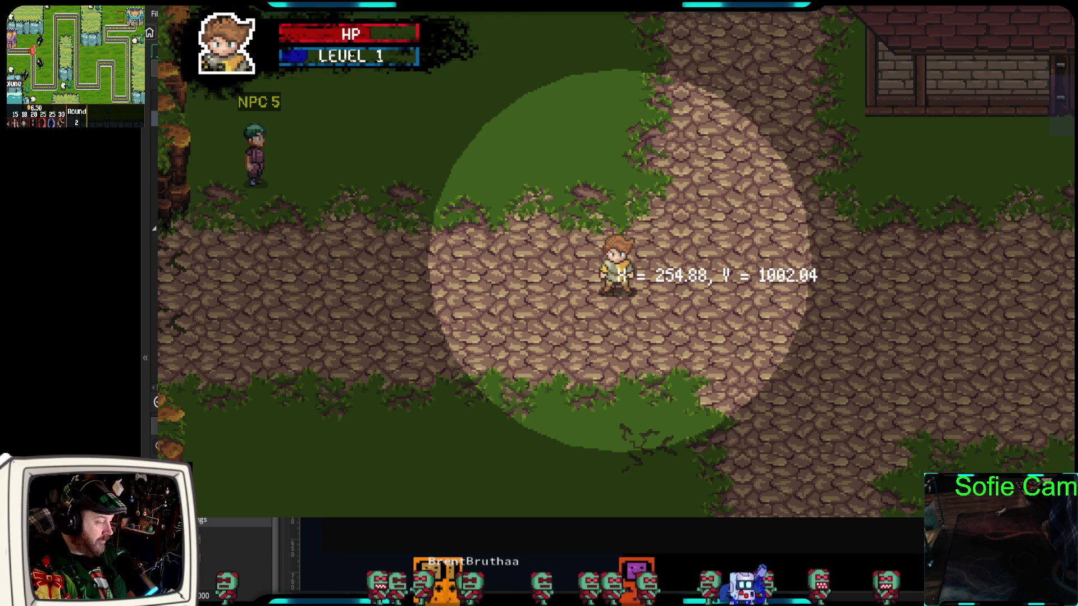
Switch from the running game to the web browser showing the Steam store
{"action": "key", "text": "alt+Tab"}
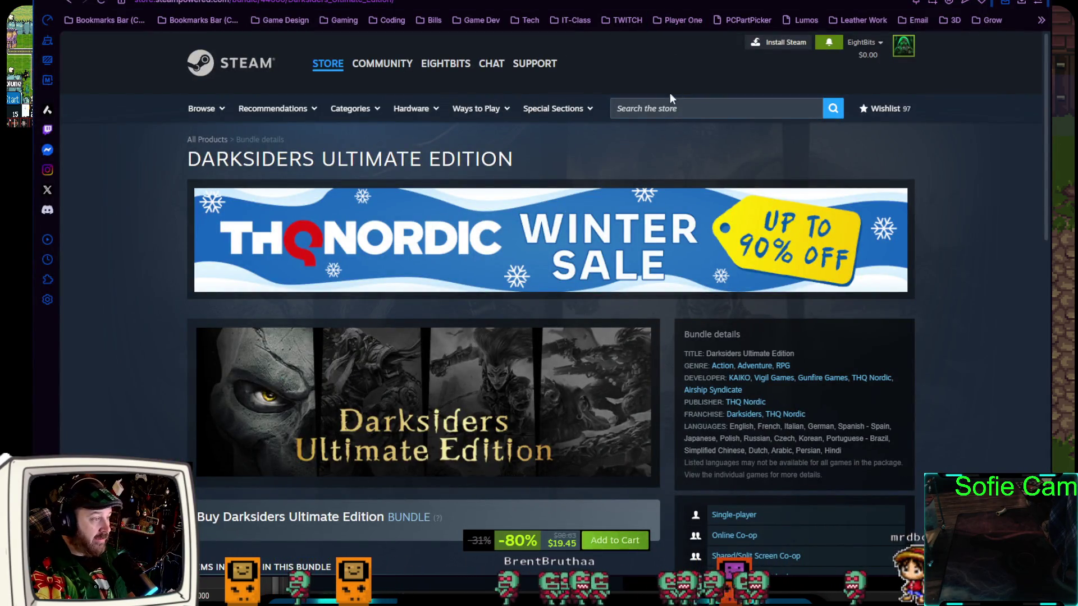
Search the Steam store for 'farm' and open the MR FARMBOY page
{"action": "left_click", "coordinate": [653, 107]}
{"action": "type", "text": "mr"}
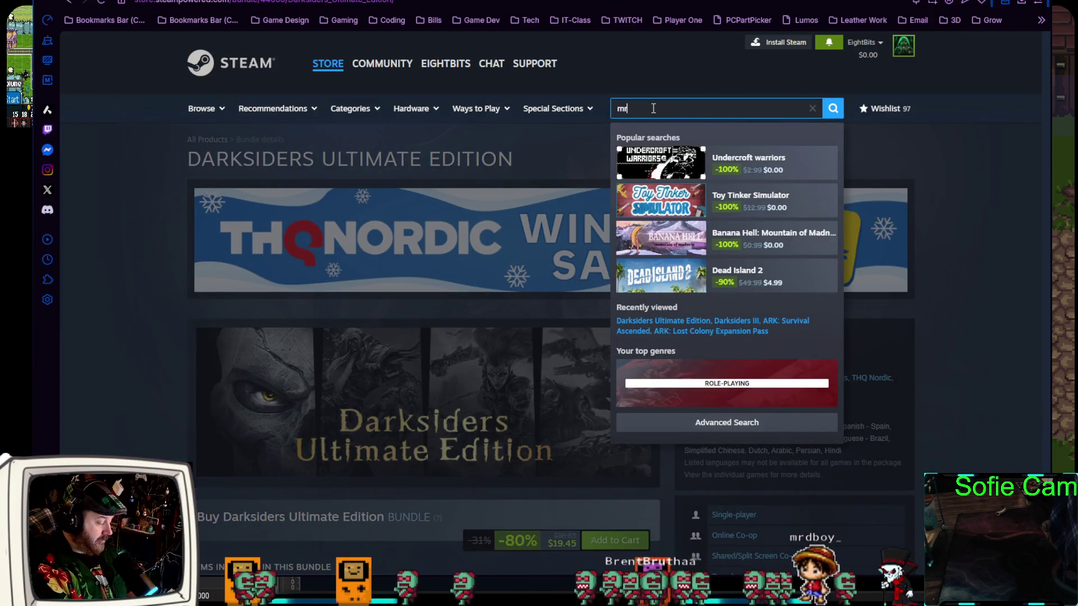
{"action": "type", "text": "farm"}
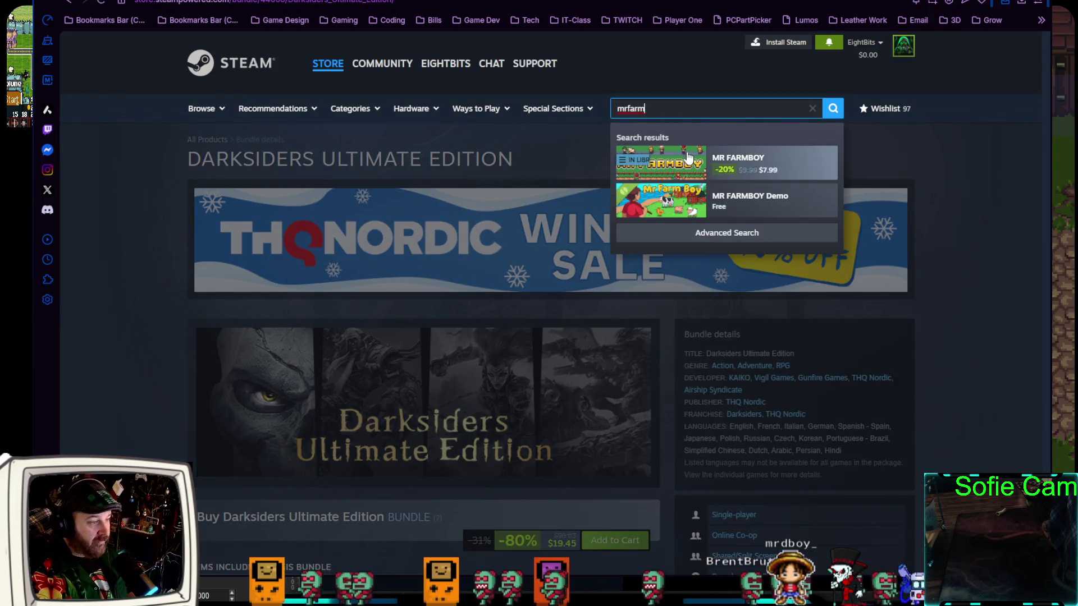
{"action": "left_click", "coordinate": [780, 174]}
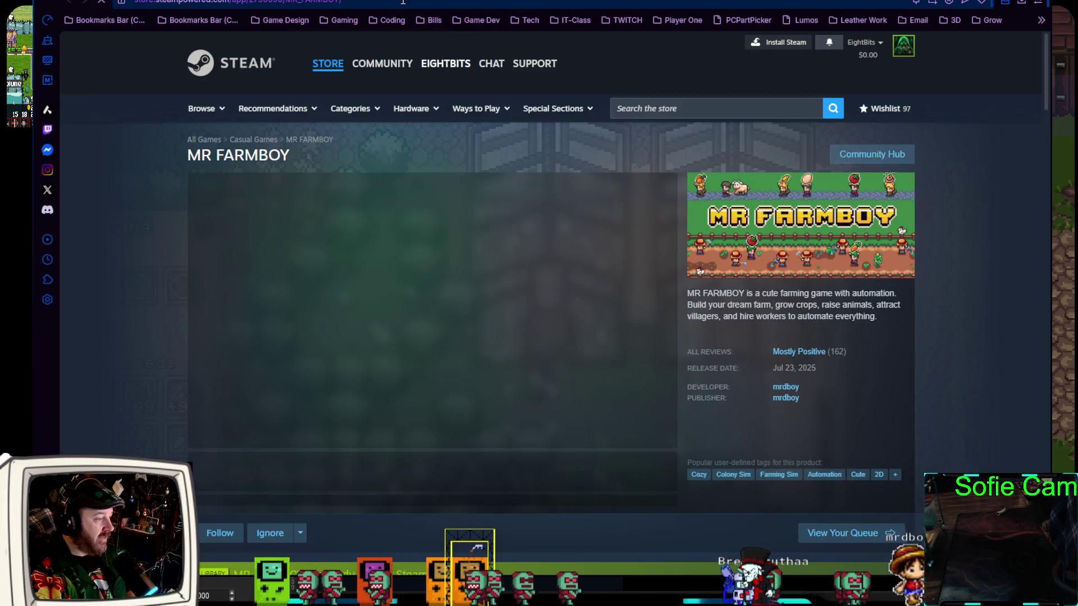
Start the MR FARMBOY trailer playing and clear the address bar selection
{"action": "left_click", "coordinate": [403, 2]}
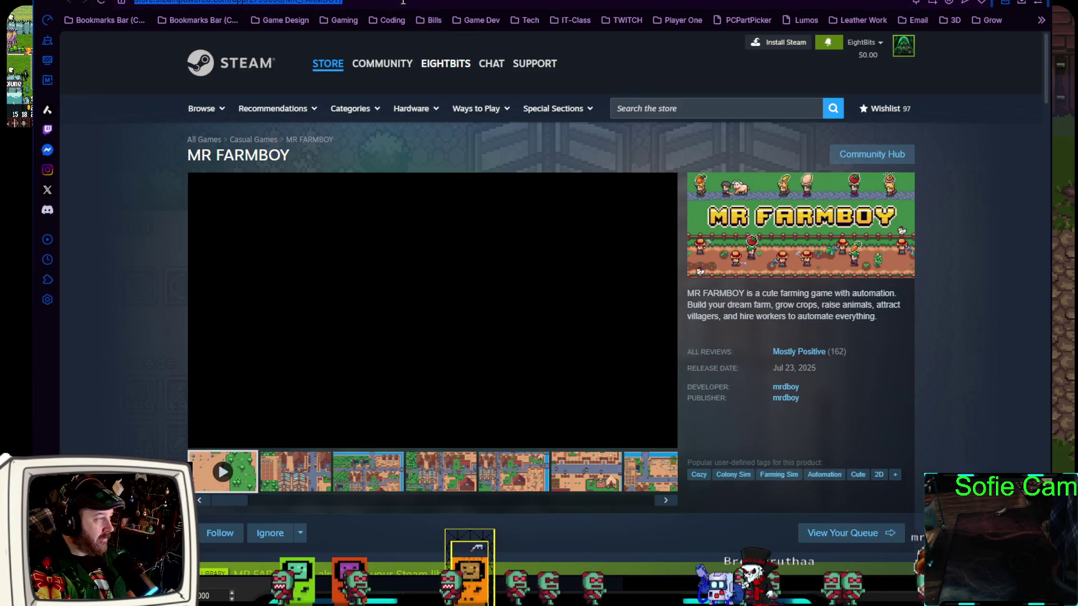
{"action": "left_click", "coordinate": [401, 2]}
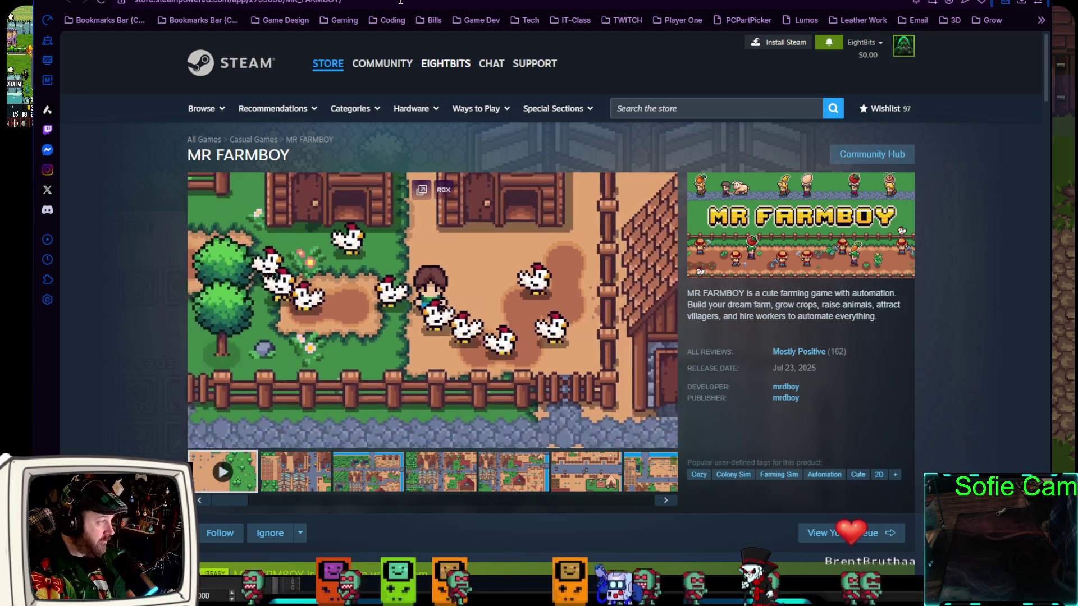
{"action": "left_click", "coordinate": [401, 2]}
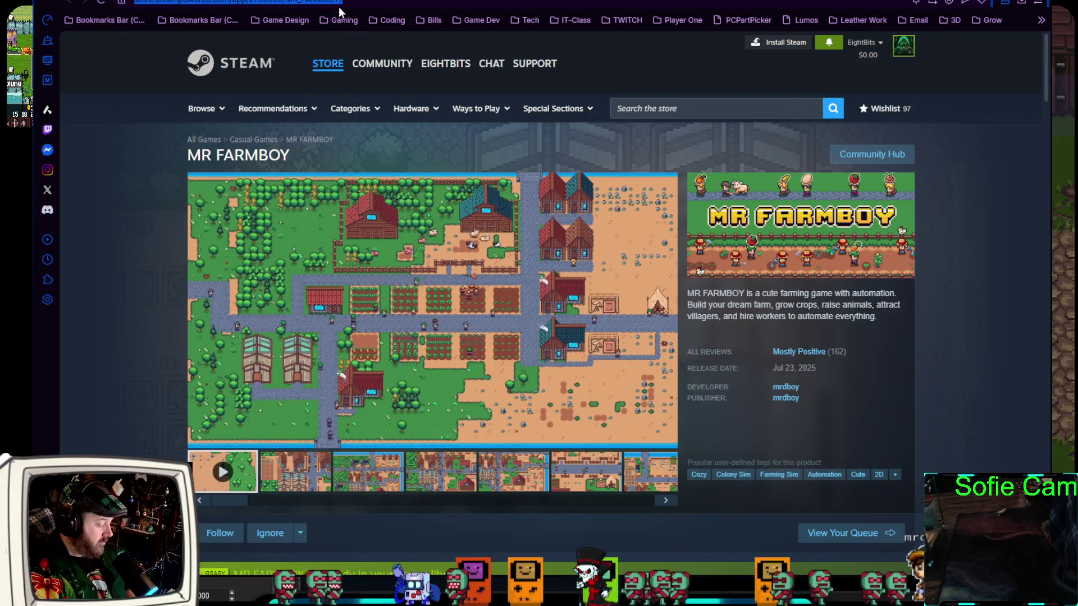
{"action": "left_click", "coordinate": [401, 2]}
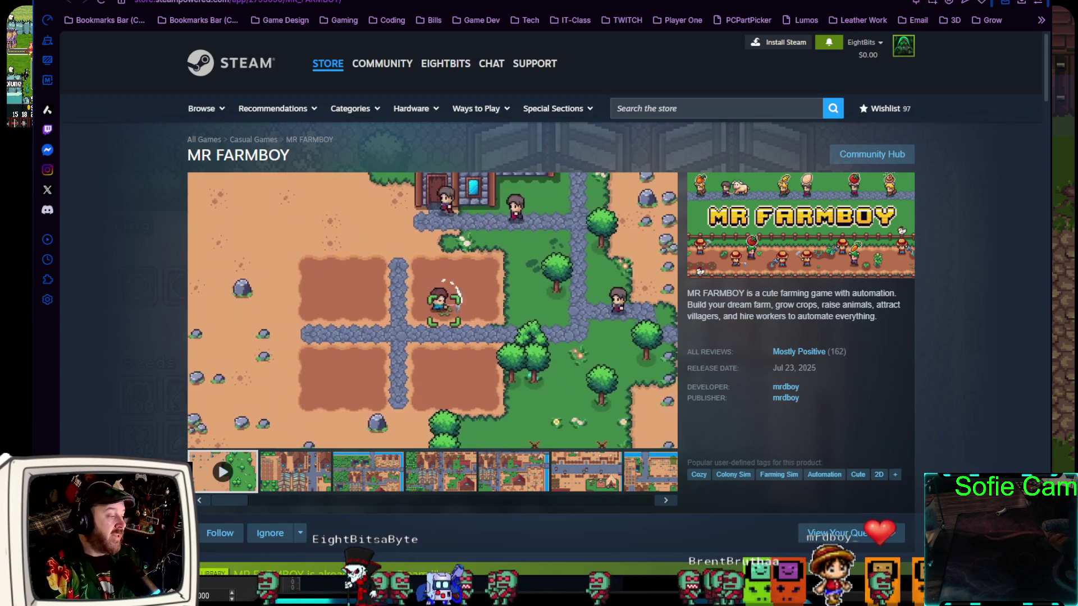
{"action": "scroll", "coordinate": [539, 281], "scroll_direction": "down", "scroll_amount": 2}
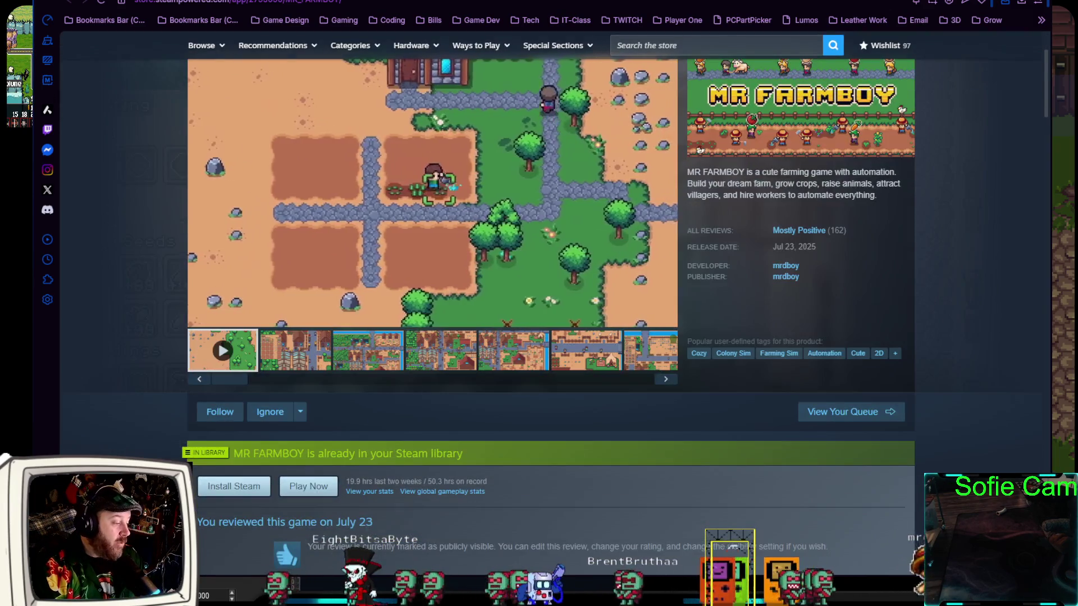
{"action": "scroll", "coordinate": [539, 281], "scroll_direction": "down", "scroll_amount": 3}
{"action": "scroll", "coordinate": [539, 281], "scroll_direction": "down", "scroll_amount": 4}
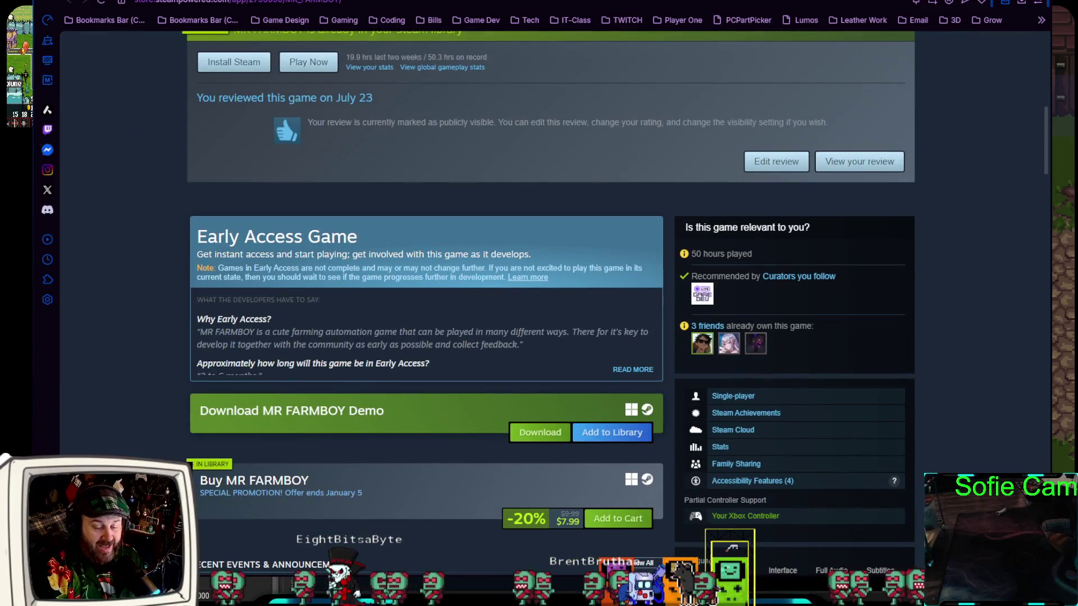
{"action": "scroll", "coordinate": [539, 281], "scroll_direction": "up", "scroll_amount": 10}
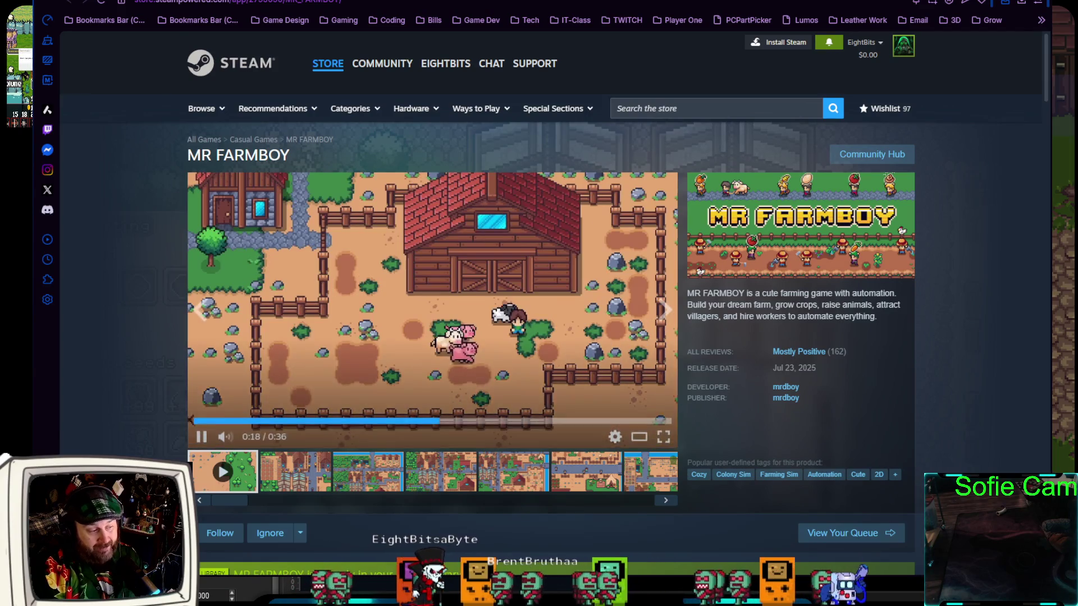
{"action": "scroll", "coordinate": [539, 281], "scroll_direction": "down", "scroll_amount": 12}
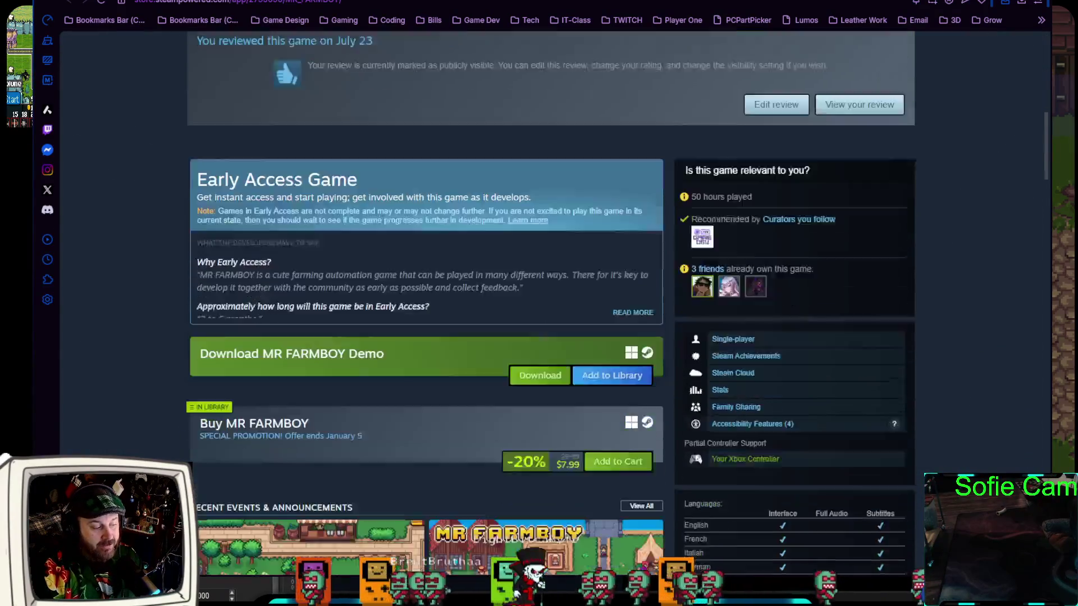
{"action": "scroll", "coordinate": [539, 281], "scroll_direction": "up", "scroll_amount": 11}
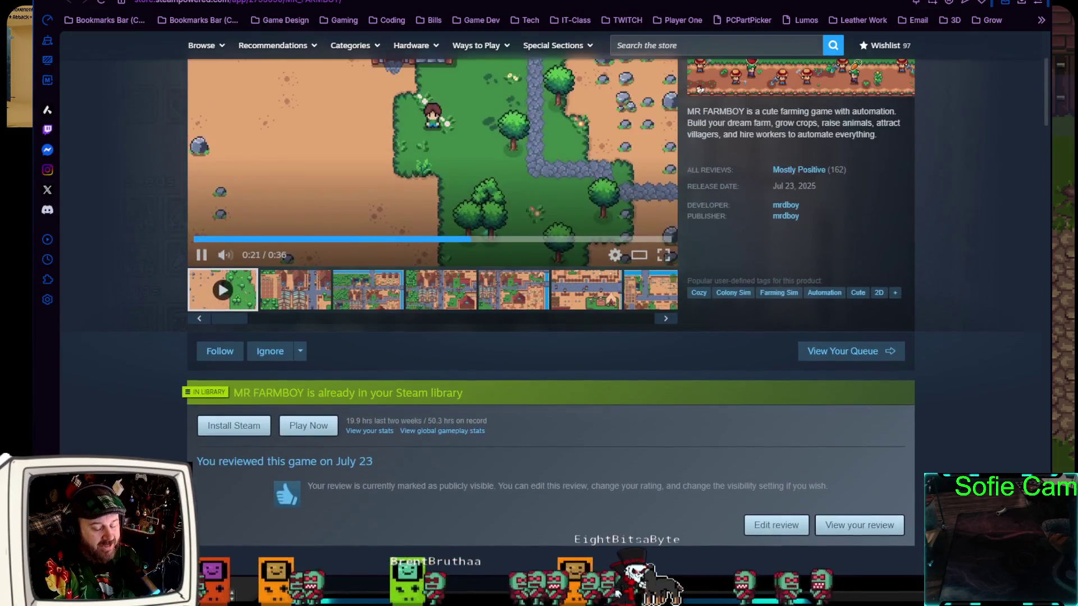
{"action": "scroll", "coordinate": [539, 280], "scroll_direction": "up", "scroll_amount": 3}
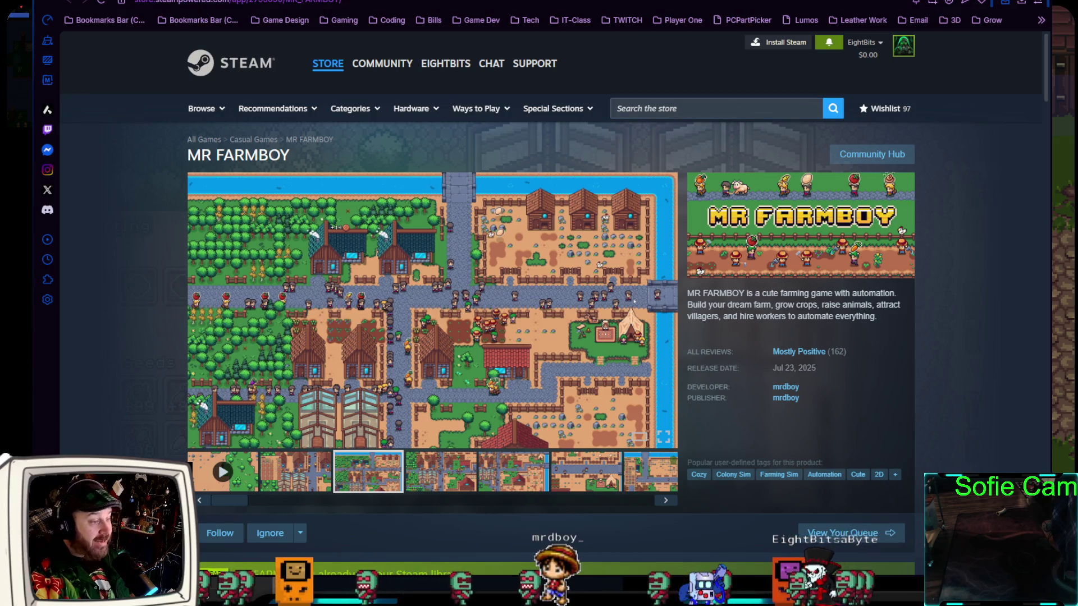
{"action": "scroll", "coordinate": [556, 303], "scroll_direction": "down", "scroll_amount": 10}
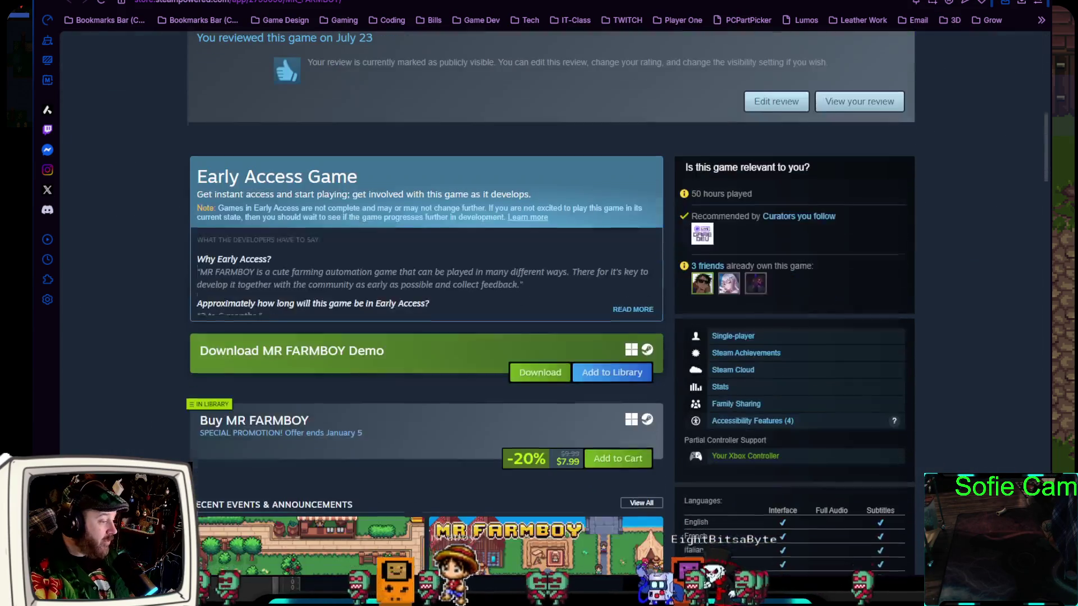
{"action": "scroll", "coordinate": [550, 286], "scroll_direction": "down", "scroll_amount": 2}
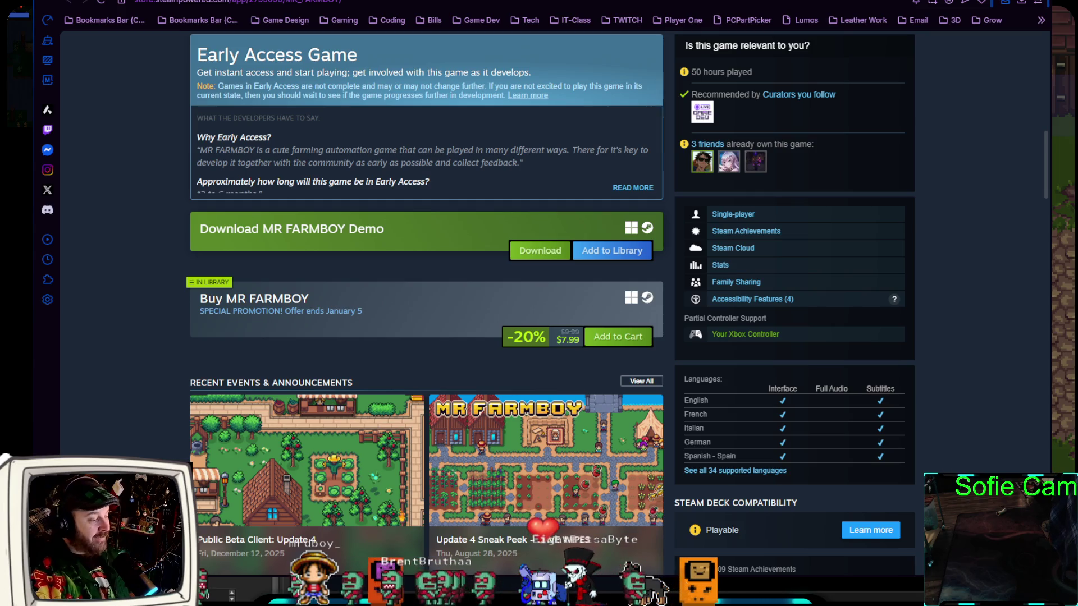
{"action": "scroll", "coordinate": [539, 303], "scroll_direction": "up", "scroll_amount": 12}
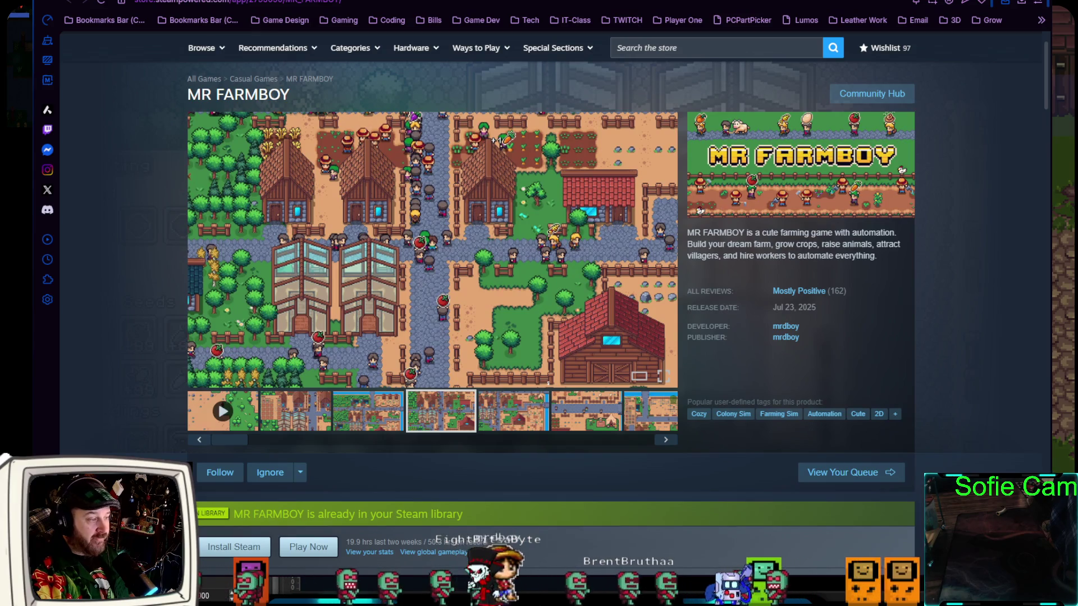
{"action": "key", "text": "alt+Tab"}
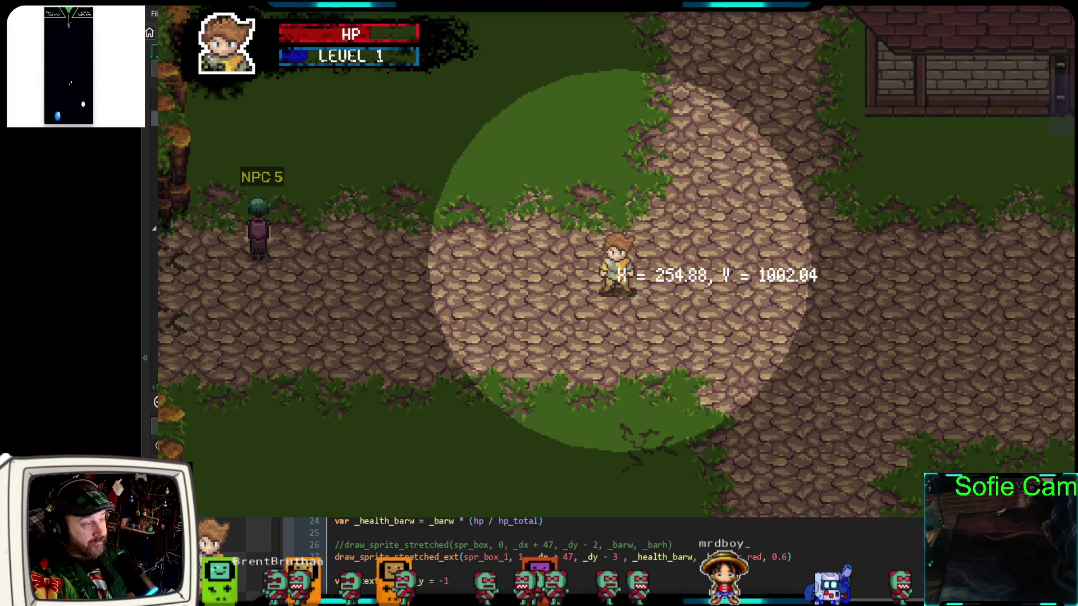
Walk the player around the stone clearing and back and forth on the path
{"action": "key", "text": "d"}
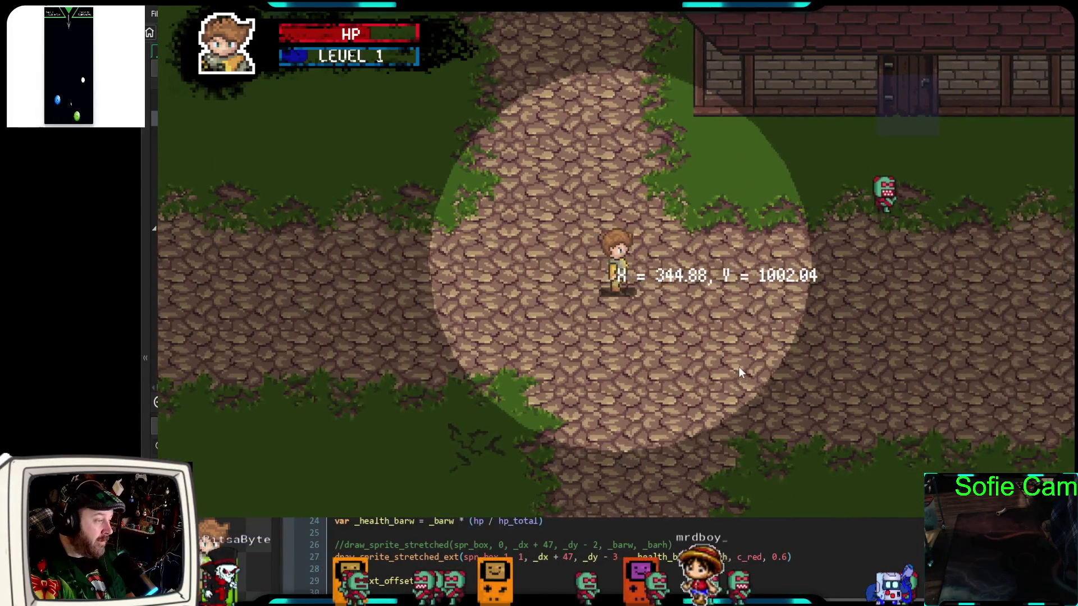
{"action": "key", "text": "w"}
{"action": "key", "text": "a"}
{"action": "key", "text": "d"}
{"action": "key", "text": "s"}
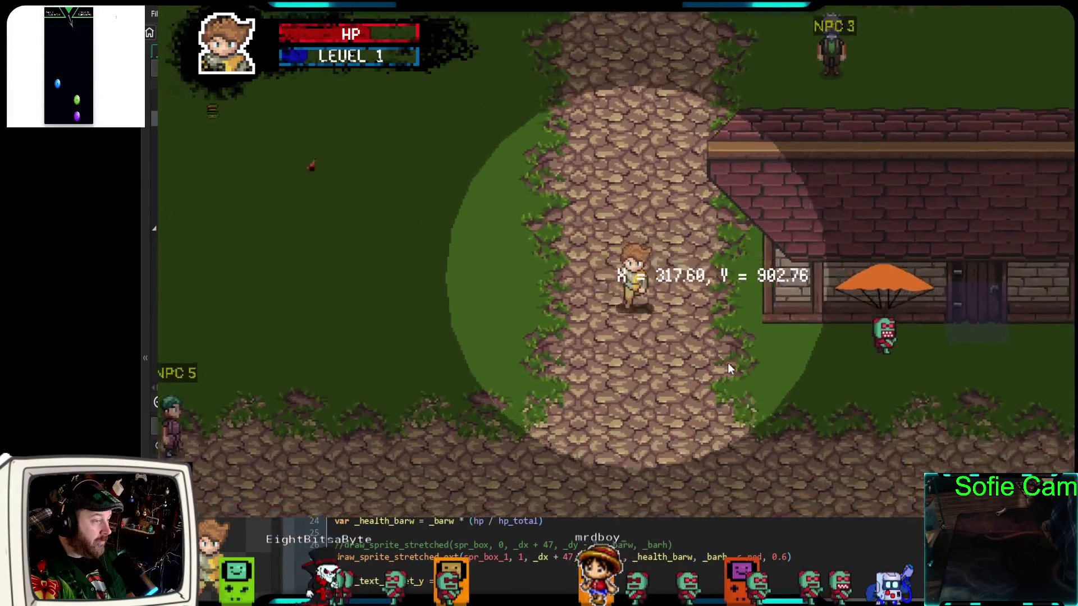
{"action": "key", "text": "d"}
{"action": "key", "text": "w"}
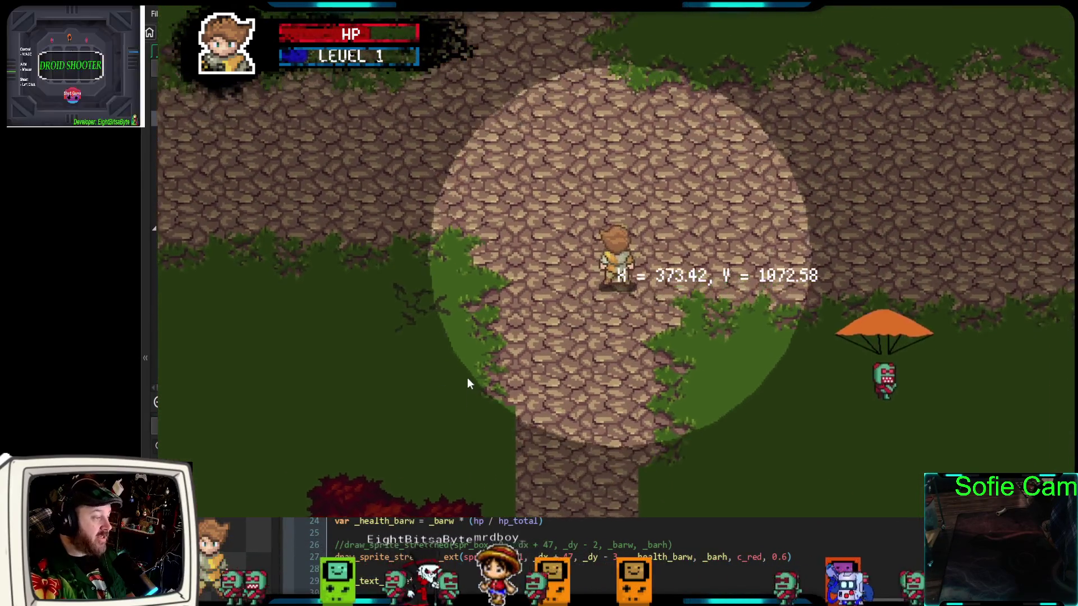
{"action": "key", "text": "a"}
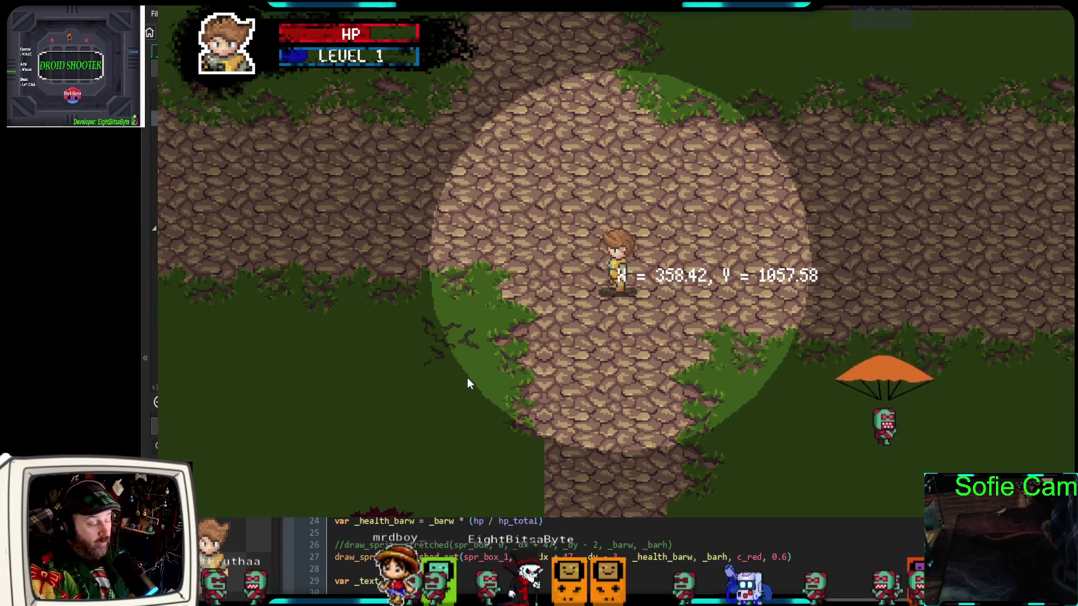
{"action": "key", "text": "s"}
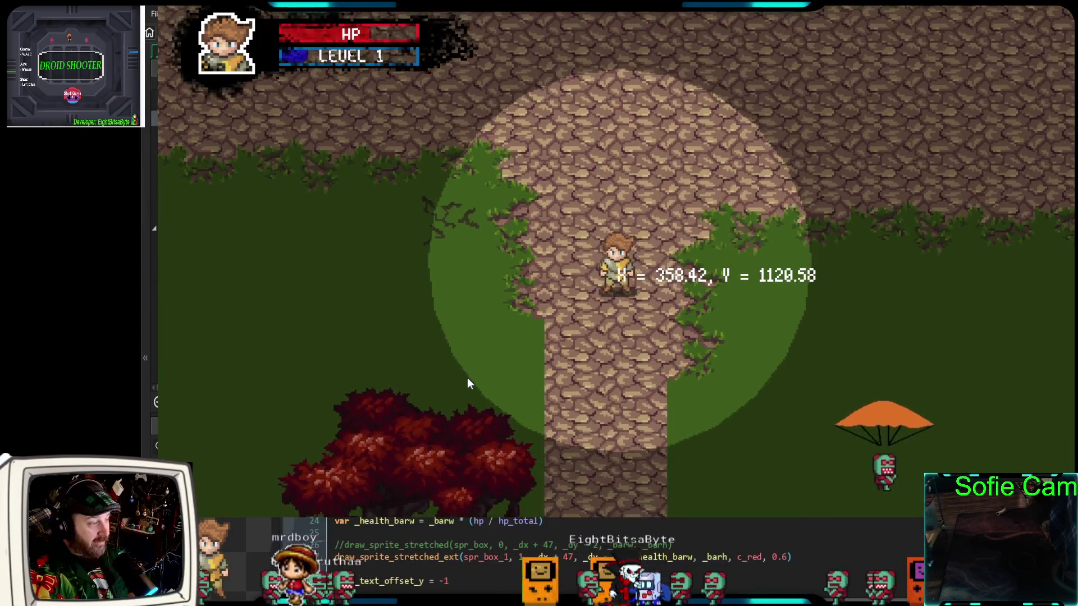
{"action": "key", "text": "w"}
{"action": "key", "text": "s"}
{"action": "key", "text": "s"}
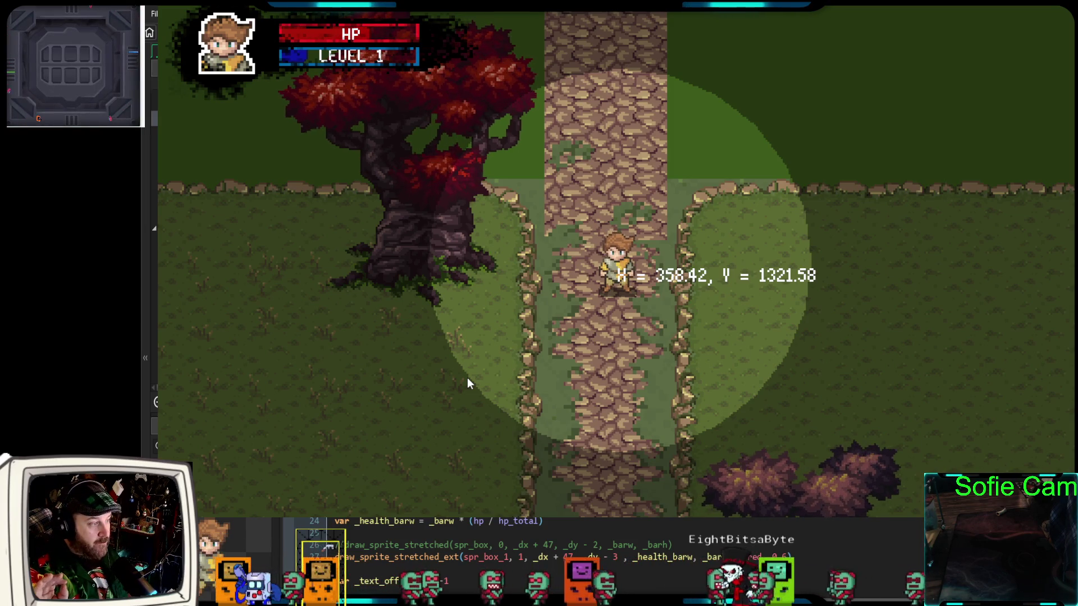
Walk down past the red tree to the dark forest's dead end and back, then stop and relaunch in debug
{"action": "key", "text": "s"}
{"action": "key", "text": "s"}
{"action": "key", "text": "a"}
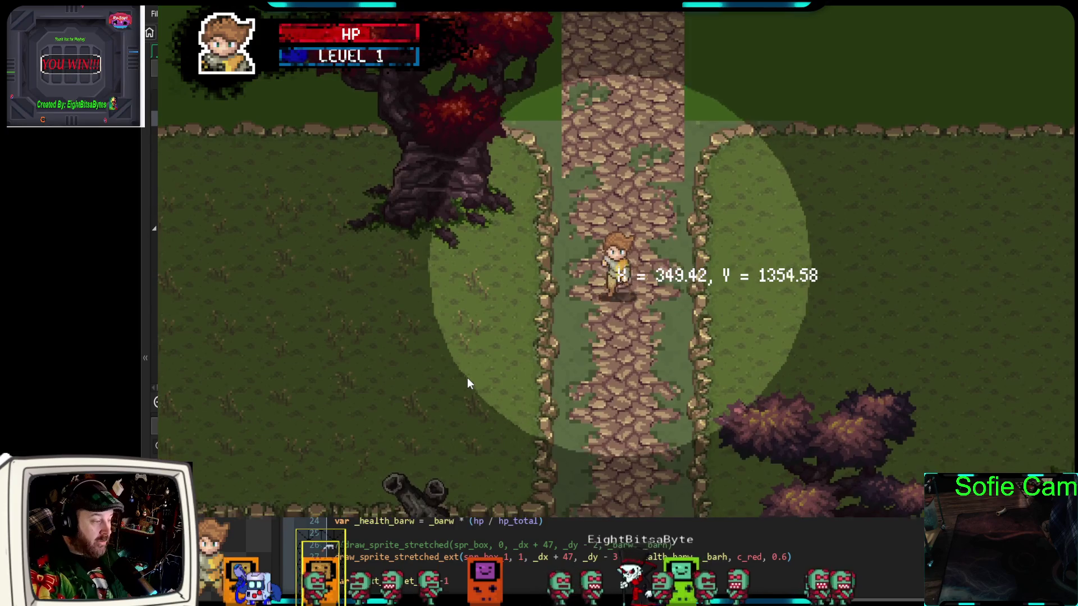
{"action": "key", "text": "s"}
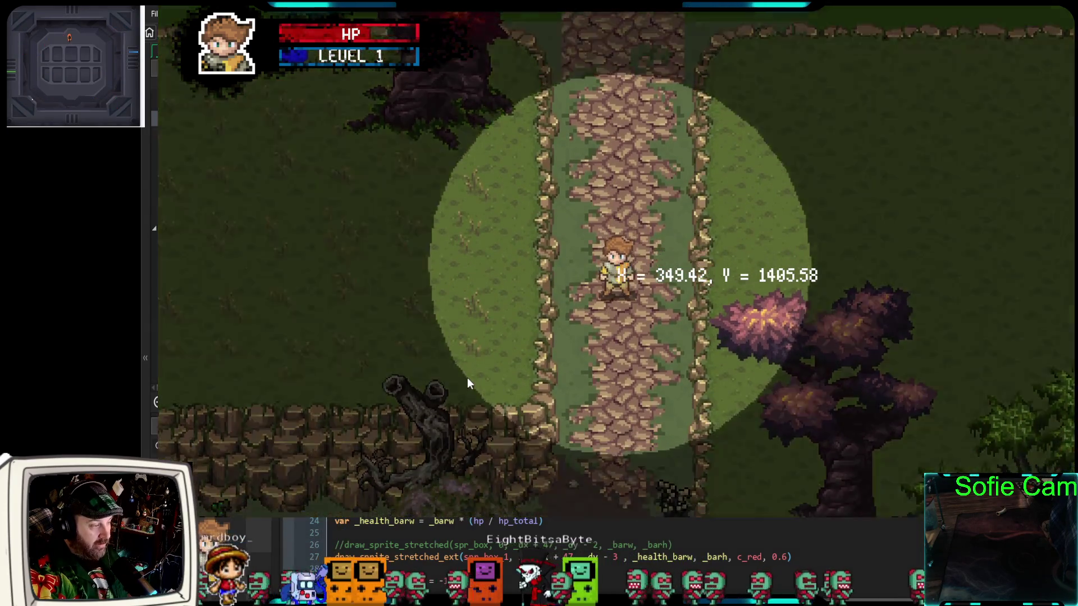
{"action": "key", "text": "s"}
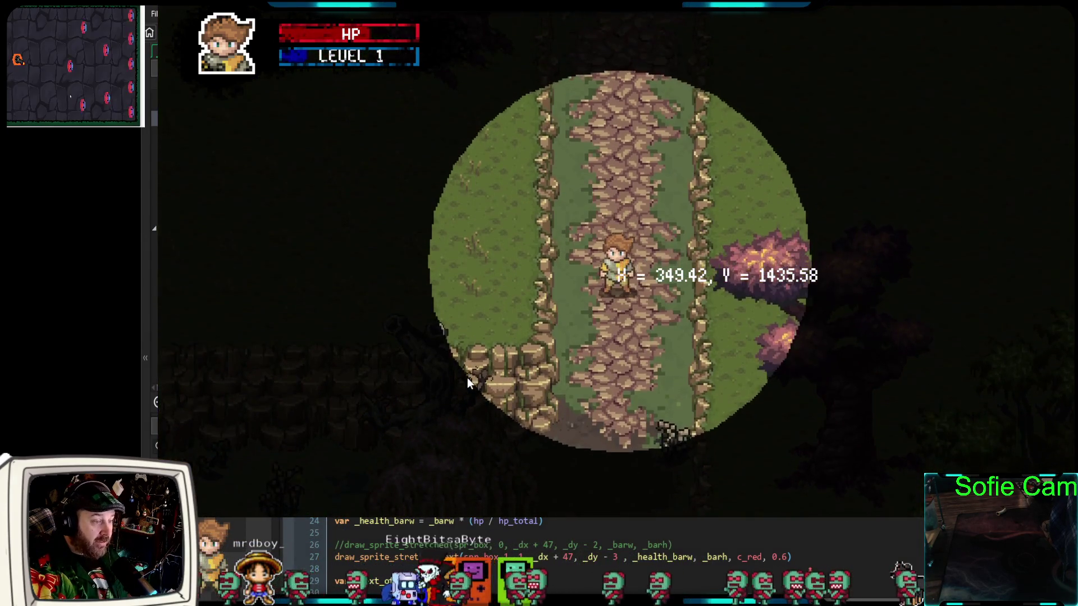
{"action": "key", "text": "s"}
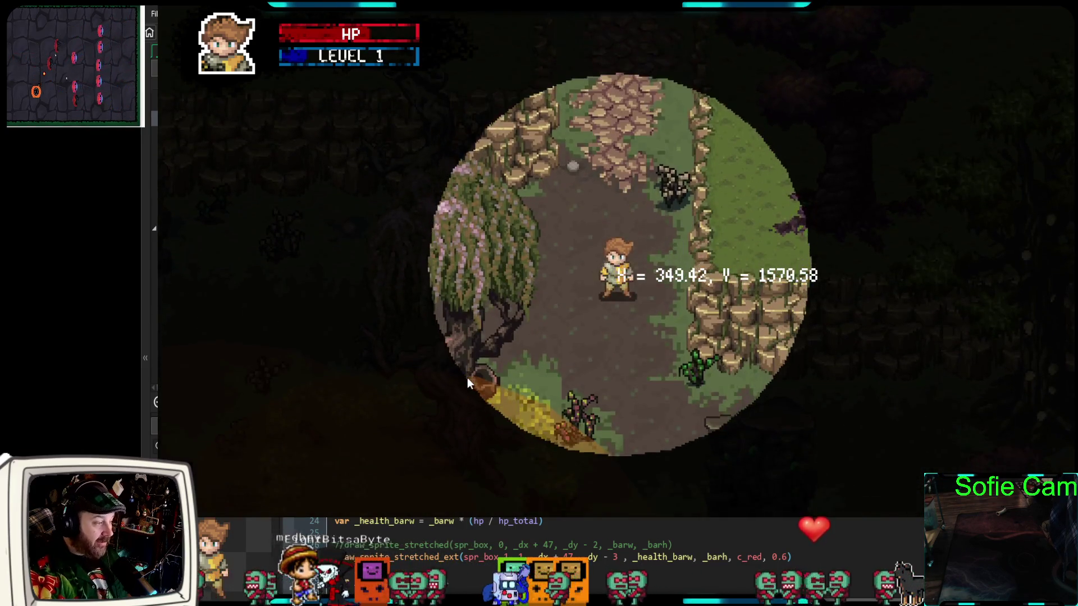
{"action": "key", "text": "a"}
{"action": "key", "text": "d"}
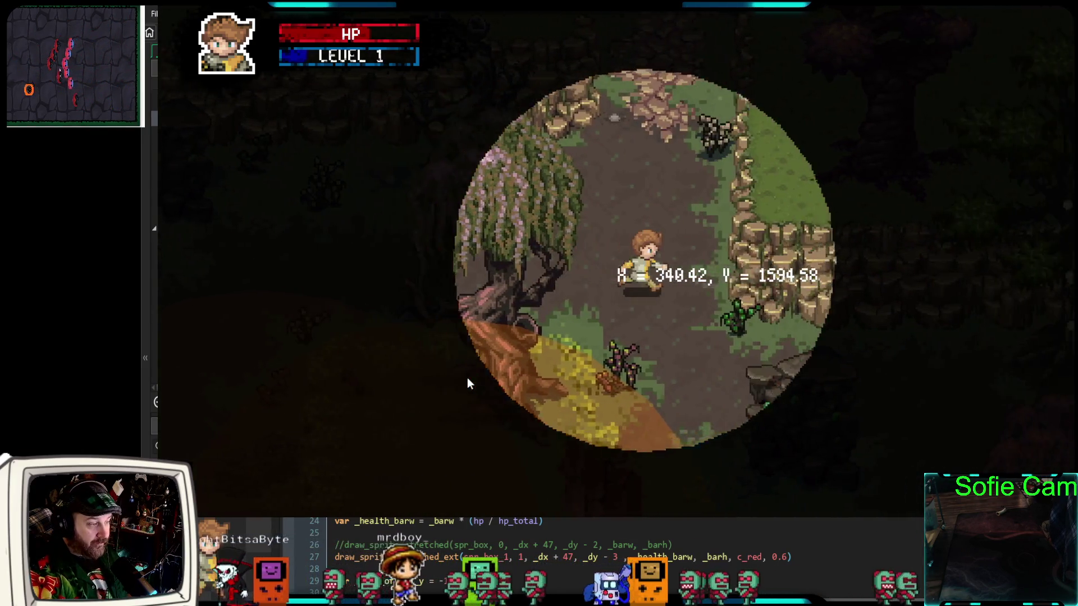
{"action": "key", "text": "a"}
{"action": "key", "text": "w"}
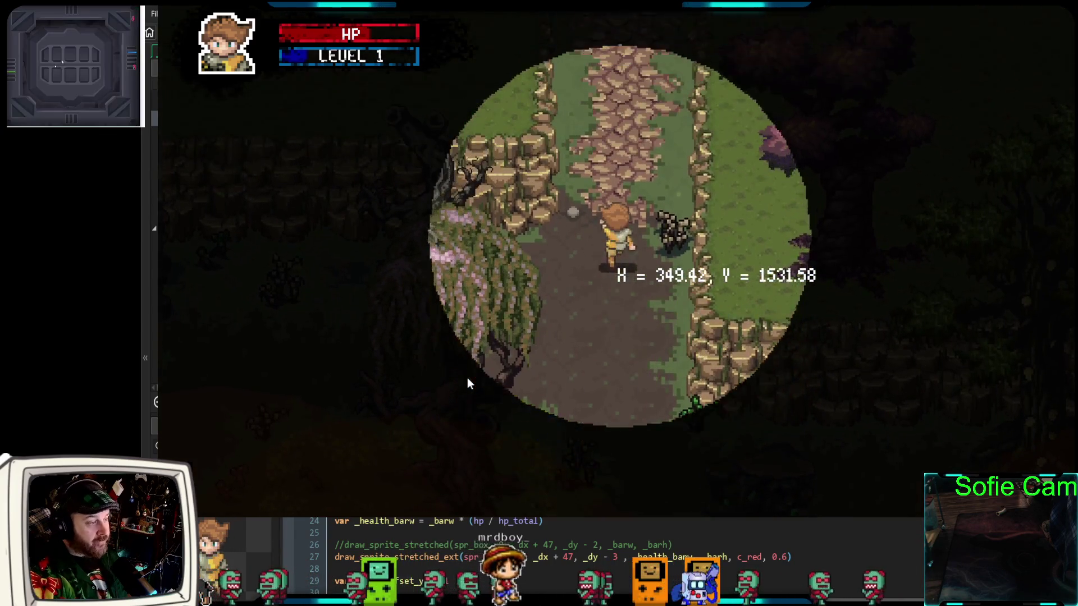
{"action": "key", "text": "w"}
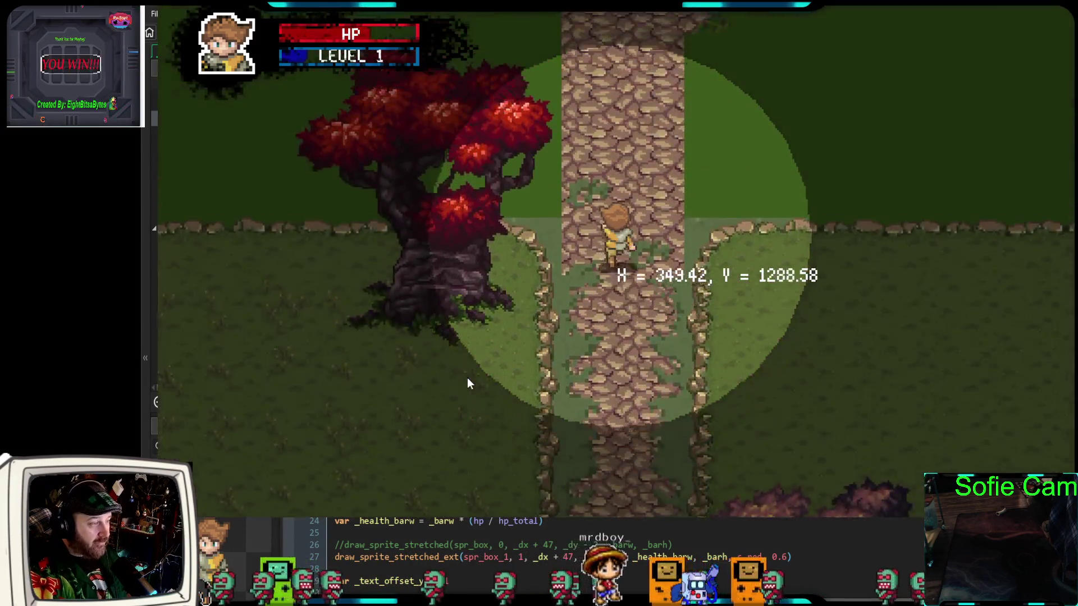
{"action": "key", "text": "w"}
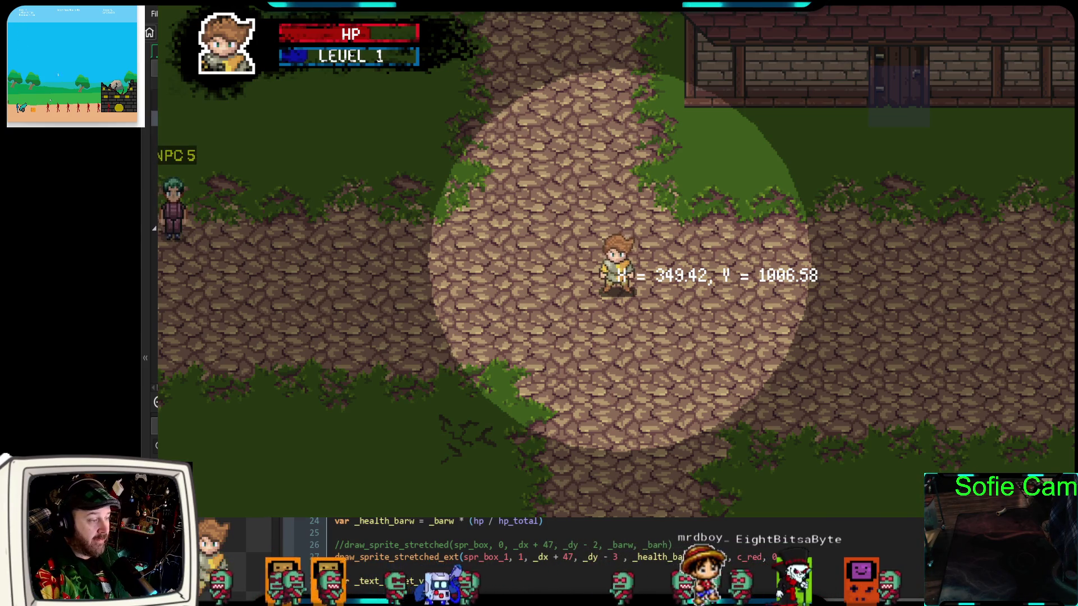
{"action": "key", "text": "Escape"}
{"action": "left_click", "coordinate": [278, 33]}
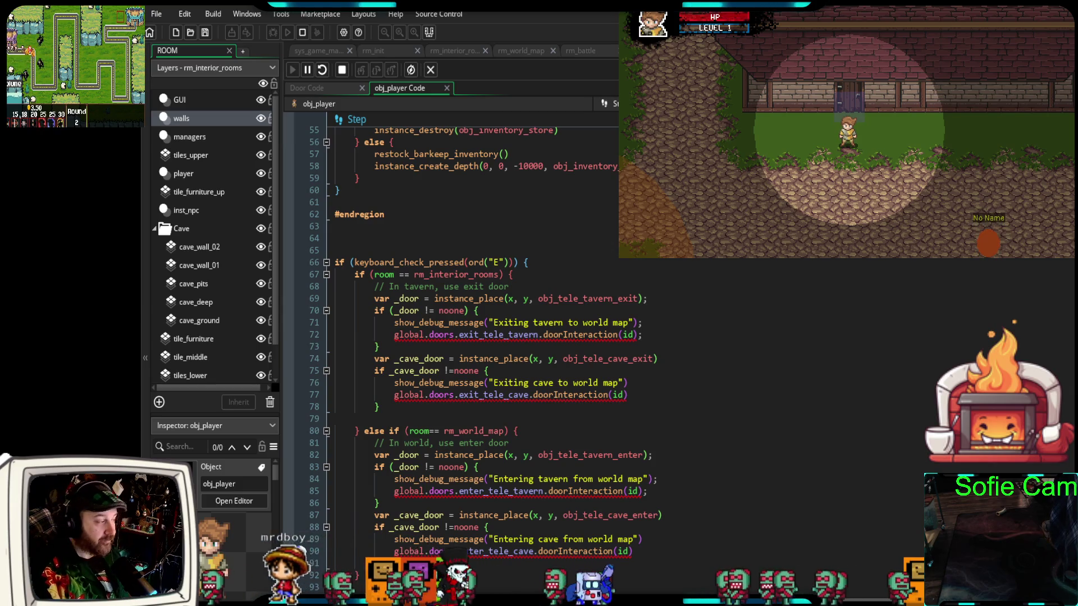
Place the caret on blank line 64 of obj_player's Step event, then bring up Game Options
{"action": "left_click", "coordinate": [526, 240]}
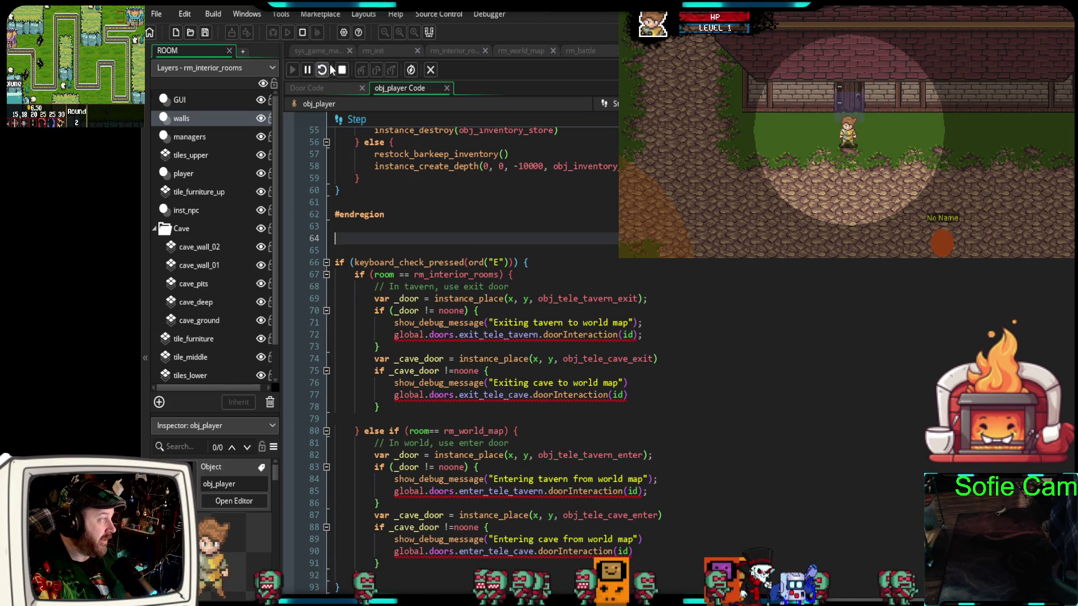
{"action": "left_click", "coordinate": [344, 33]}
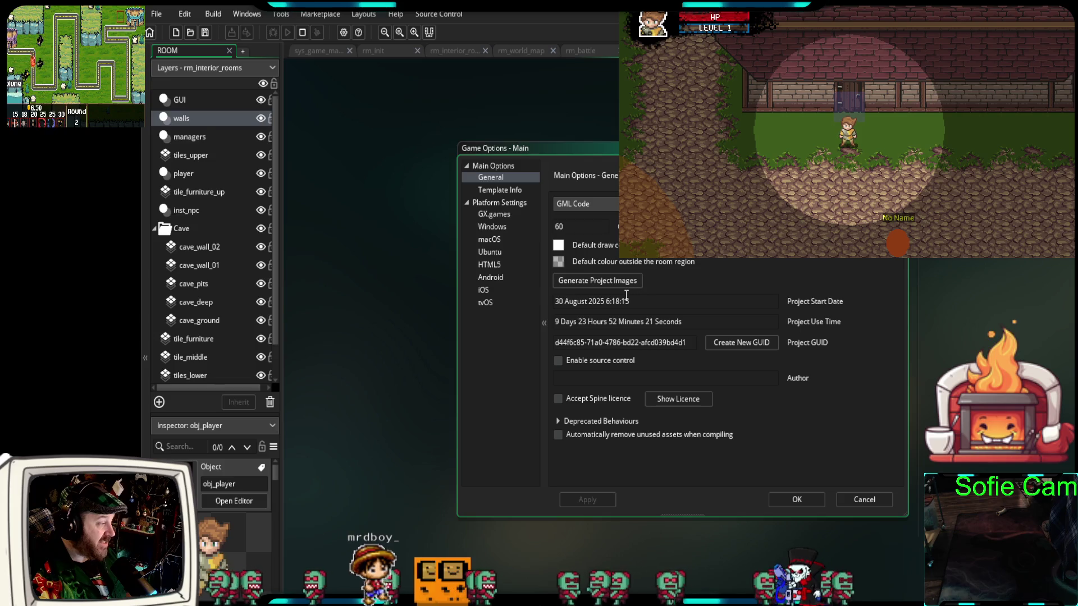
Select the Project Use Time value on the General options page, then cancel without changes
{"action": "left_click_drag", "start_coordinate": [713, 326], "coordinate": [549, 326]}
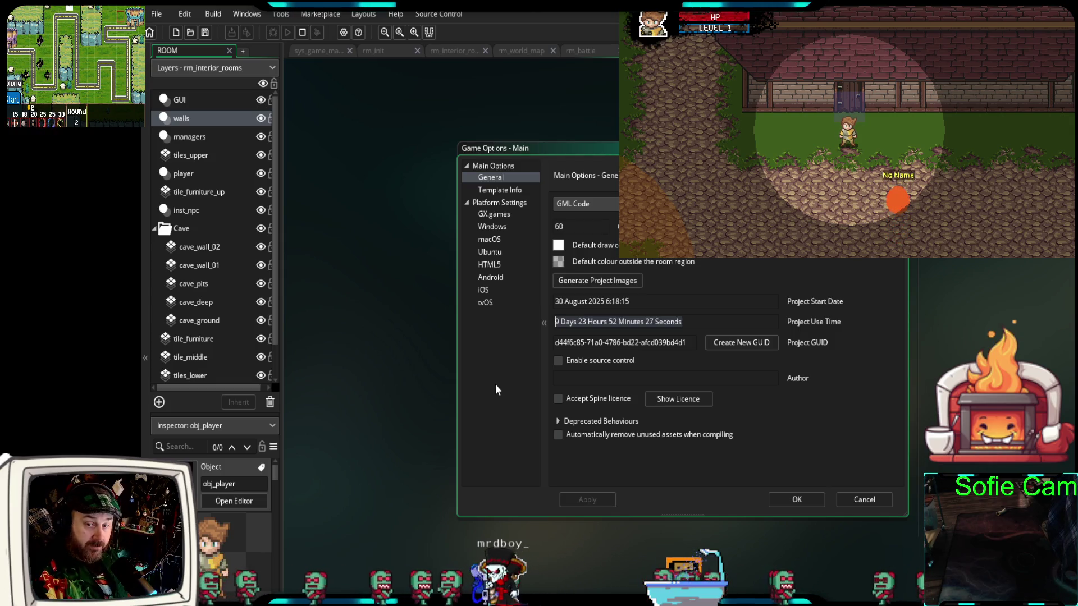
{"action": "left_click", "coordinate": [879, 500]}
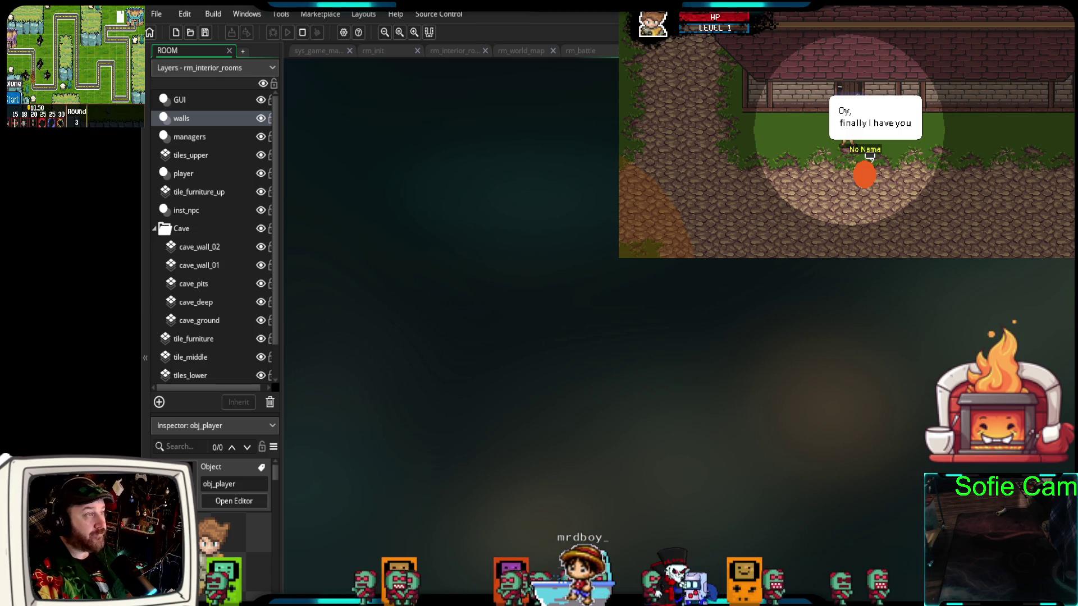
Walk left past the sign and down-right along the road until a rat battle begins
{"action": "key", "text": "a"}
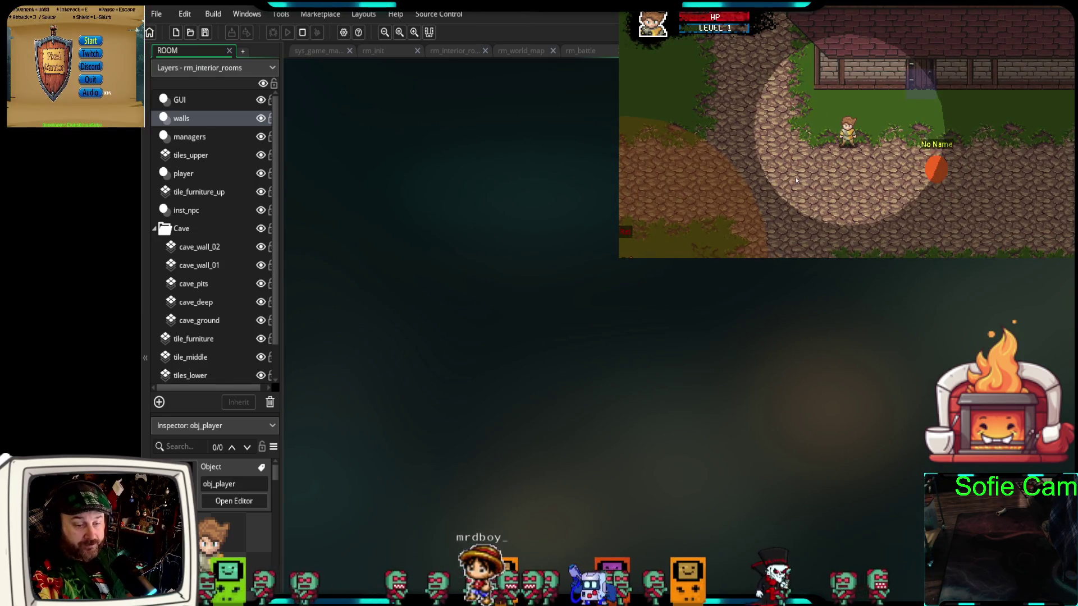
{"action": "key", "text": "a"}
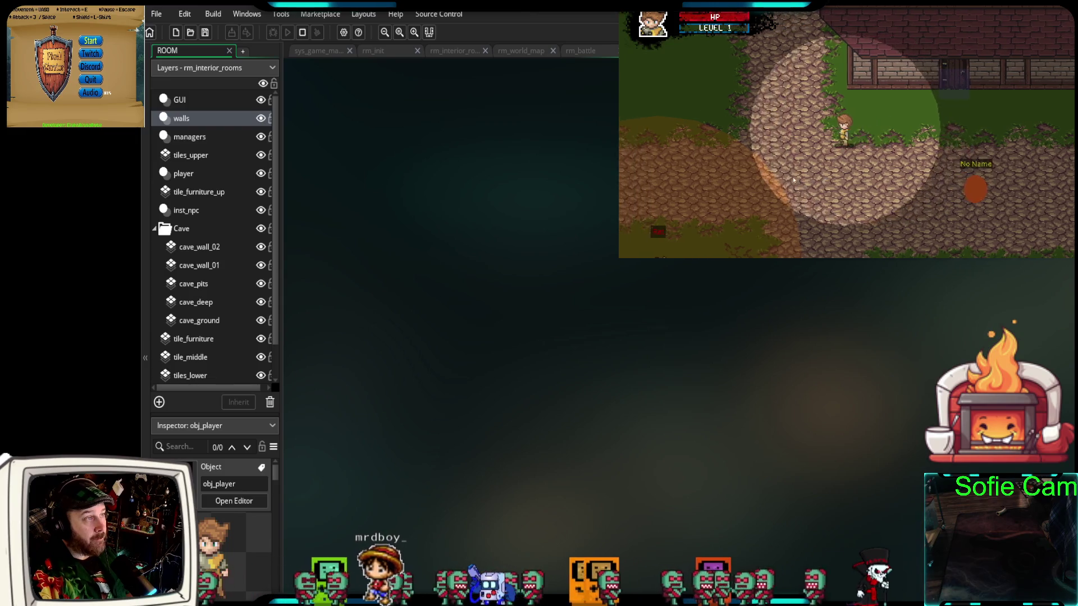
{"action": "key", "text": "s"}
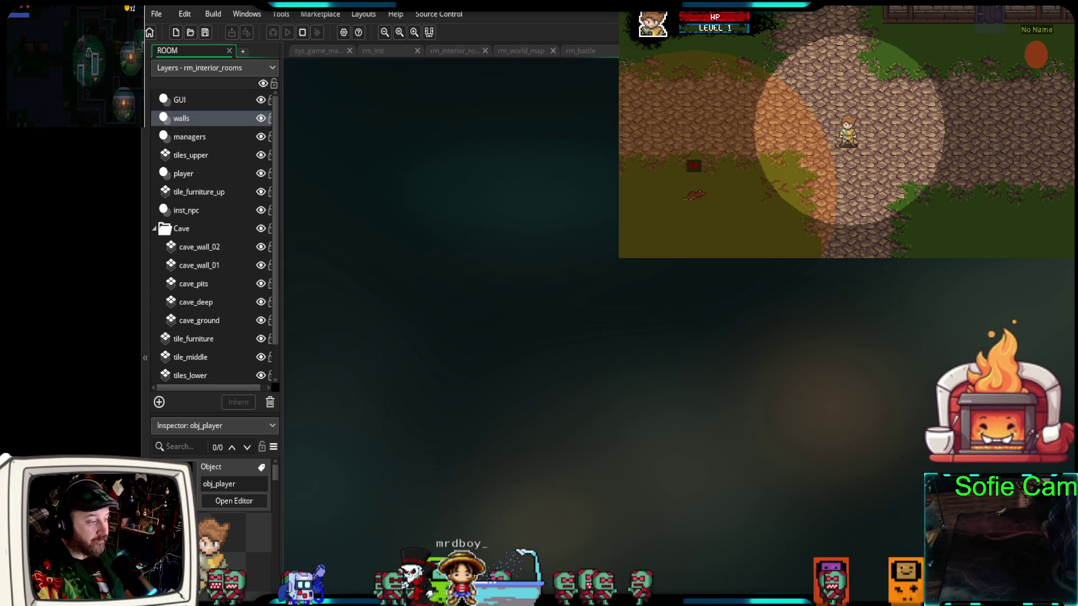
{"action": "key", "text": "Right"}
{"action": "key", "text": "Down"}
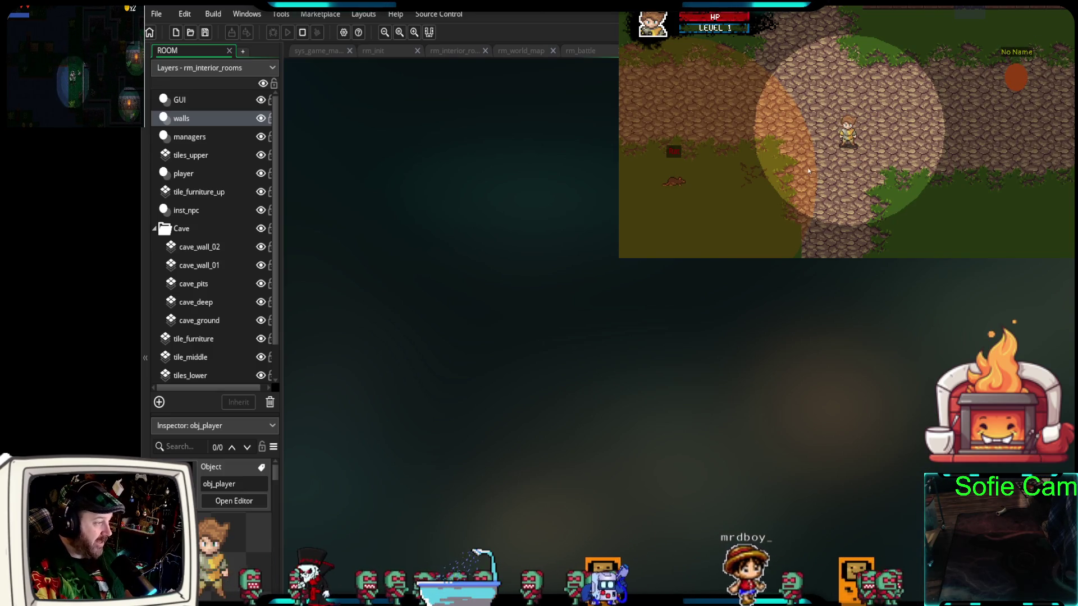
{"action": "key", "text": "Down"}
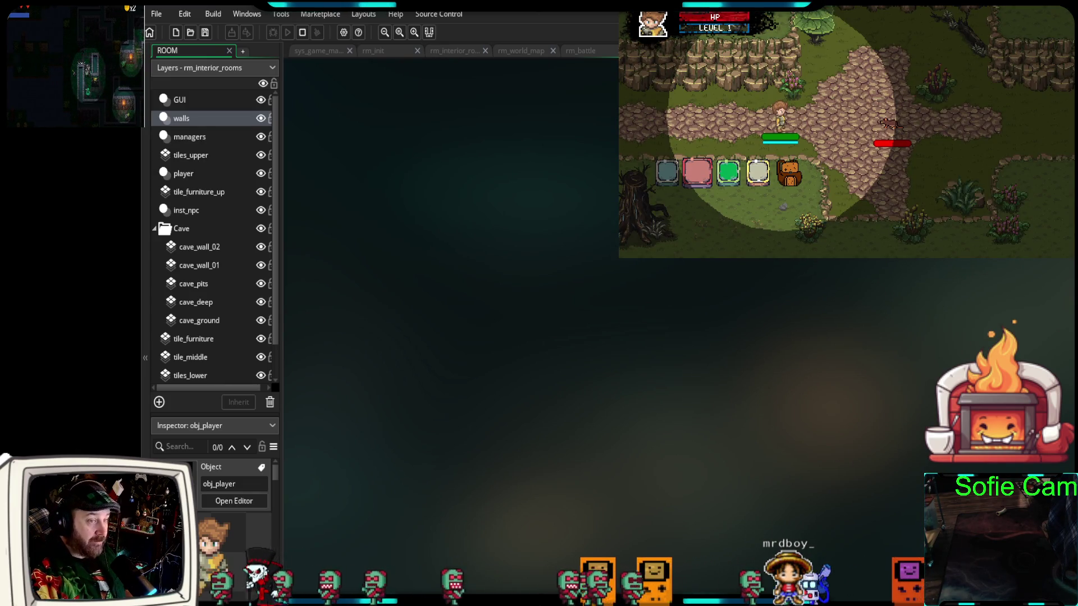
{"action": "key", "text": "F11"}
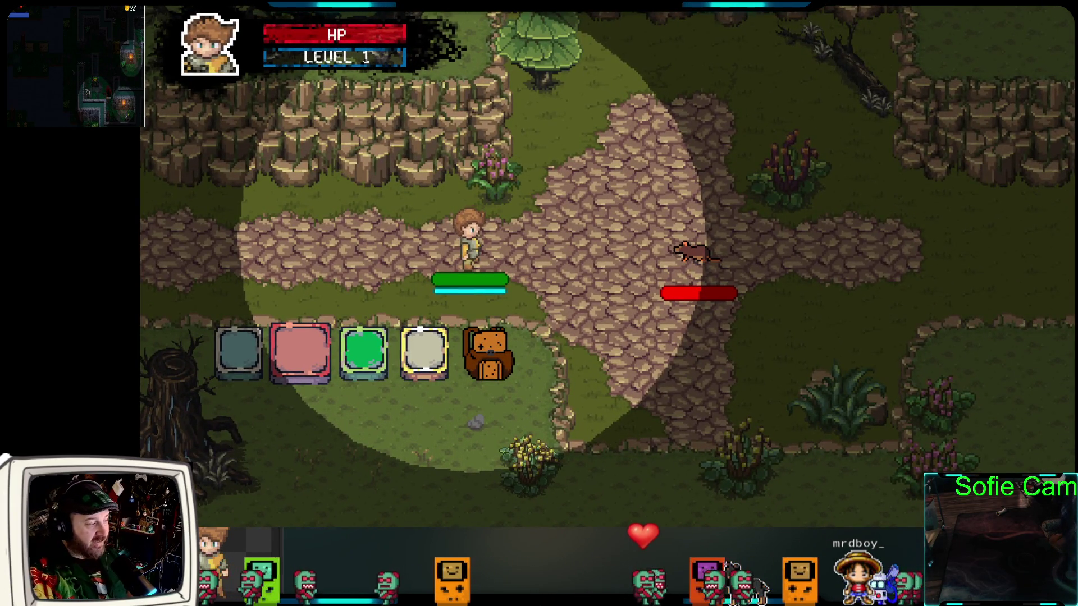
Defeat the rat with repeated skill attacks and green shield items until the battle ends
{"action": "left_click", "coordinate": [237, 358]}
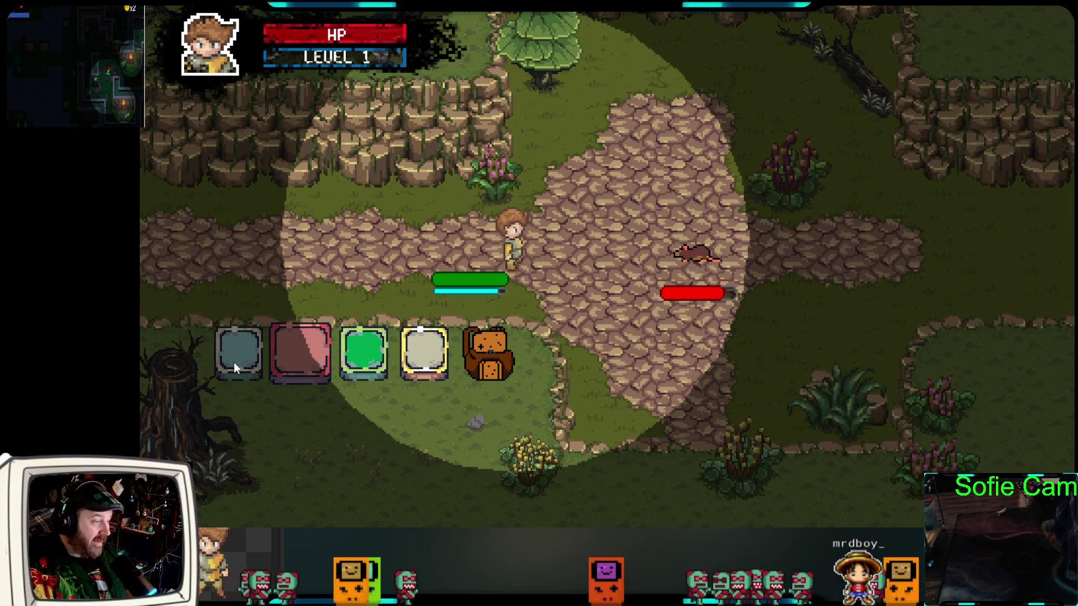
{"action": "left_click", "coordinate": [298, 359]}
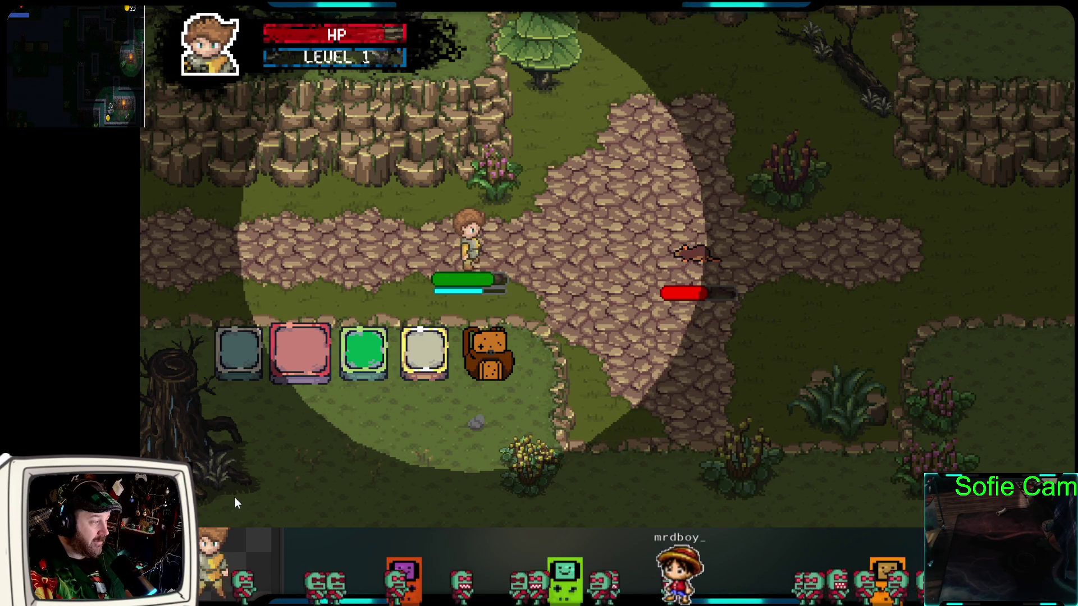
{"action": "left_click", "coordinate": [236, 356]}
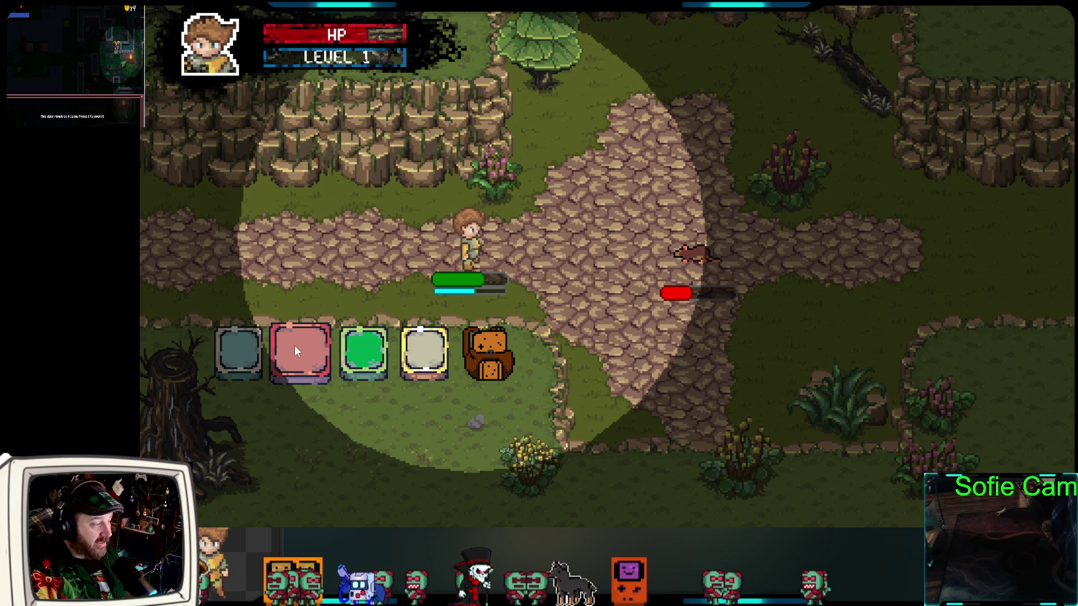
{"action": "left_click", "coordinate": [361, 360]}
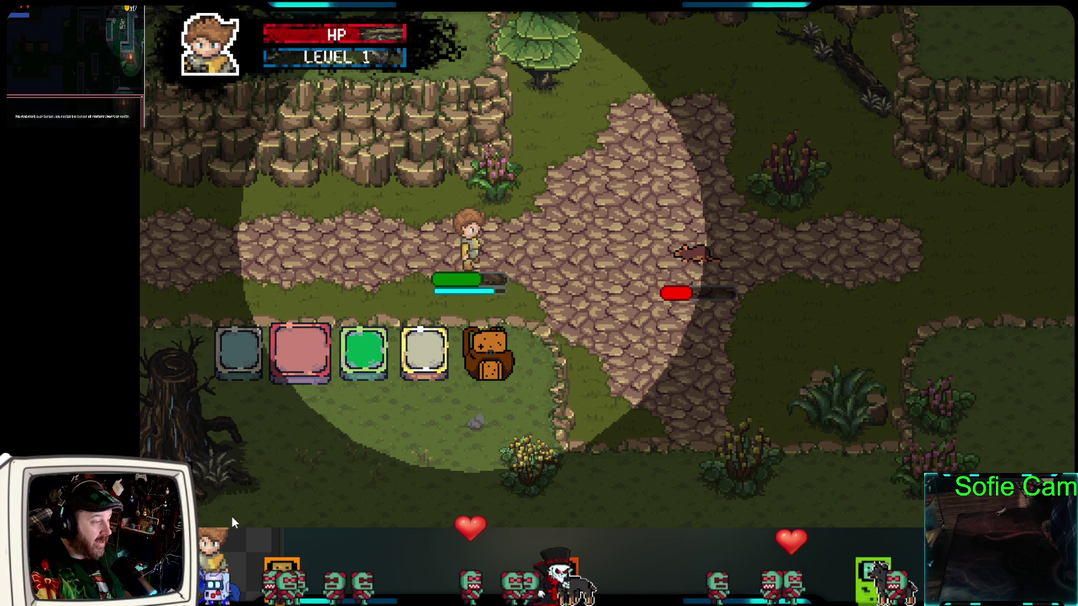
{"action": "left_click", "coordinate": [273, 372]}
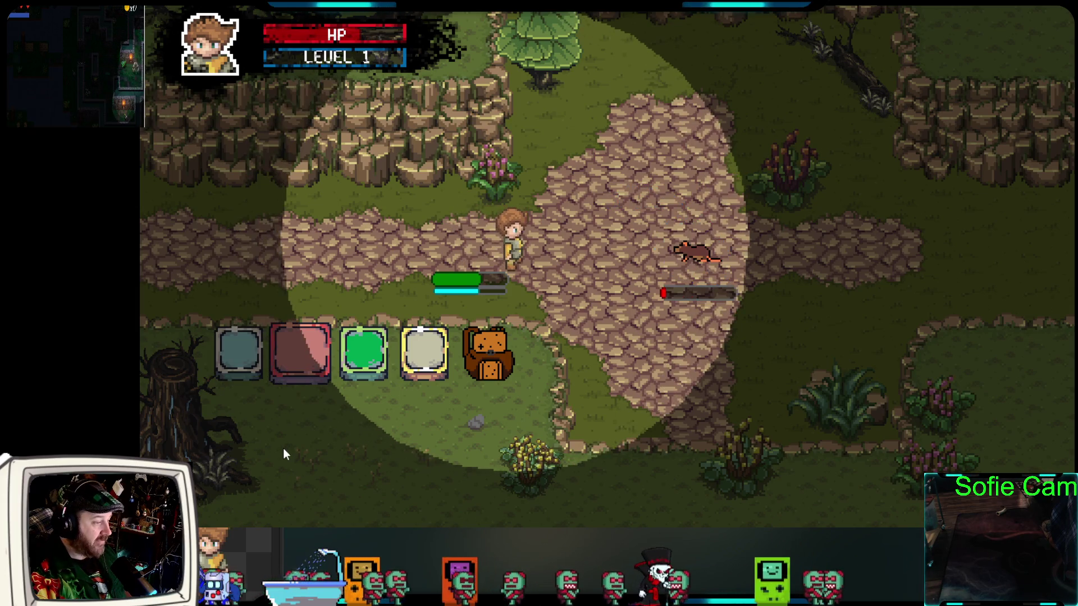
{"action": "left_click", "coordinate": [371, 350]}
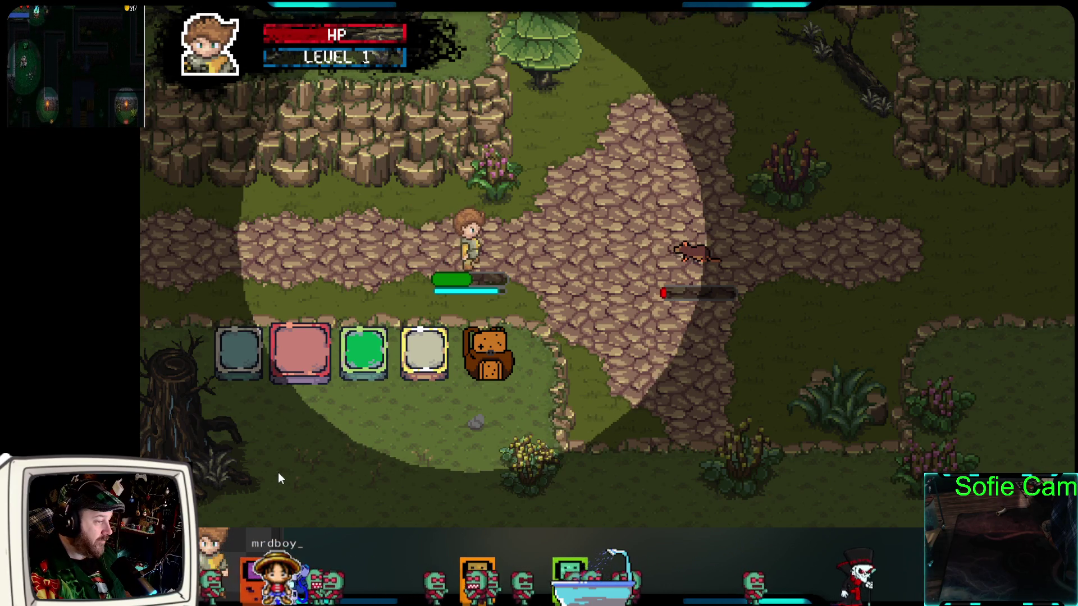
{"action": "left_click", "coordinate": [363, 352]}
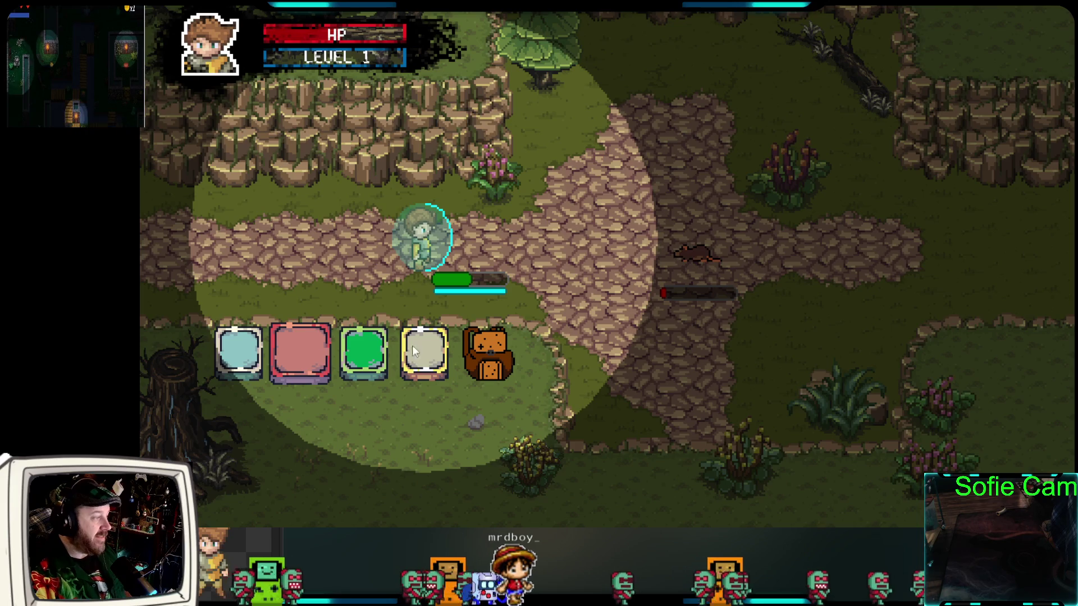
{"action": "left_click", "coordinate": [241, 347]}
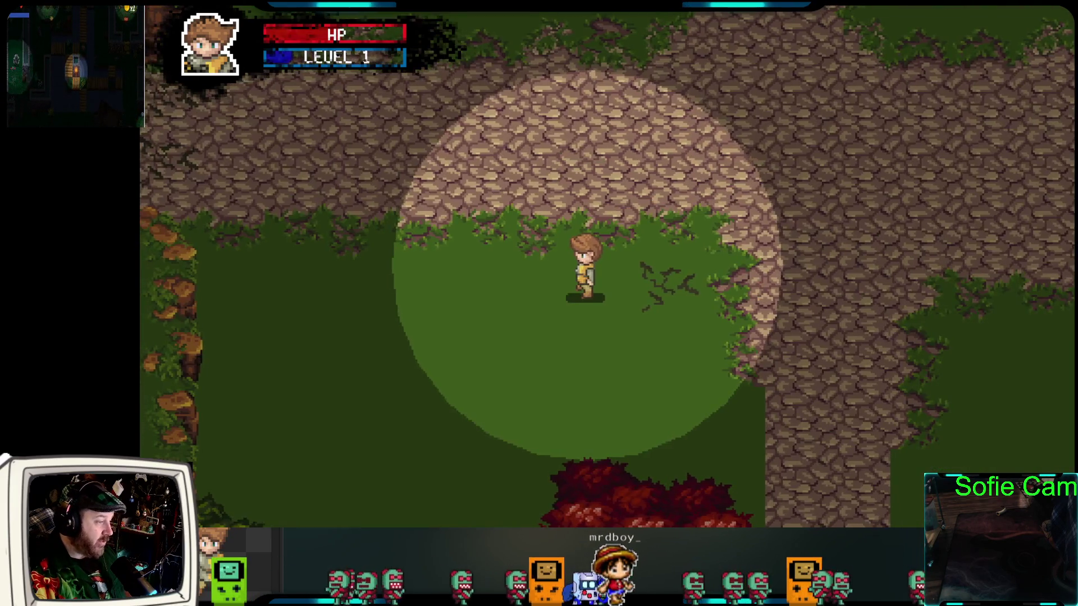
Walk the hero with the arrow keys from the forest past the crossroads toward the brick house
{"action": "key", "text": "Right"}
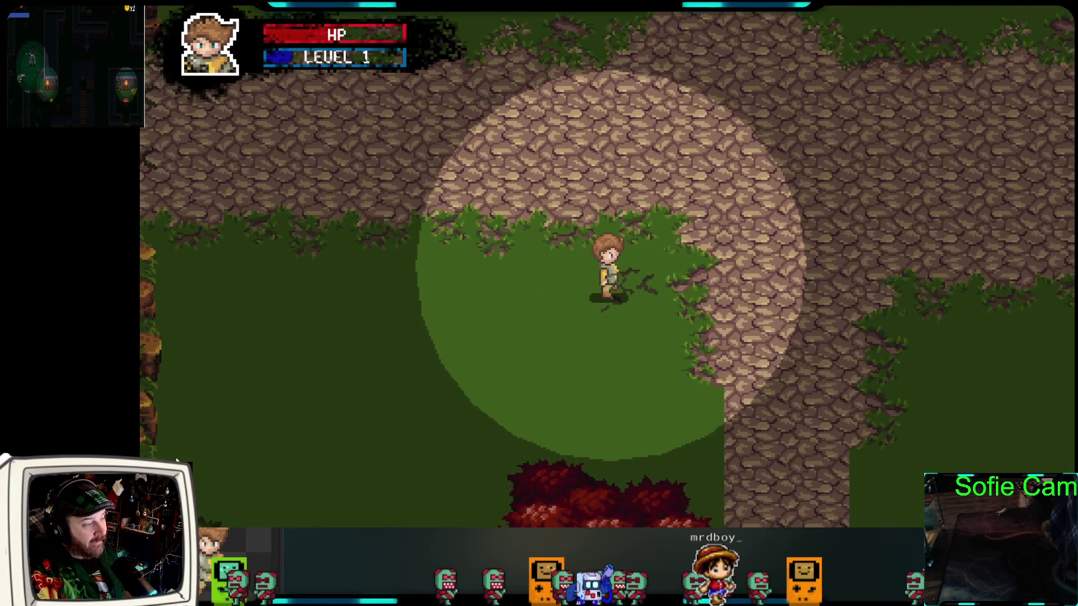
{"action": "key", "text": "Up"}
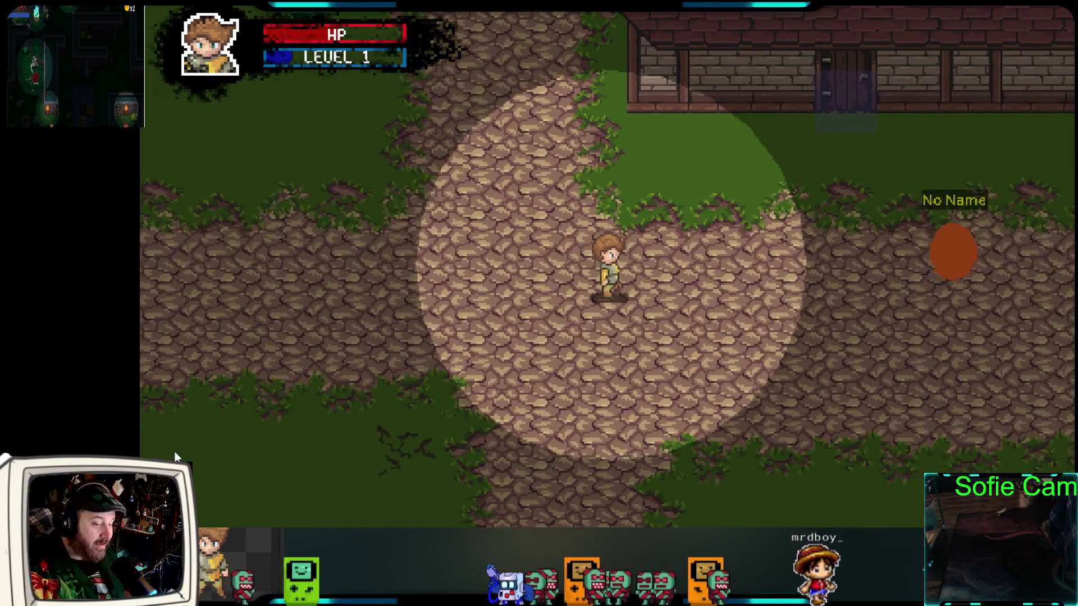
{"action": "key", "text": "Down"}
{"action": "key", "text": "Right"}
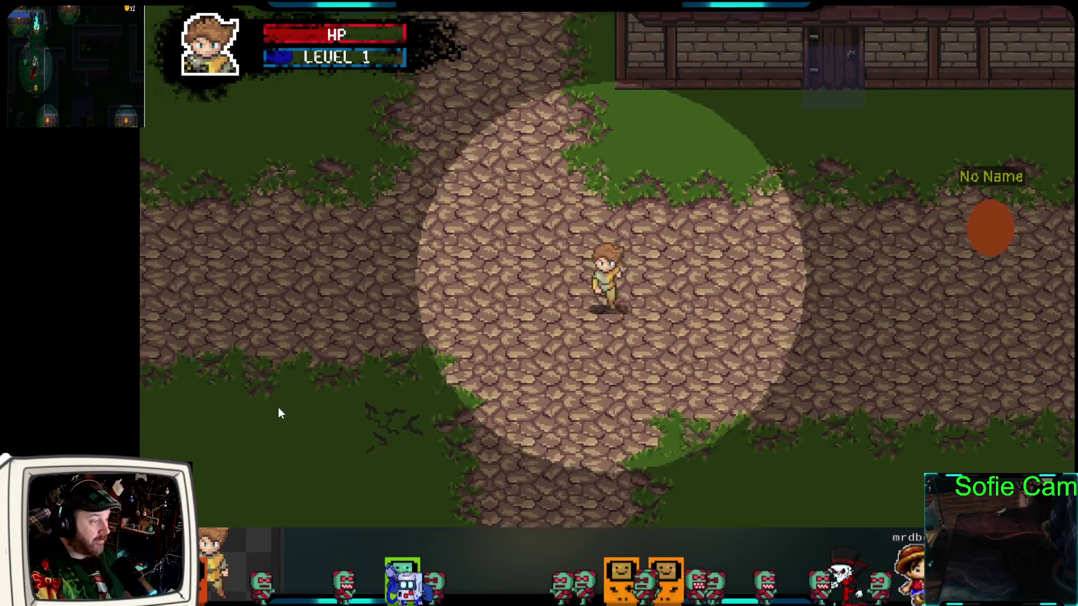
{"action": "key", "text": "Down"}
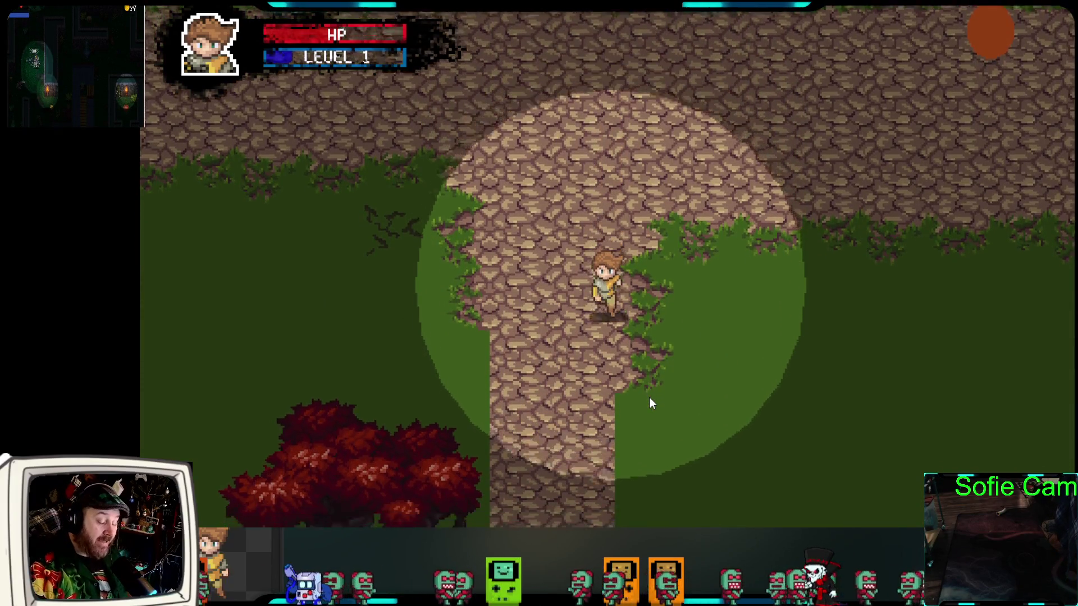
{"action": "key", "text": "Down"}
{"action": "key", "text": "Right"}
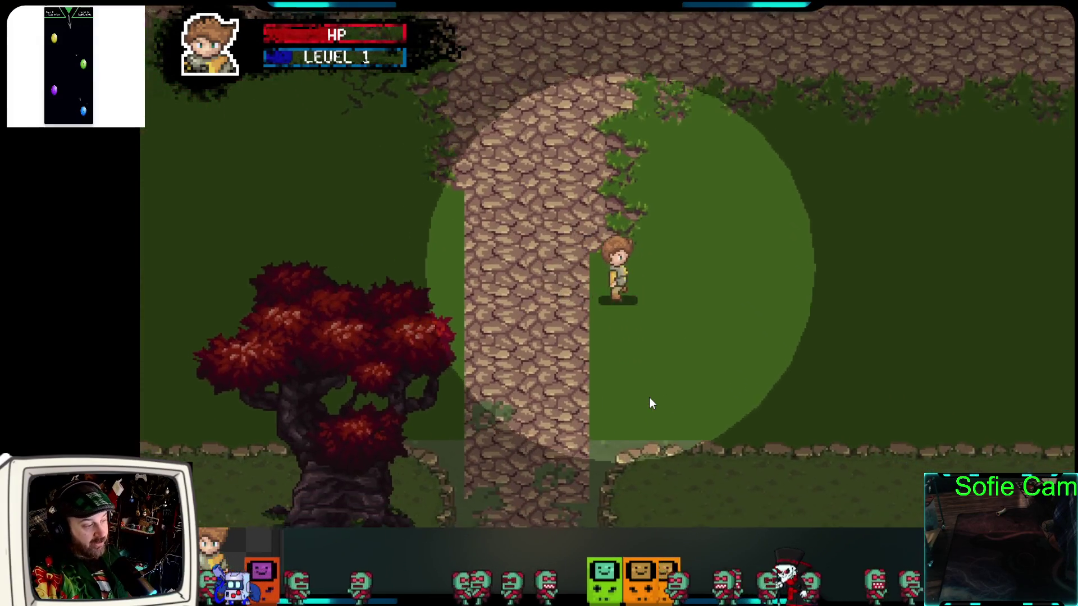
{"action": "key", "text": "Left"}
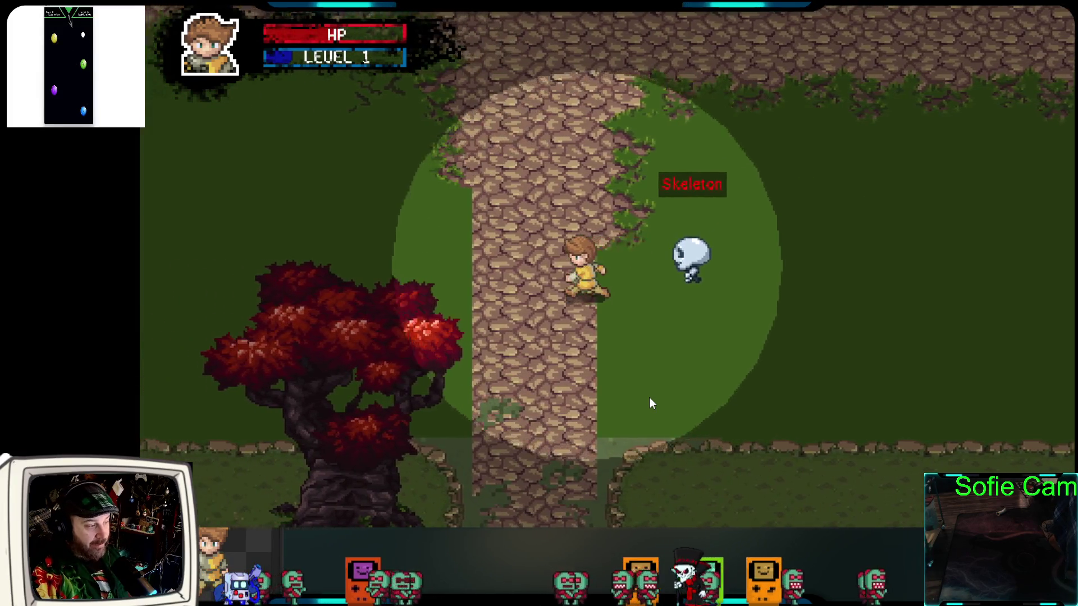
{"action": "key", "text": "Down"}
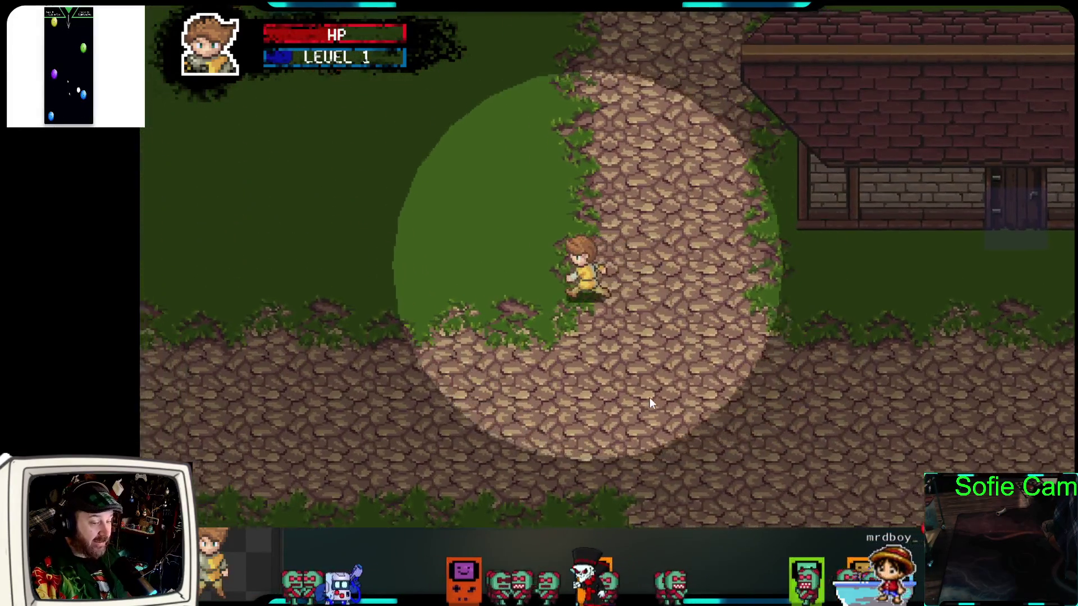
{"action": "key", "text": "Down"}
{"action": "key", "text": "Left"}
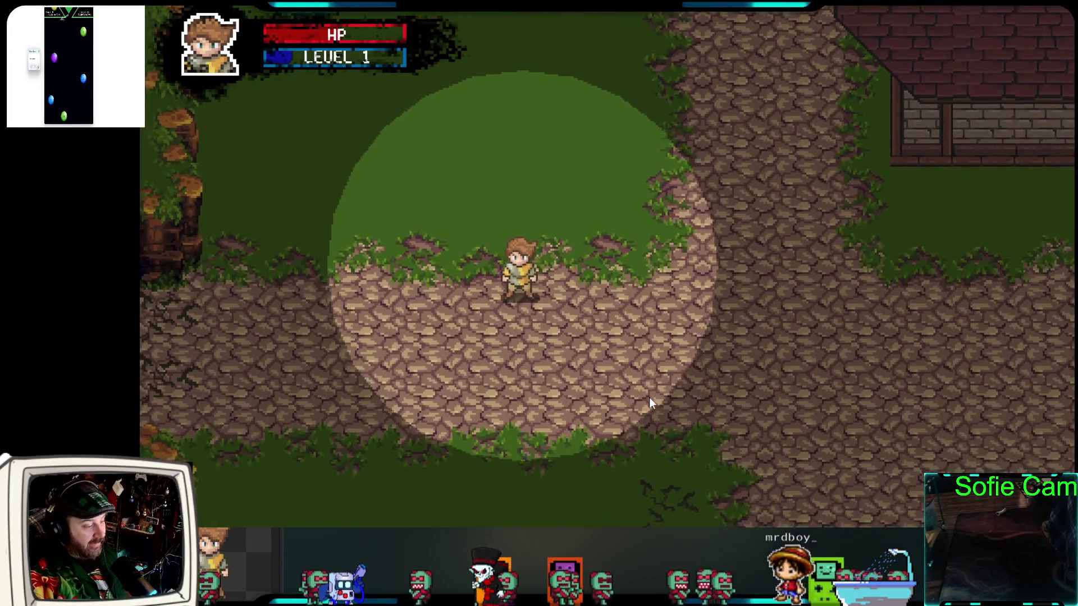
{"action": "key", "text": "Down"}
{"action": "key", "text": "Up"}
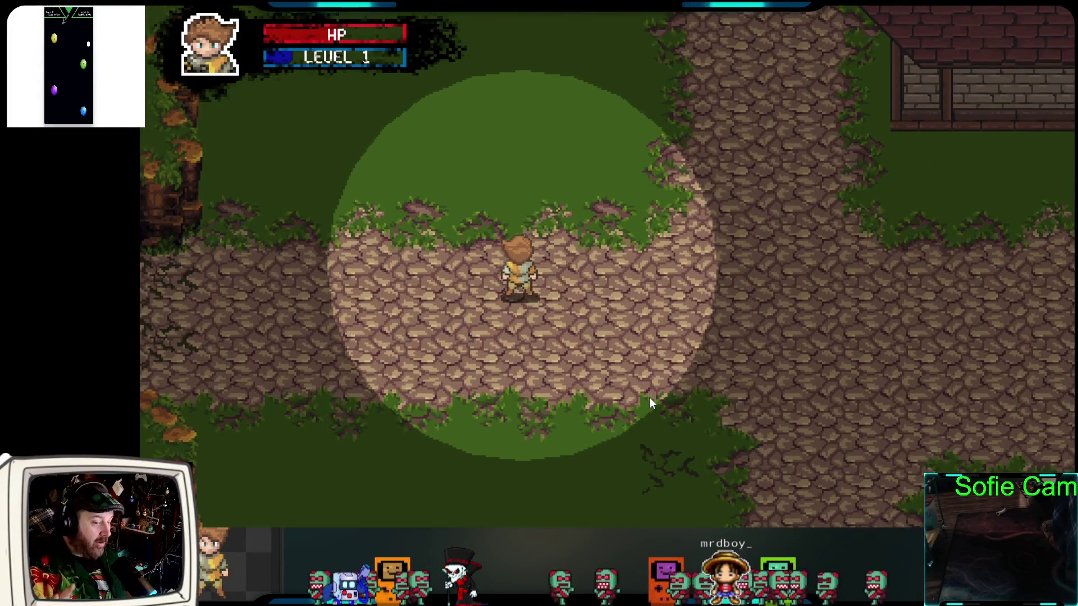
{"action": "key", "text": "Right"}
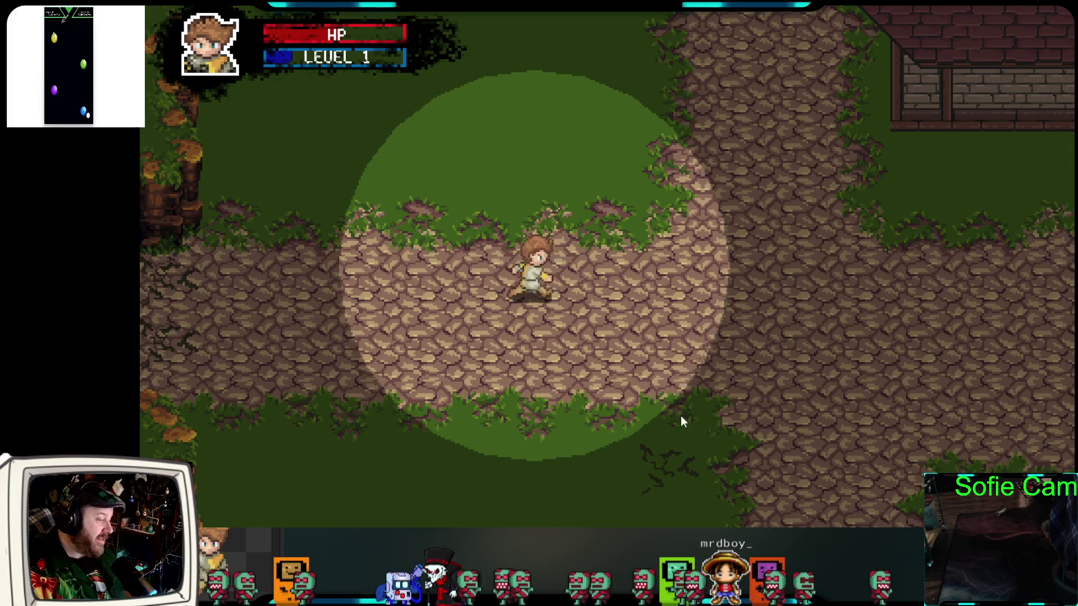
{"action": "key", "text": "Up"}
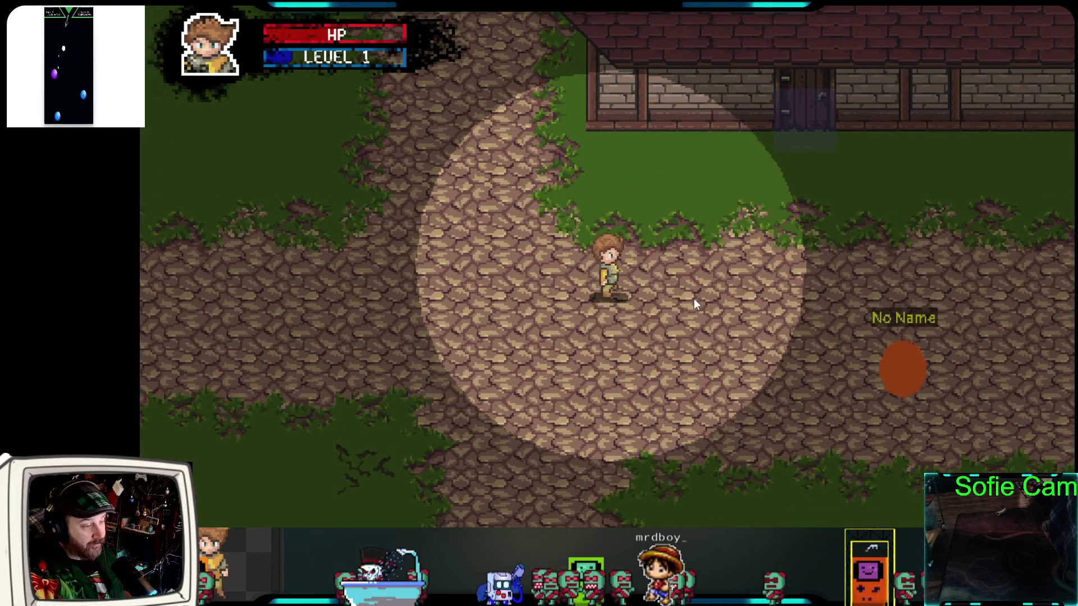
{"action": "key", "text": "Right"}
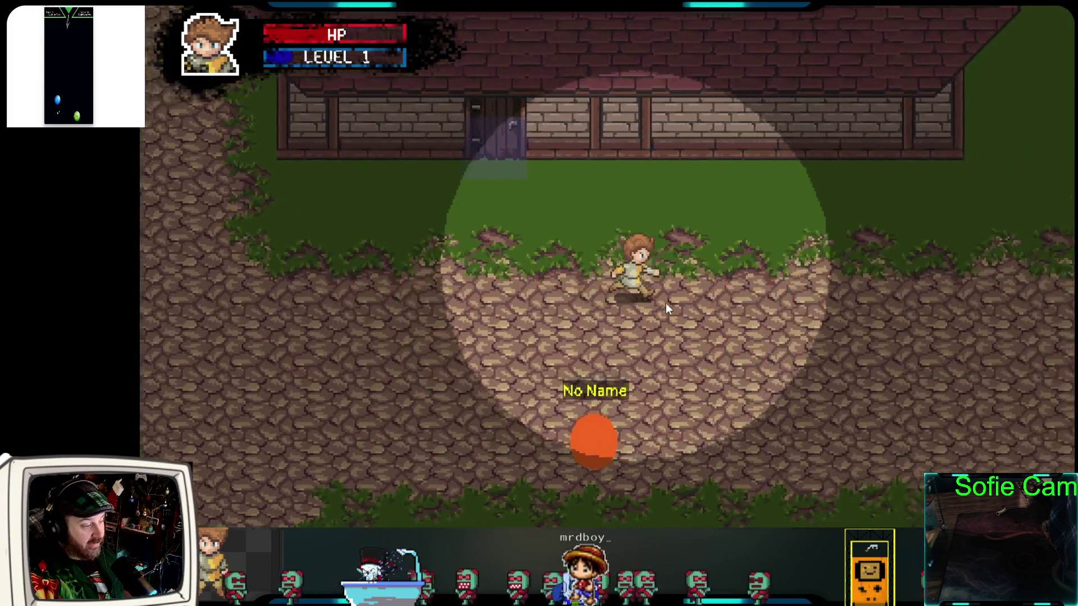
{"action": "key", "text": "Down"}
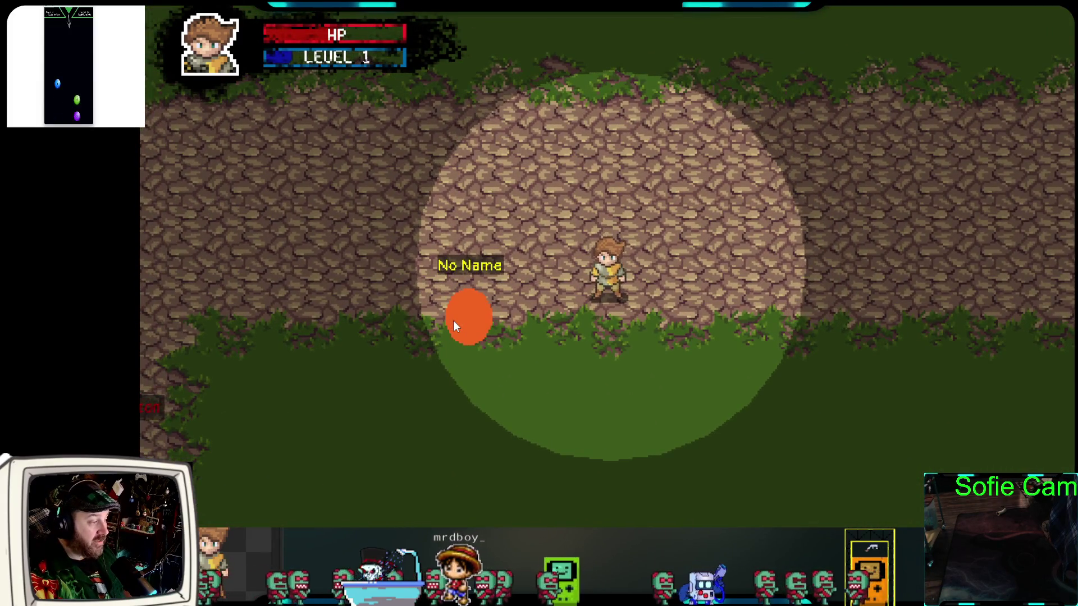
{"action": "key", "text": "Right"}
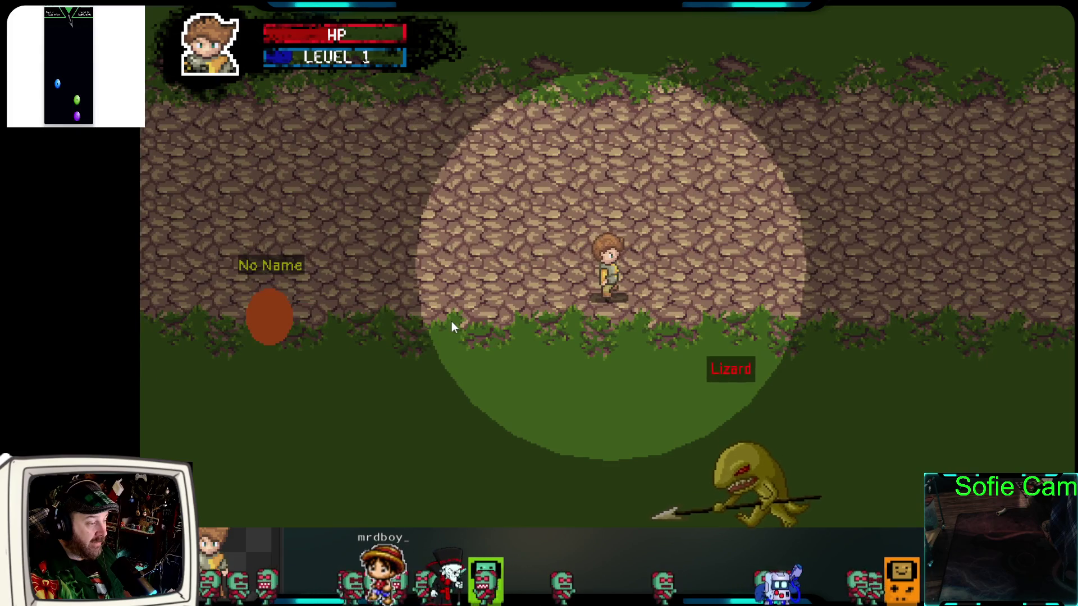
{"action": "key", "text": "Down"}
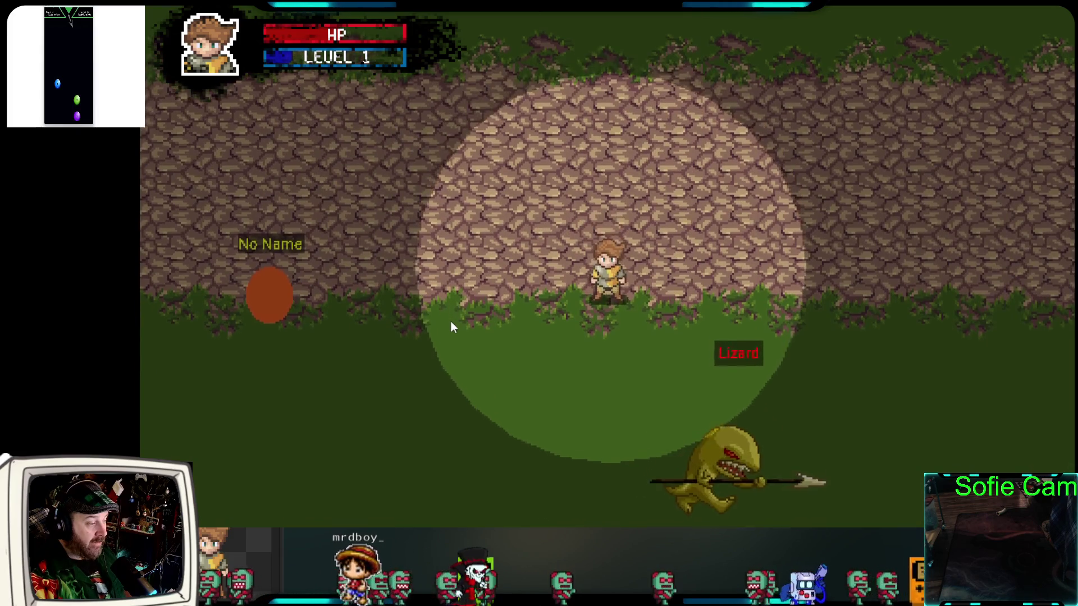
{"action": "key", "text": "Left"}
{"action": "key", "text": "Up"}
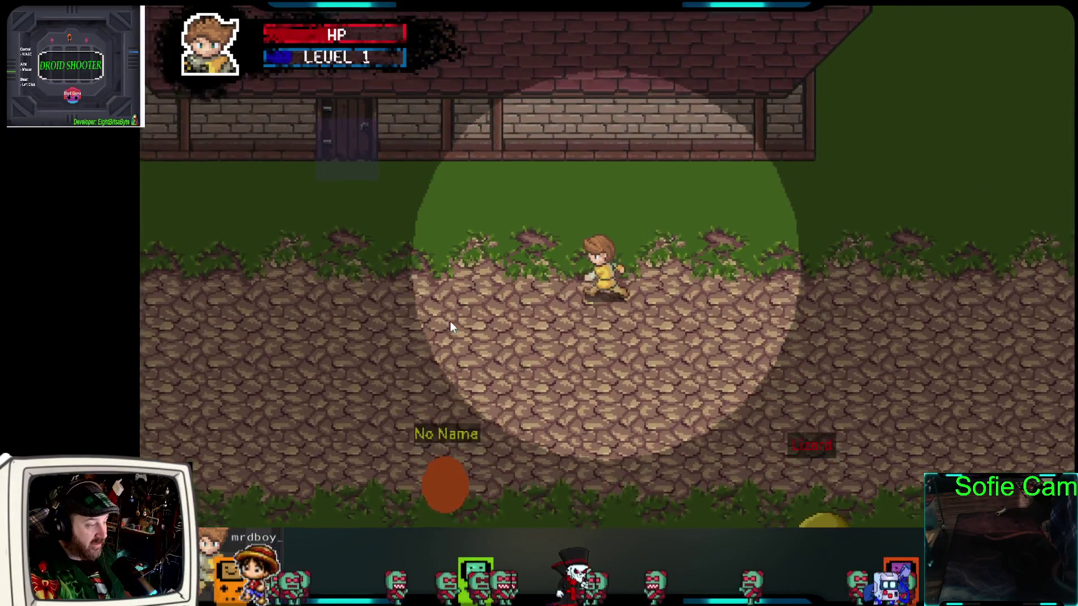
{"action": "key", "text": "Left"}
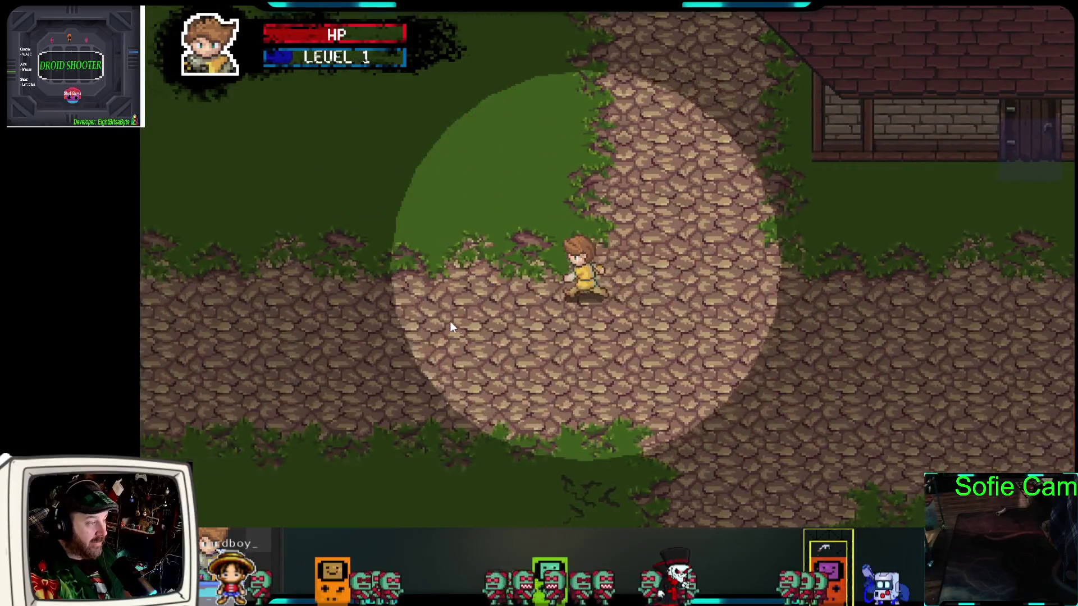
Walk the hero with WASD into the village and along its cobblestone paths between the houses
{"action": "key", "text": "w"}
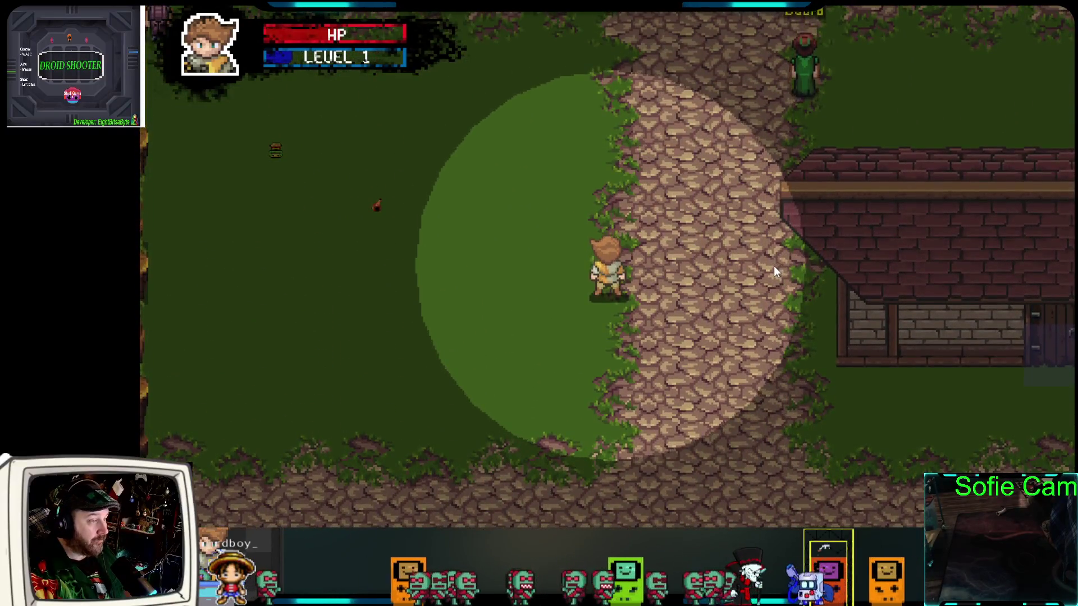
{"action": "key", "text": "a"}
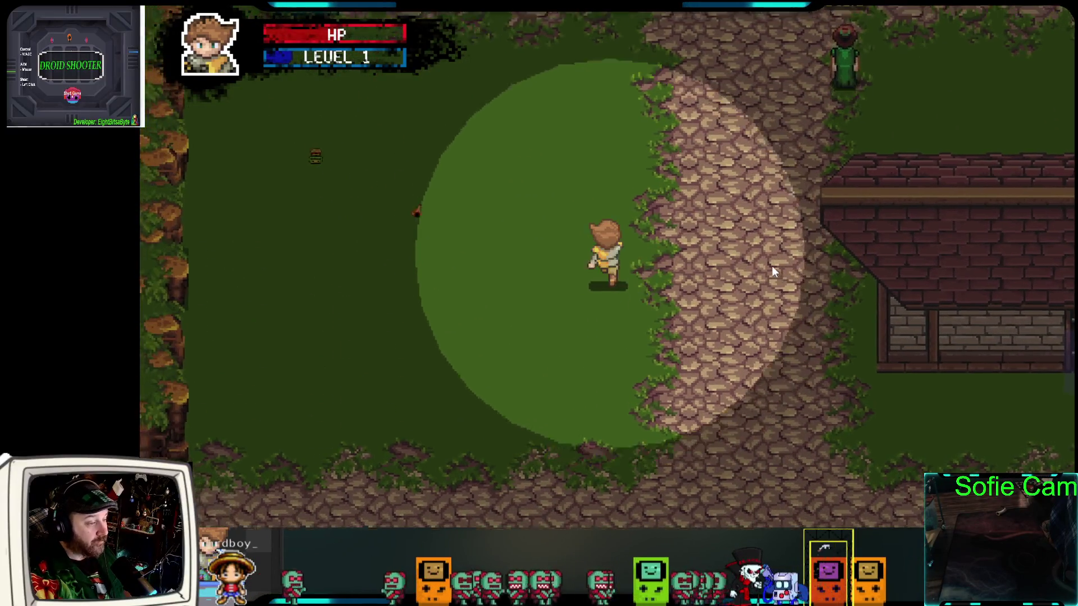
{"action": "key", "text": "w"}
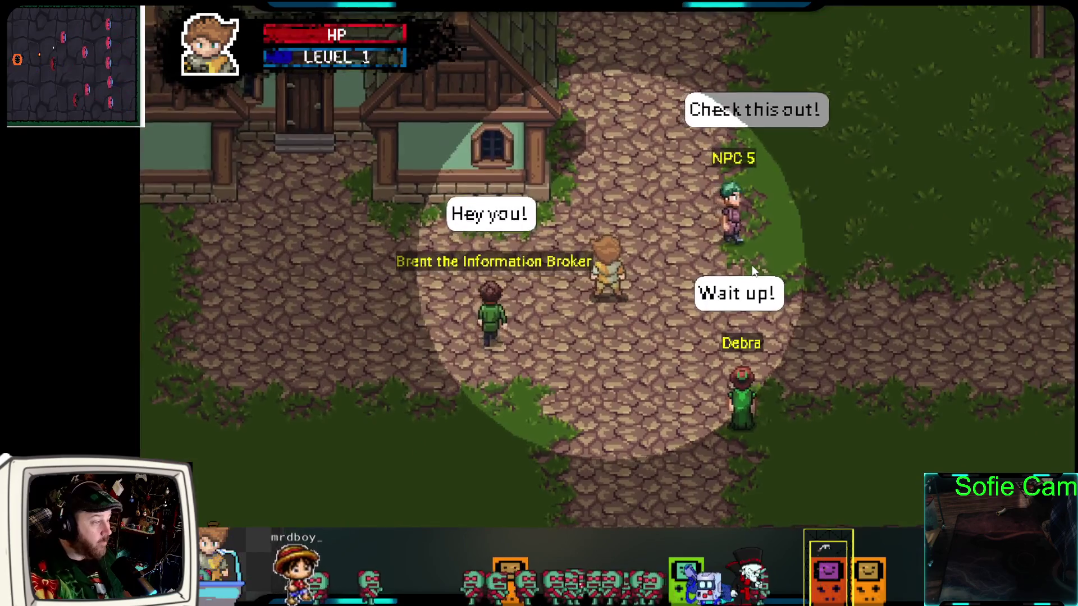
{"action": "key", "text": "d"}
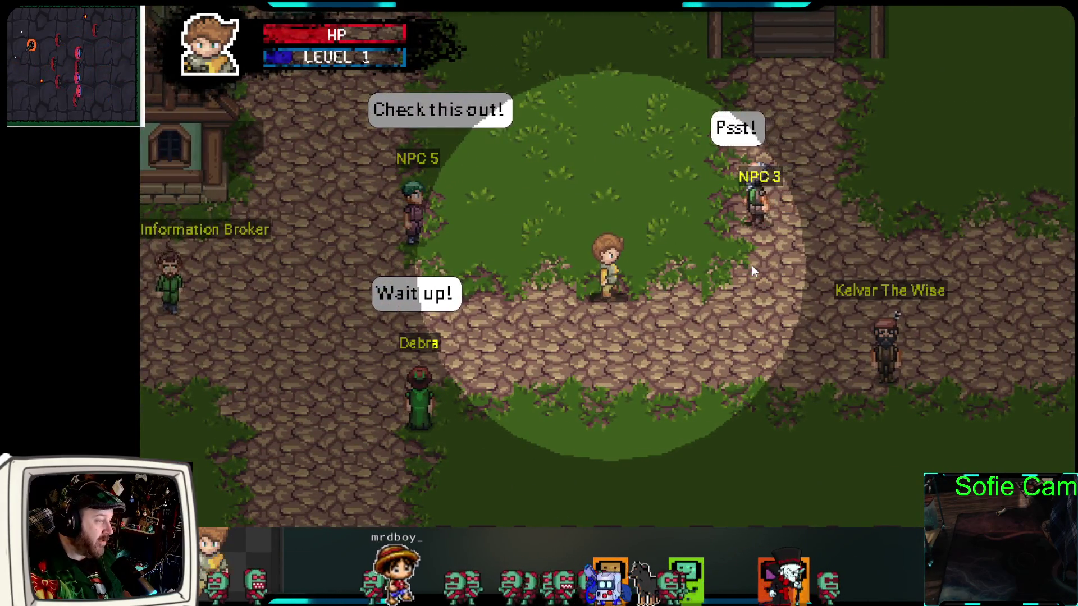
{"action": "key", "text": "d"}
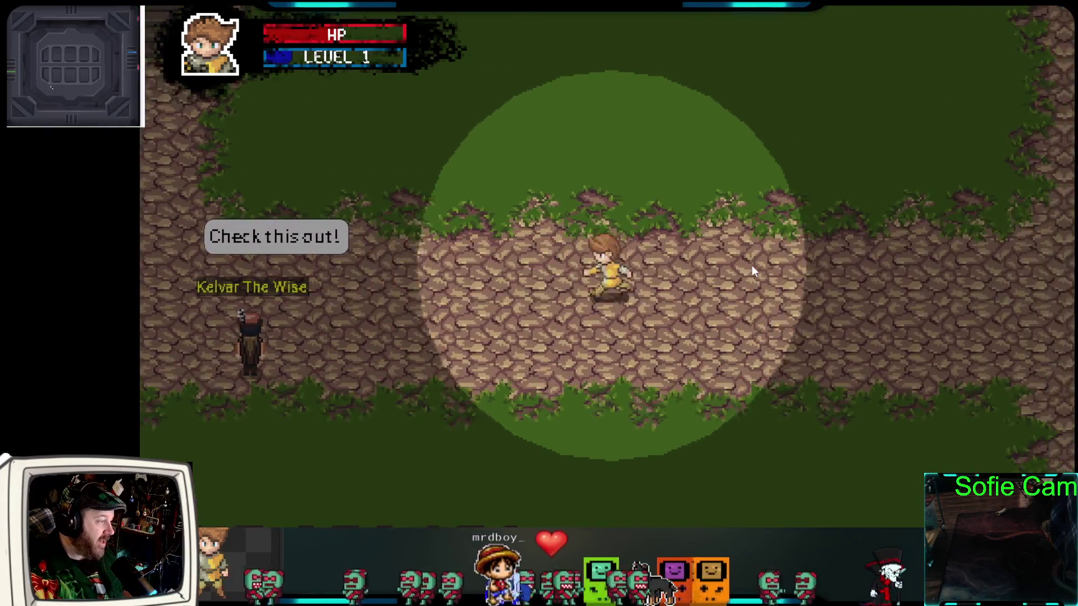
{"action": "key", "text": "a"}
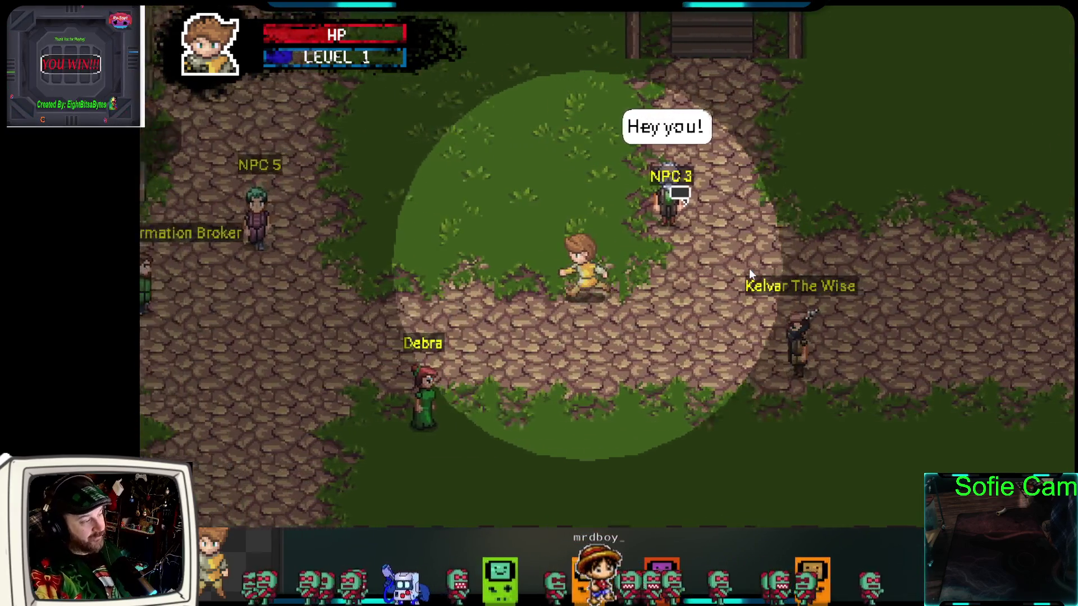
{"action": "key", "text": "a"}
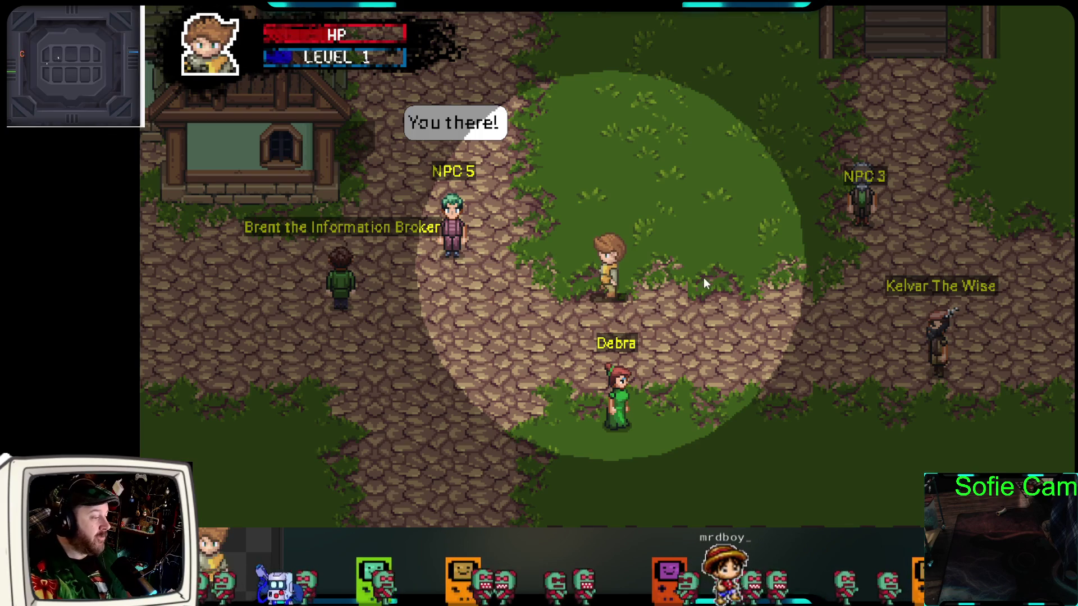
{"action": "key", "text": "s"}
{"action": "key", "text": "a"}
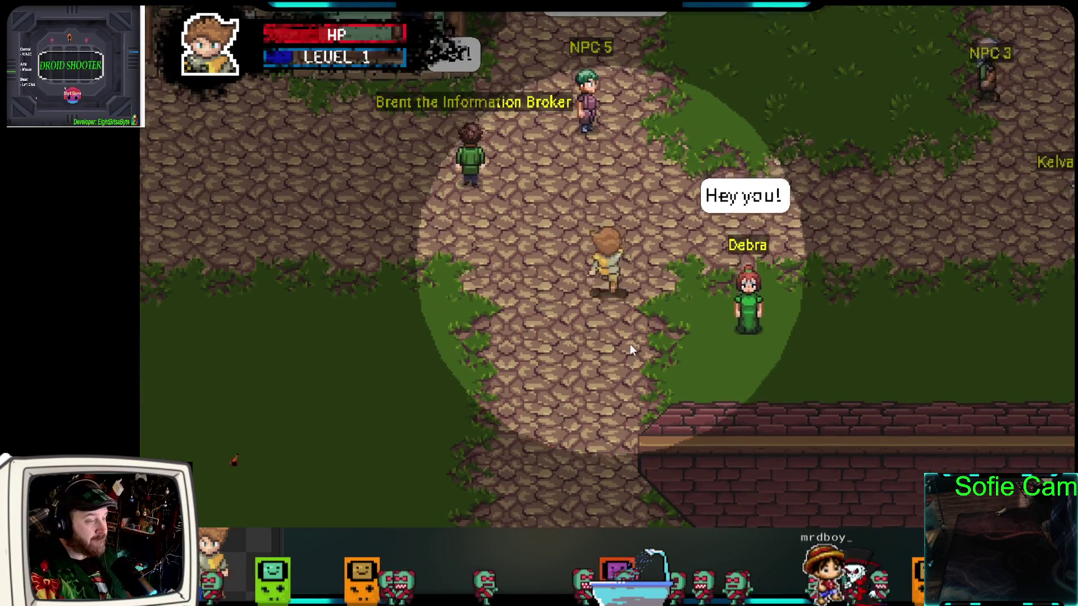
{"action": "key", "text": "w"}
{"action": "key", "text": "d"}
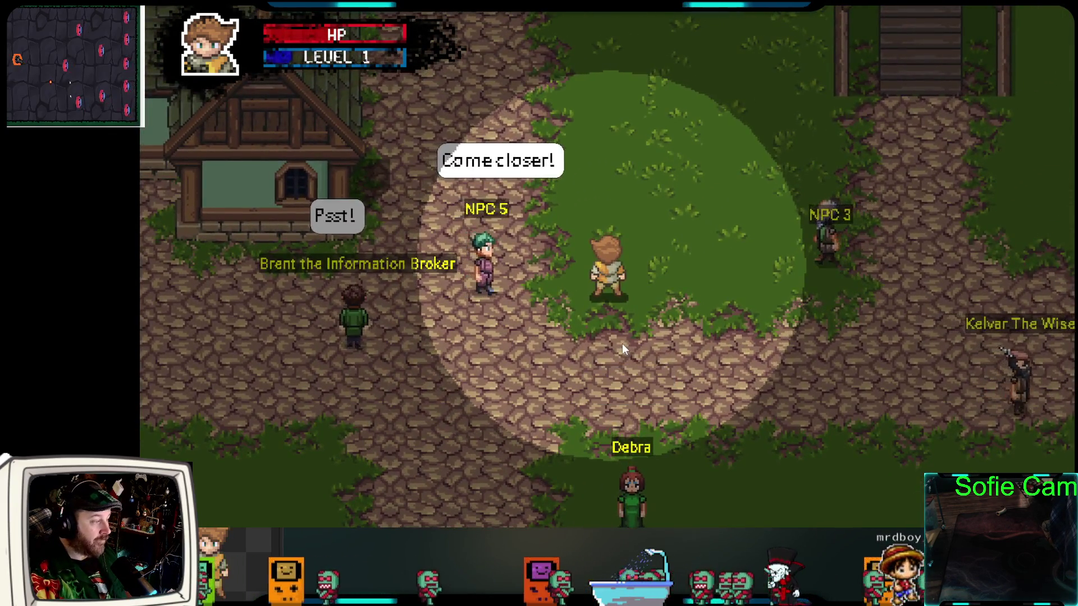
{"action": "key", "text": "s"}
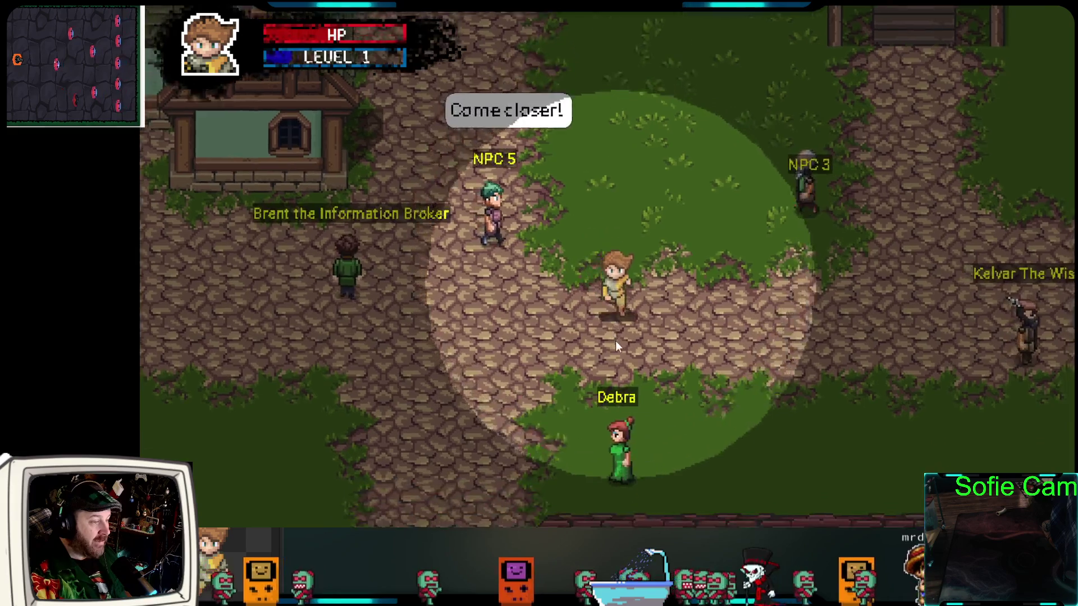
{"action": "key", "text": "d"}
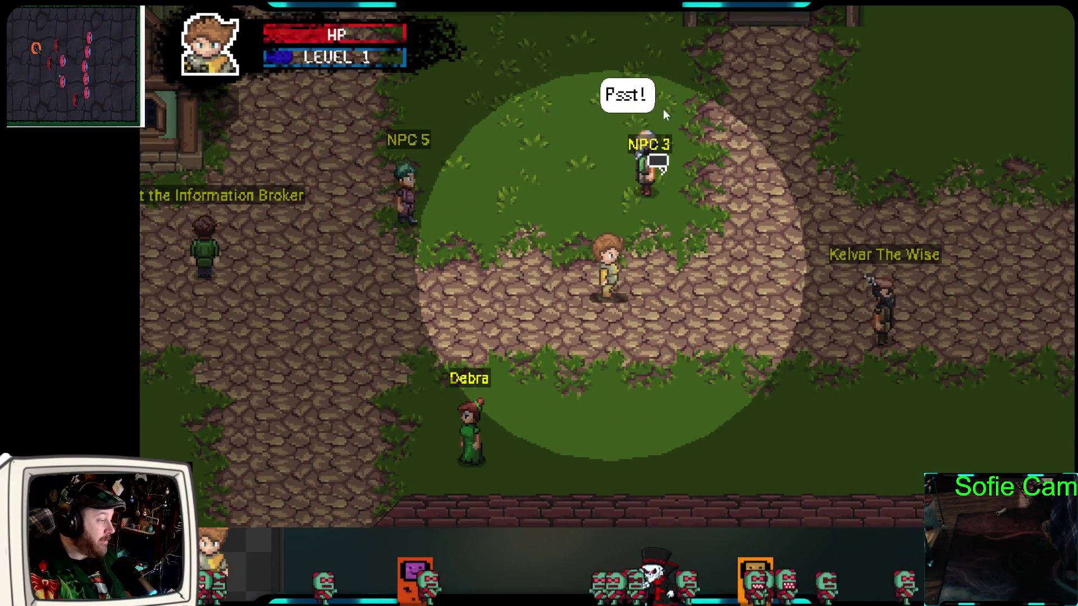
Walk the hero across town to NPC 5 and the information broker, then head south
{"action": "key", "text": "a"}
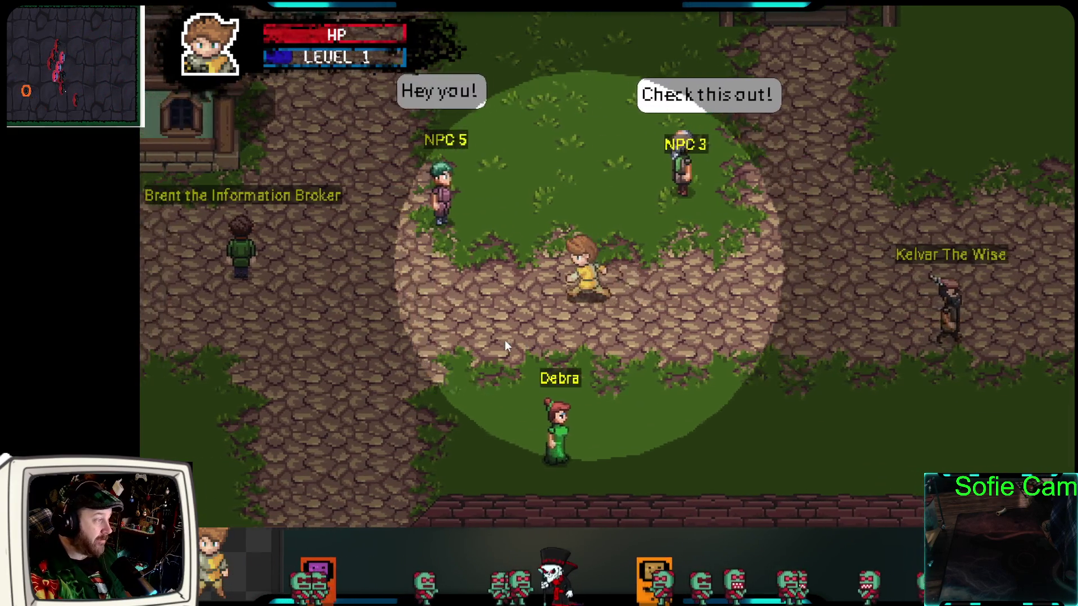
{"action": "key", "text": "s"}
{"action": "key", "text": "w"}
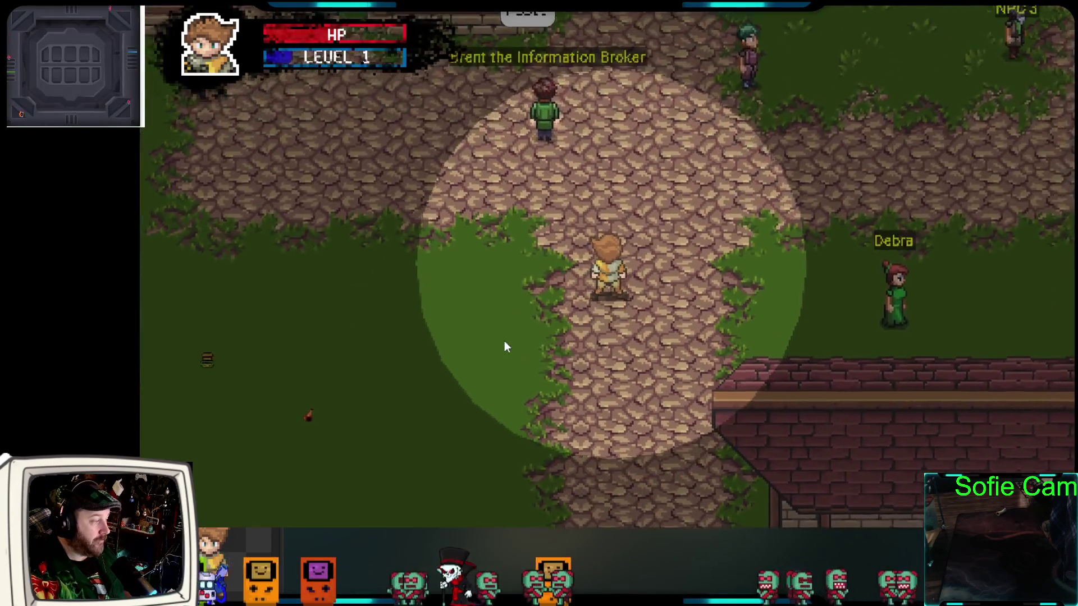
{"action": "key", "text": "a"}
{"action": "key", "text": "a"}
{"action": "key", "text": "s"}
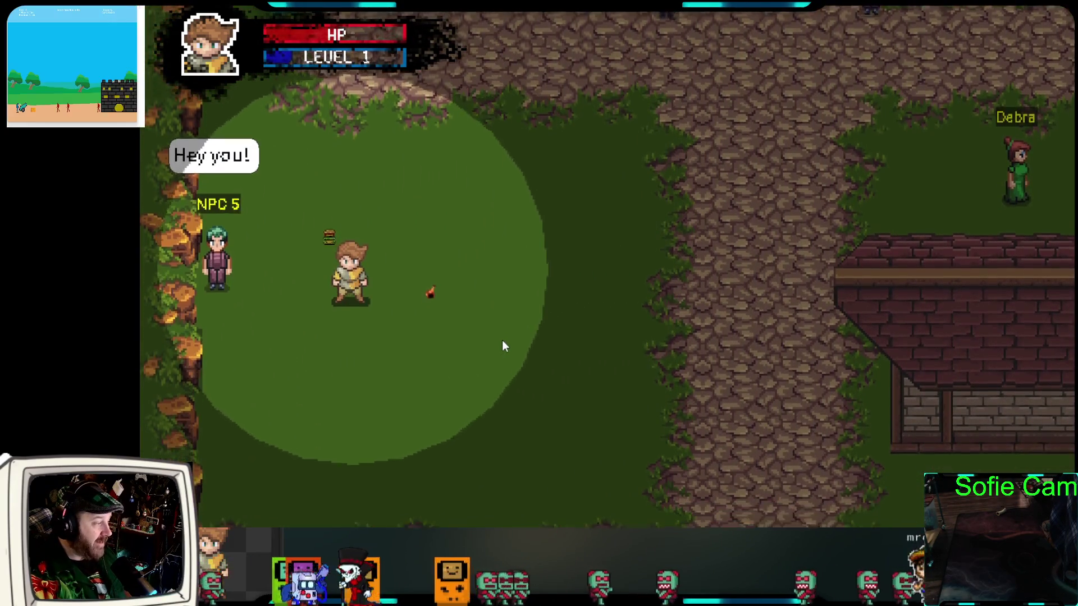
{"action": "key", "text": "w"}
{"action": "key", "text": "d"}
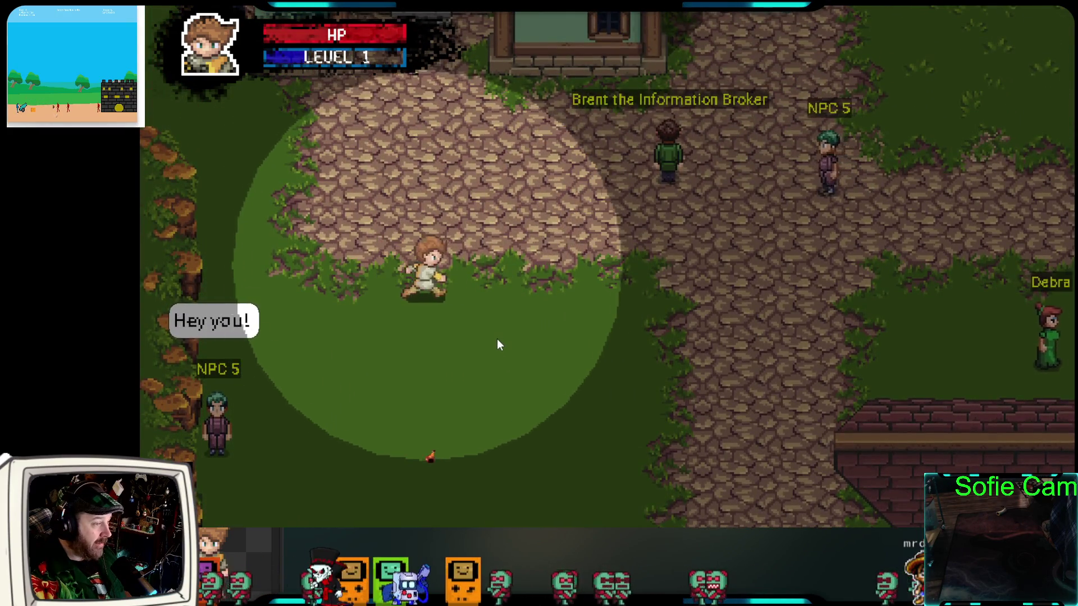
{"action": "key", "text": "d"}
{"action": "key", "text": "w"}
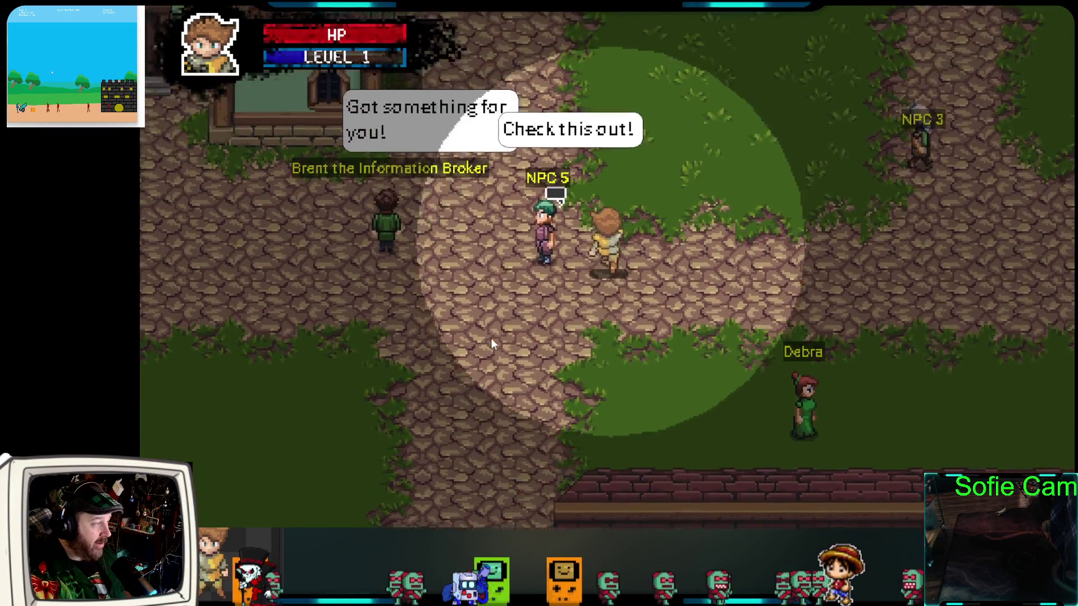
{"action": "key", "text": "s"}
{"action": "key", "text": "w"}
{"action": "key", "text": "d"}
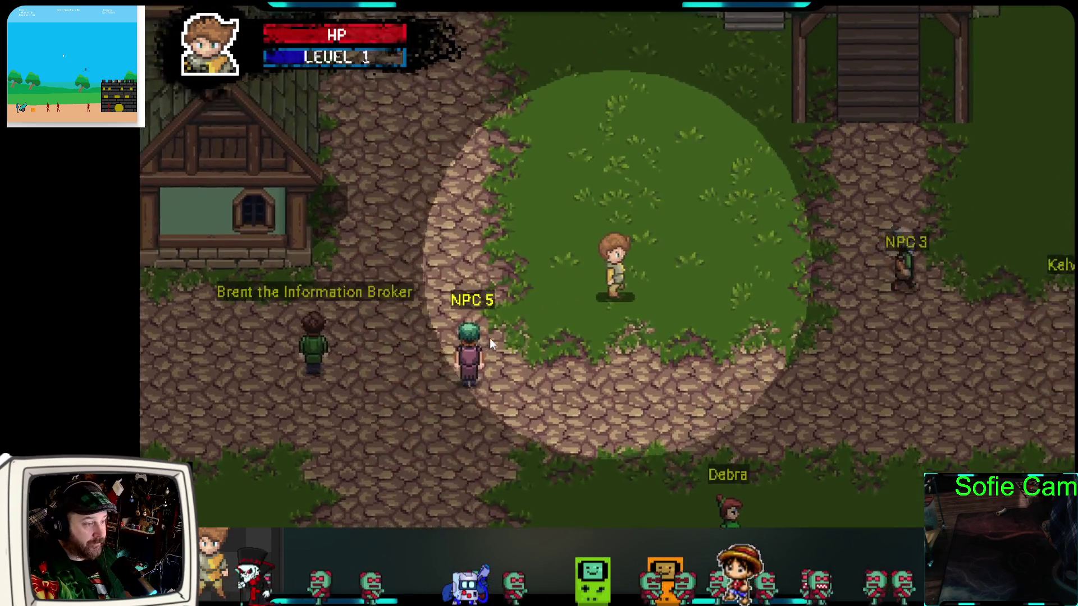
{"action": "key", "text": "s"}
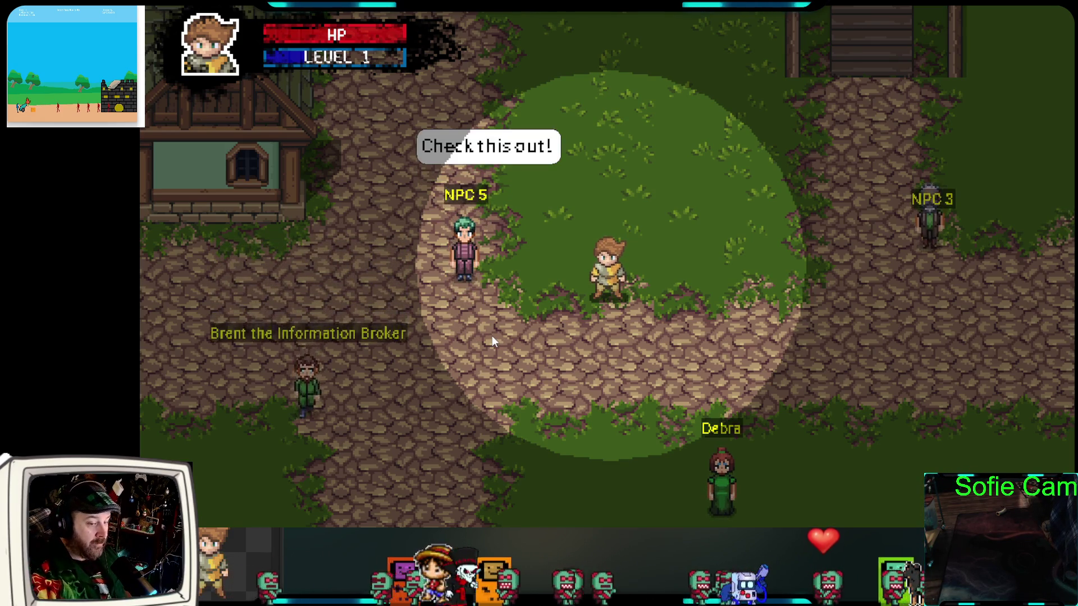
Walk the player south past Brent and NPC 5 along the lower path, then back into the square
{"action": "key", "text": "s"}
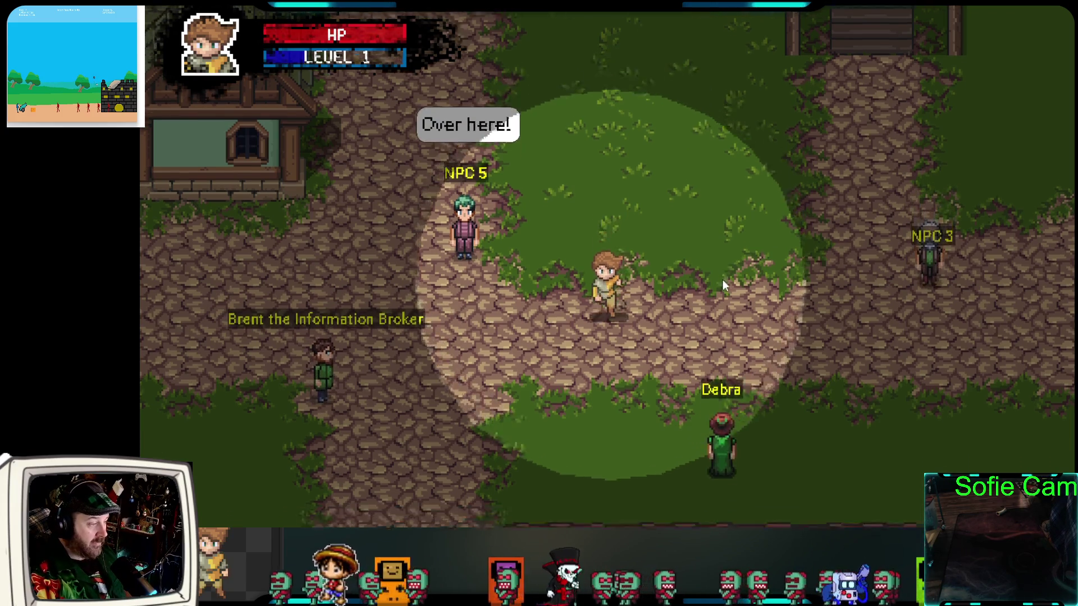
{"action": "key", "text": "w"}
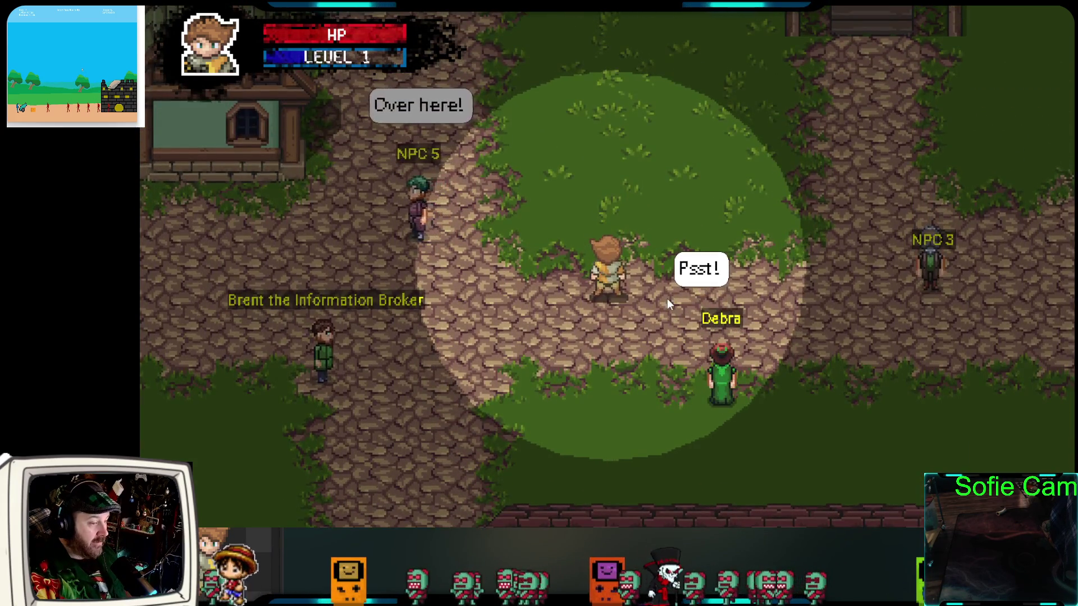
{"action": "key", "text": "d"}
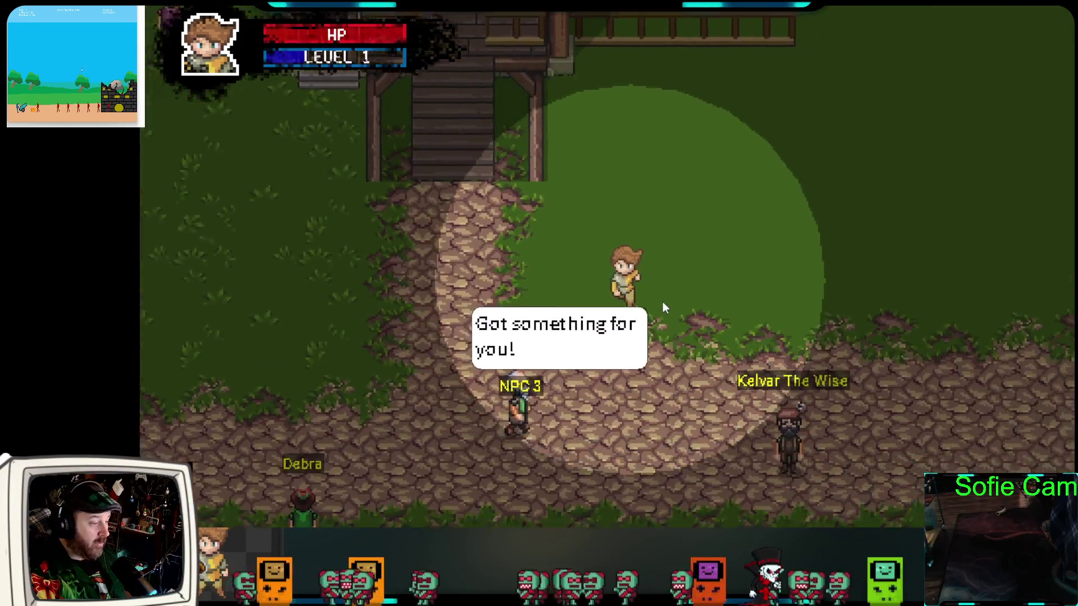
{"action": "key", "text": "a"}
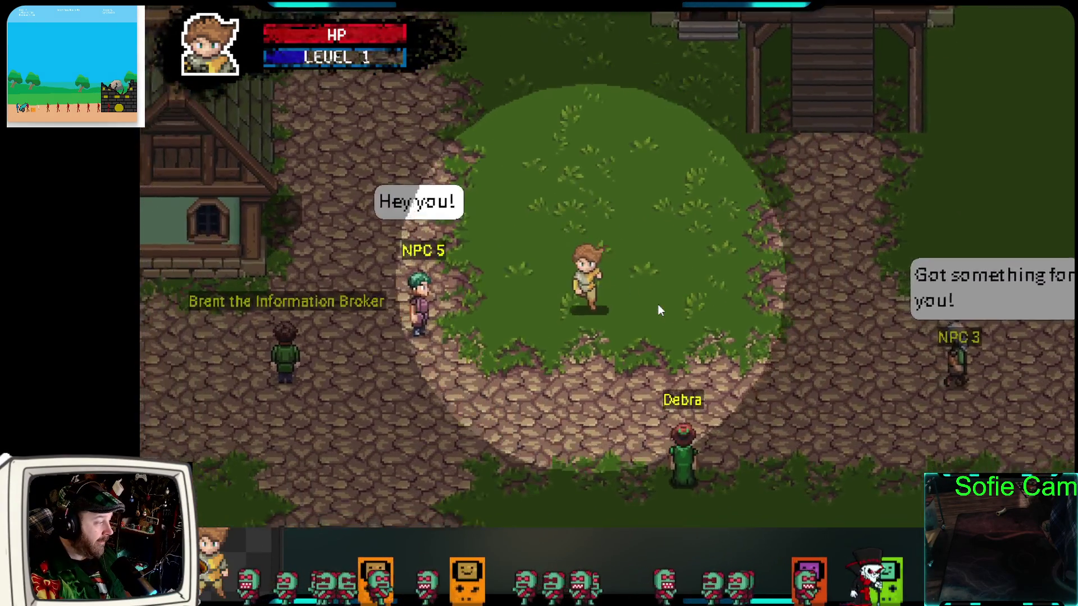
{"action": "key", "text": "s"}
{"action": "key", "text": "a"}
{"action": "key", "text": "s"}
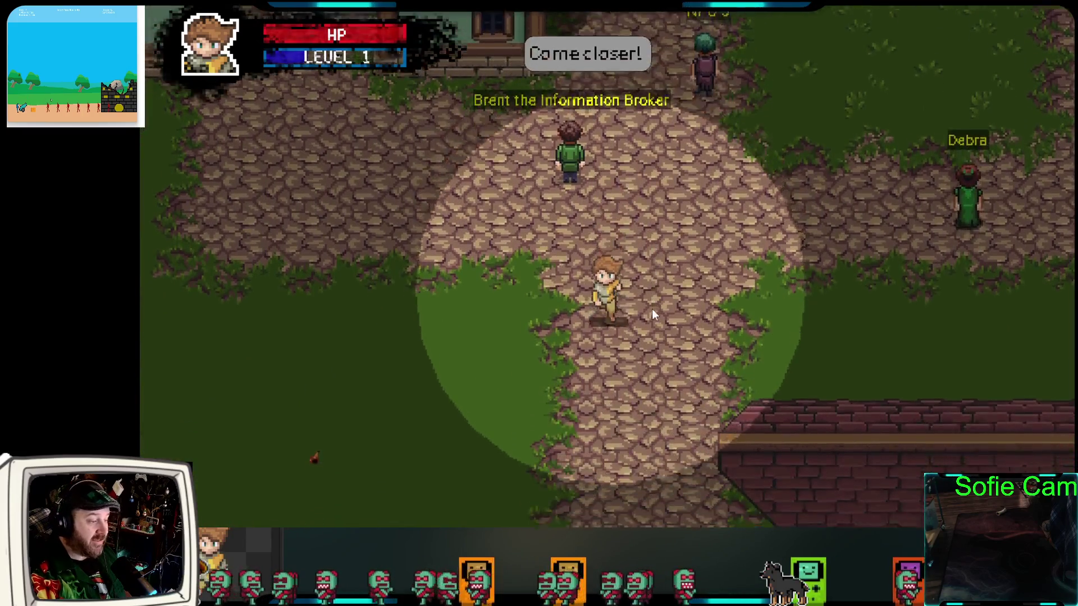
{"action": "key", "text": "s"}
{"action": "key", "text": "d"}
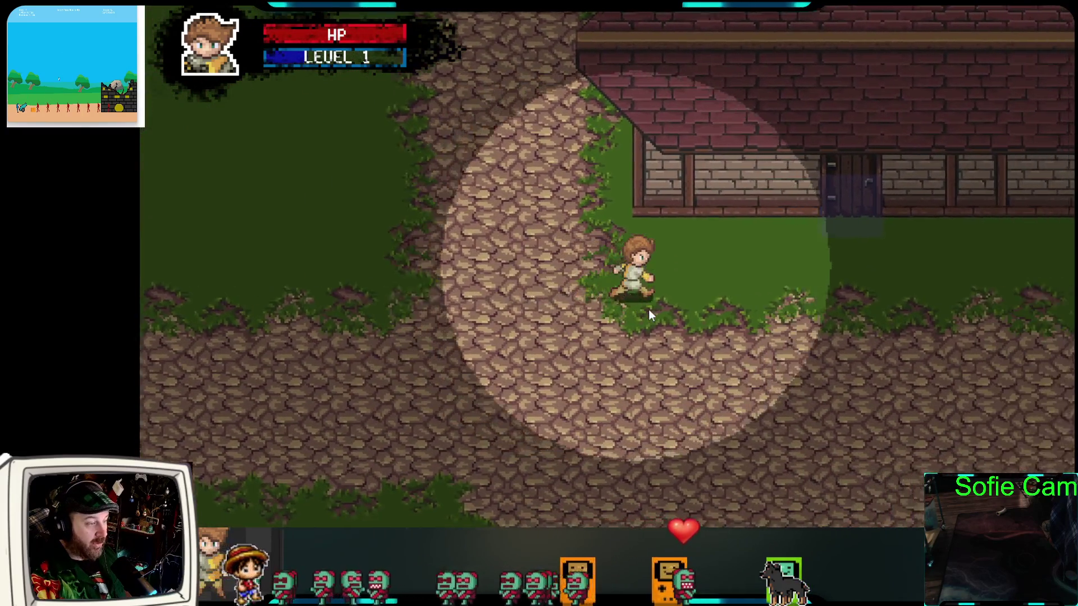
{"action": "key", "text": "a"}
{"action": "key", "text": "w"}
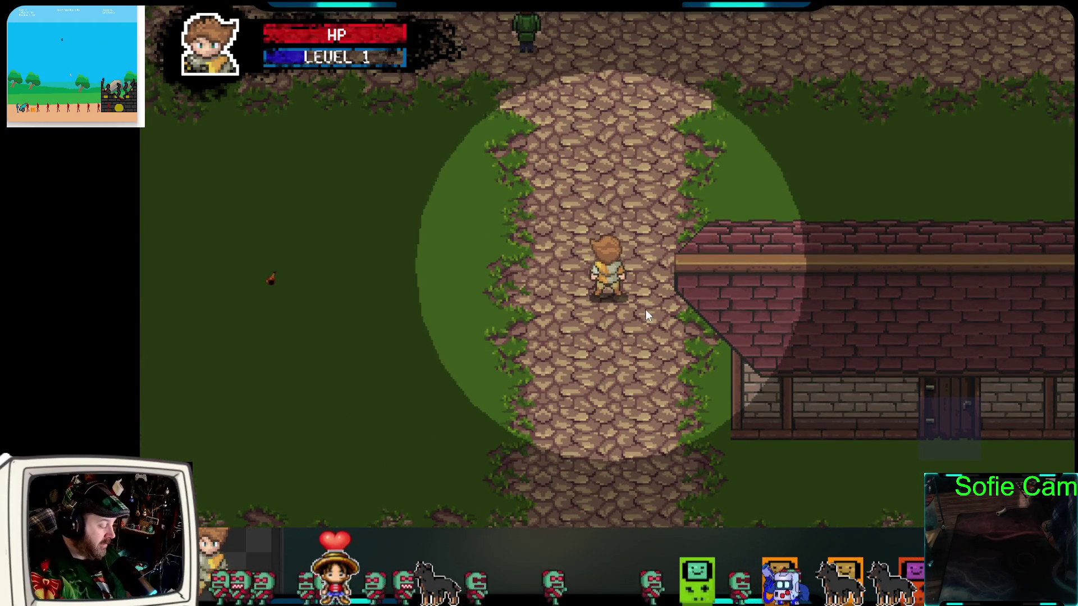
{"action": "key", "text": "w"}
{"action": "key", "text": "w"}
{"action": "key", "text": "d"}
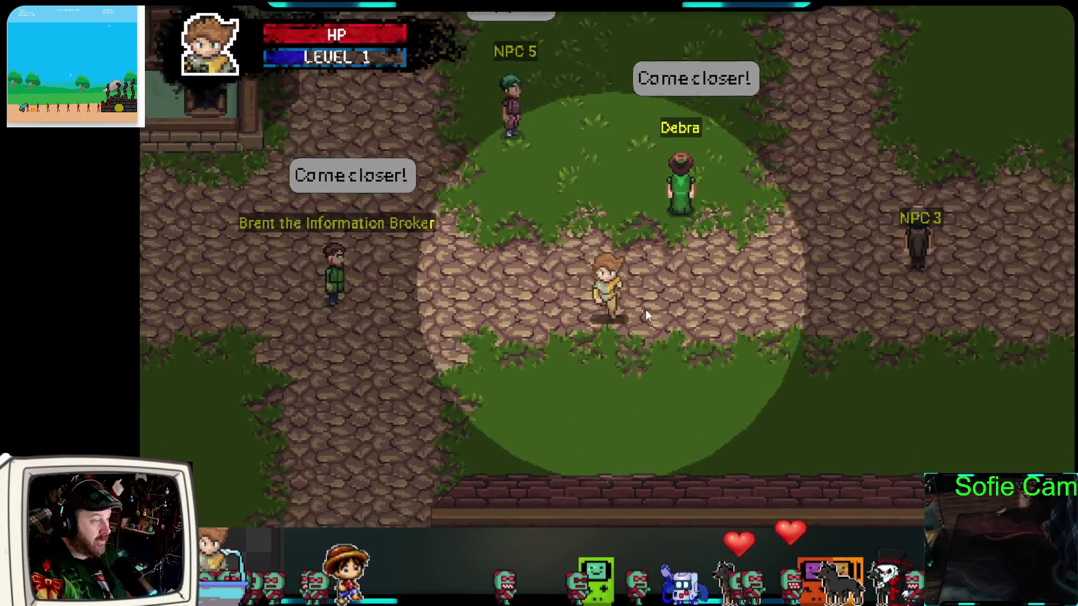
{"action": "key", "text": "d"}
{"action": "key", "text": "a"}
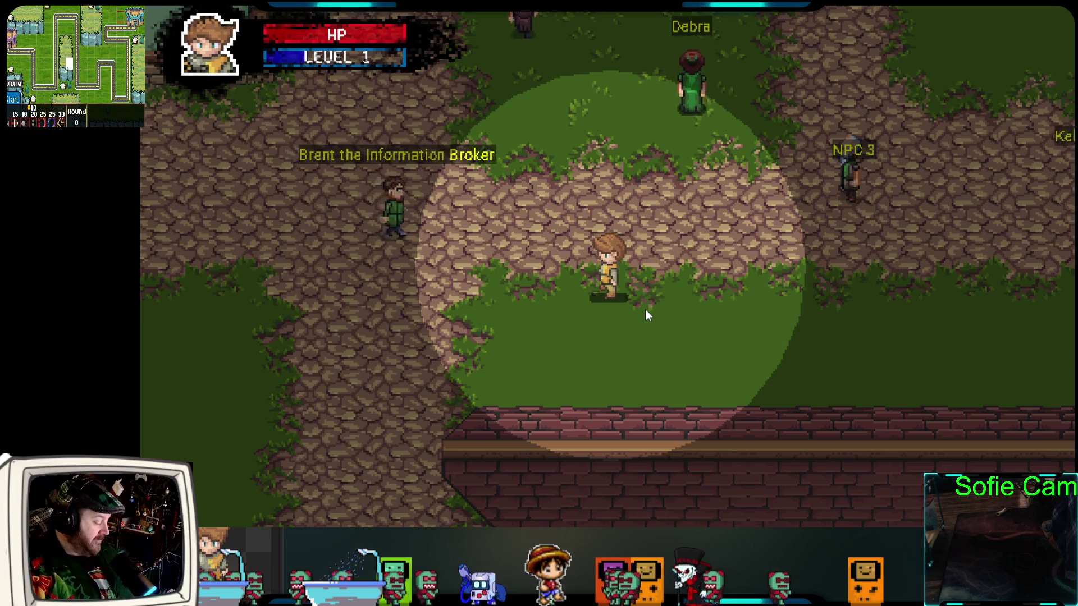
Walk the player north toward Debra and NPC 3, pacing back and forth across the grass
{"action": "key", "text": "w"}
{"action": "key", "text": "d"}
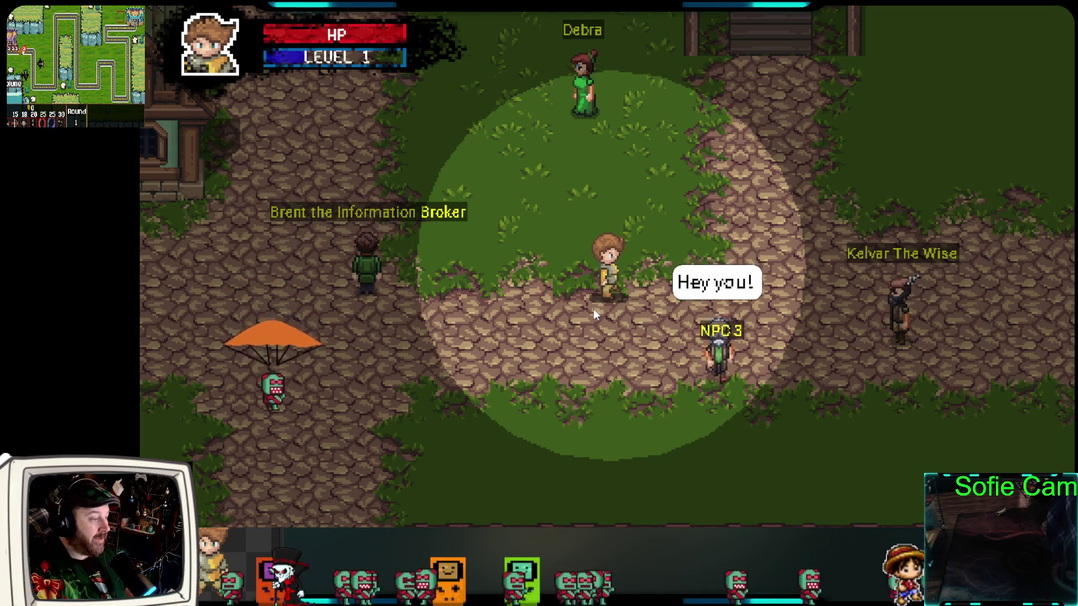
{"action": "key", "text": "s"}
{"action": "key", "text": "a"}
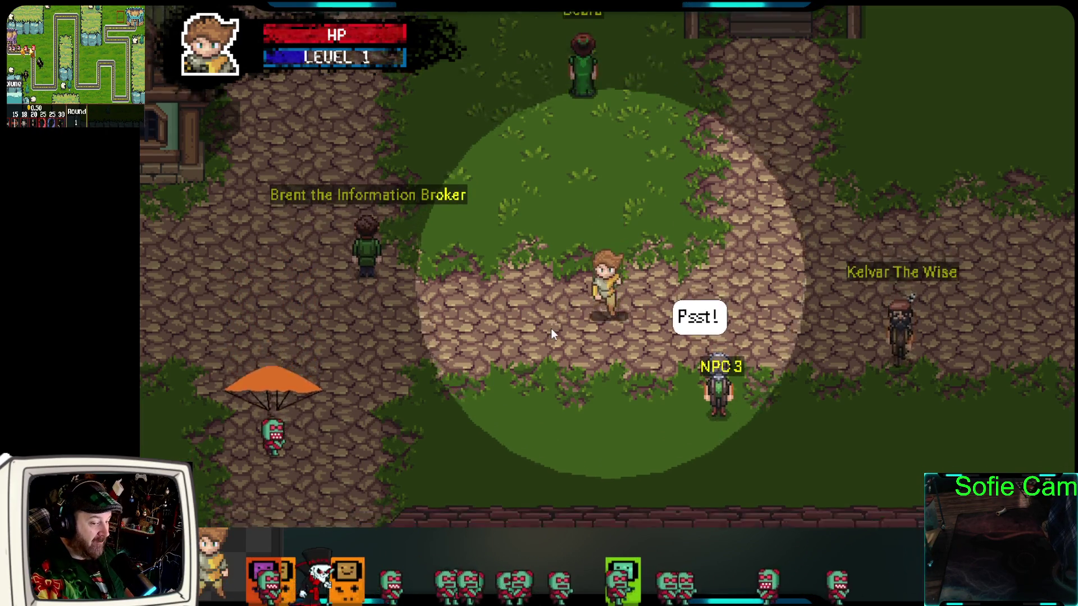
{"action": "key", "text": "w"}
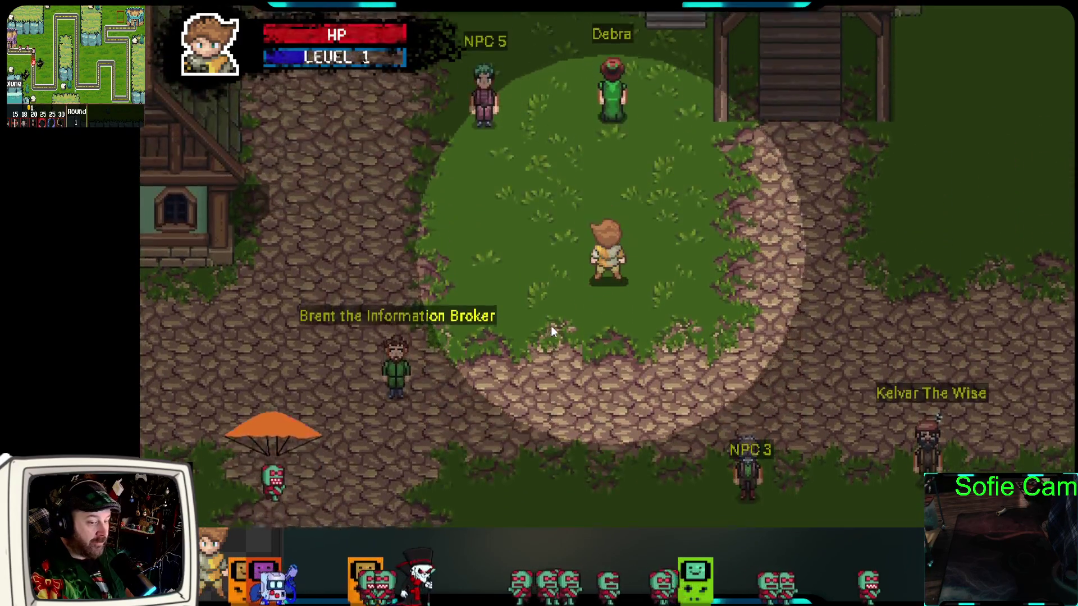
{"action": "key", "text": "s"}
{"action": "key", "text": "w"}
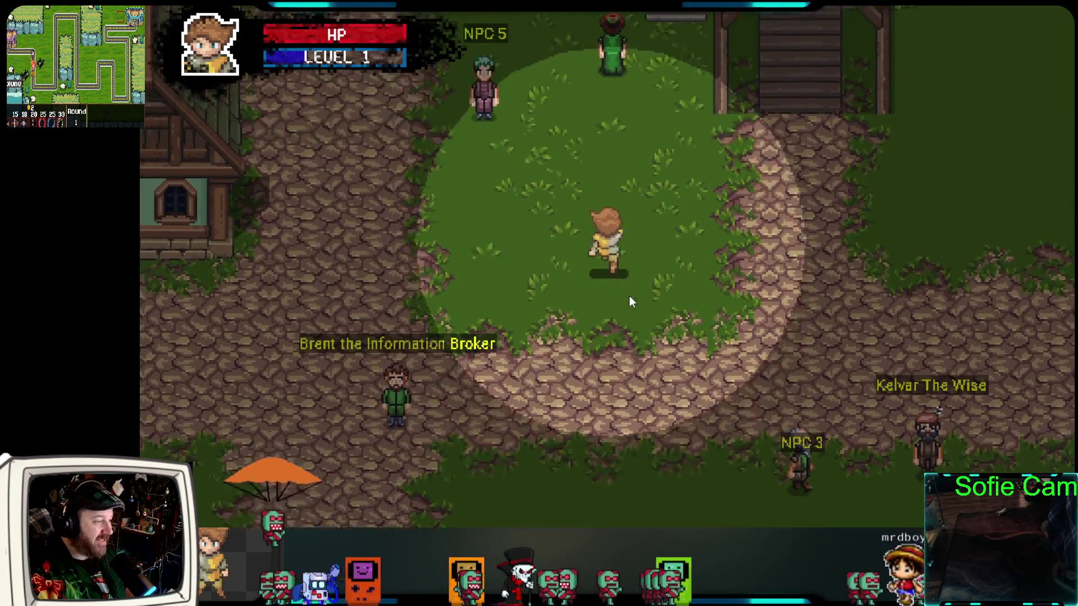
{"action": "key", "text": "s"}
{"action": "key", "text": "w"}
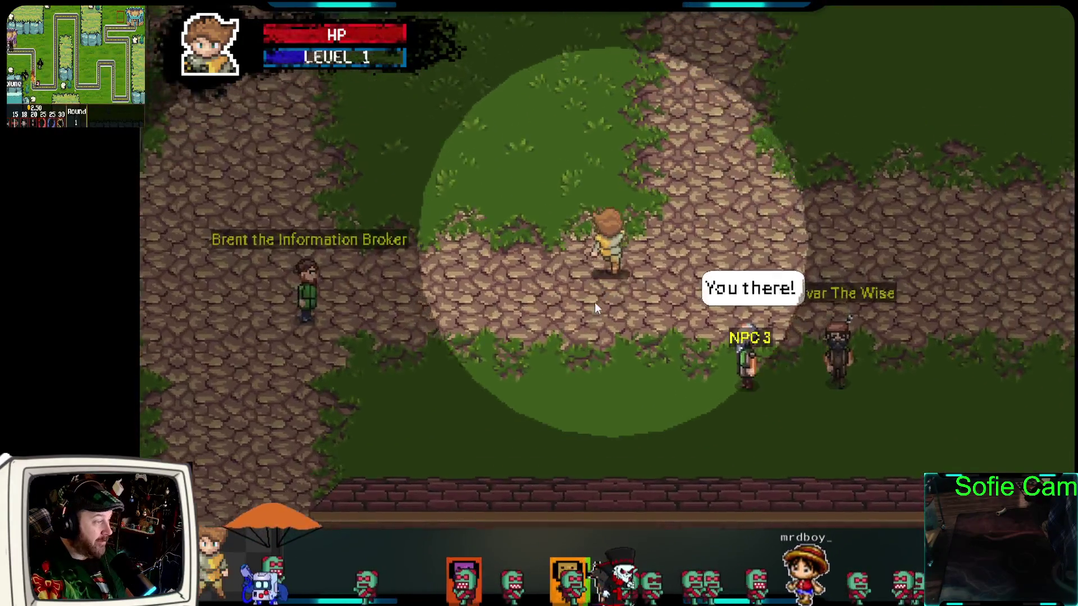
{"action": "key", "text": "a"}
{"action": "key", "text": "w"}
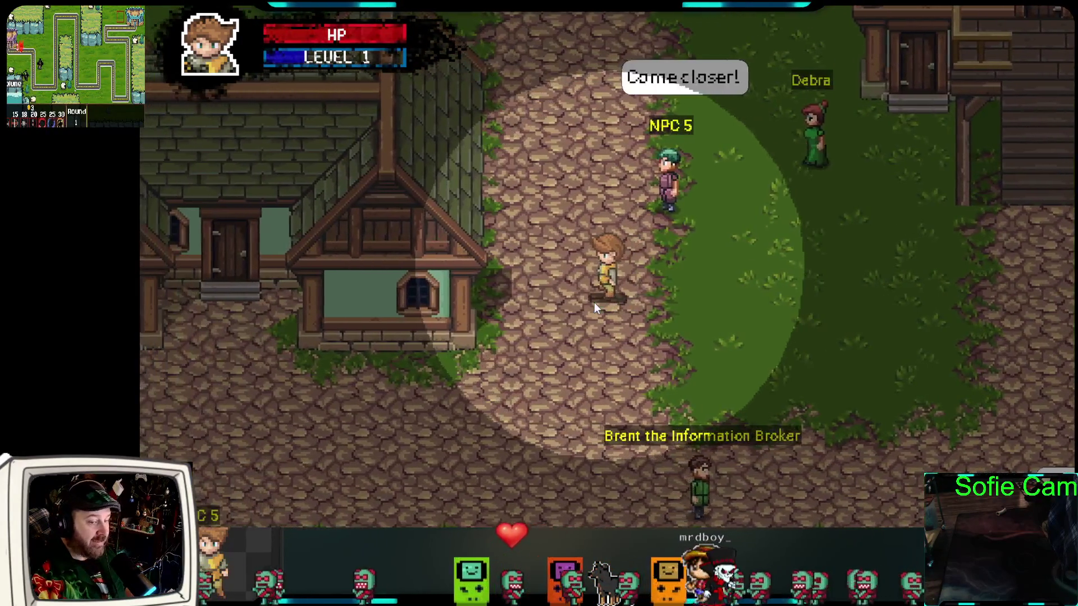
{"action": "key", "text": "s"}
{"action": "key", "text": "w"}
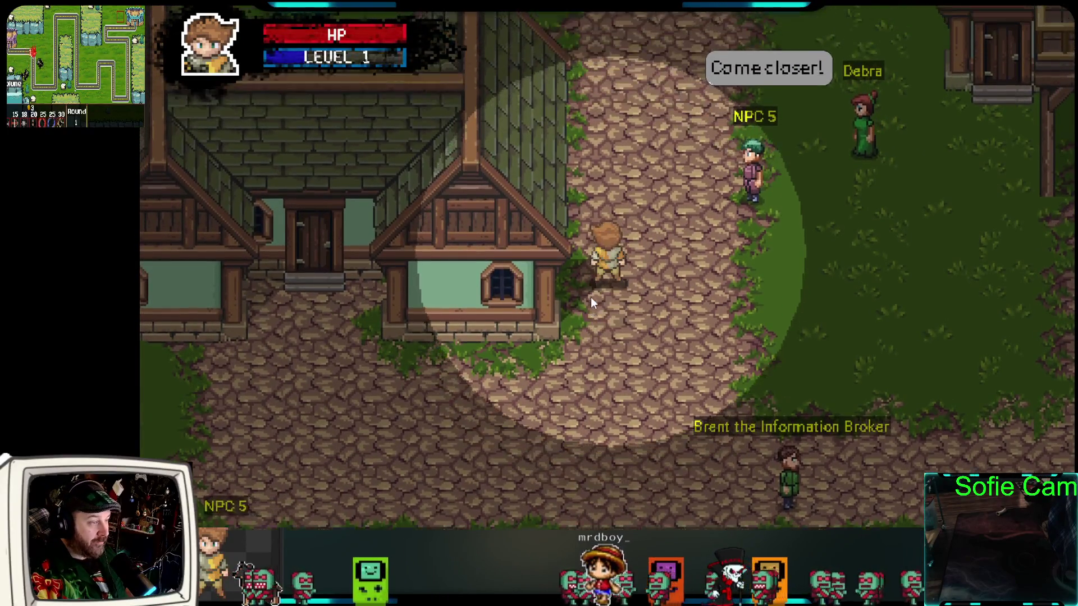
Walk the player east past Brent and Kelvar to stand beside NPC 3 above the red-roofed house
{"action": "key", "text": "d"}
{"action": "key", "text": "s"}
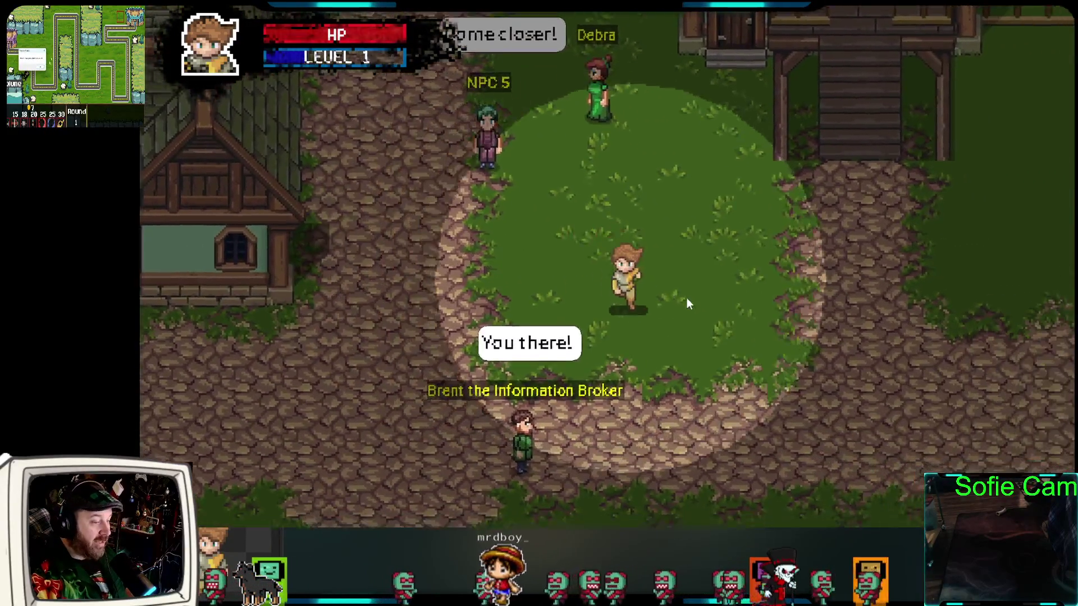
{"action": "key", "text": "s"}
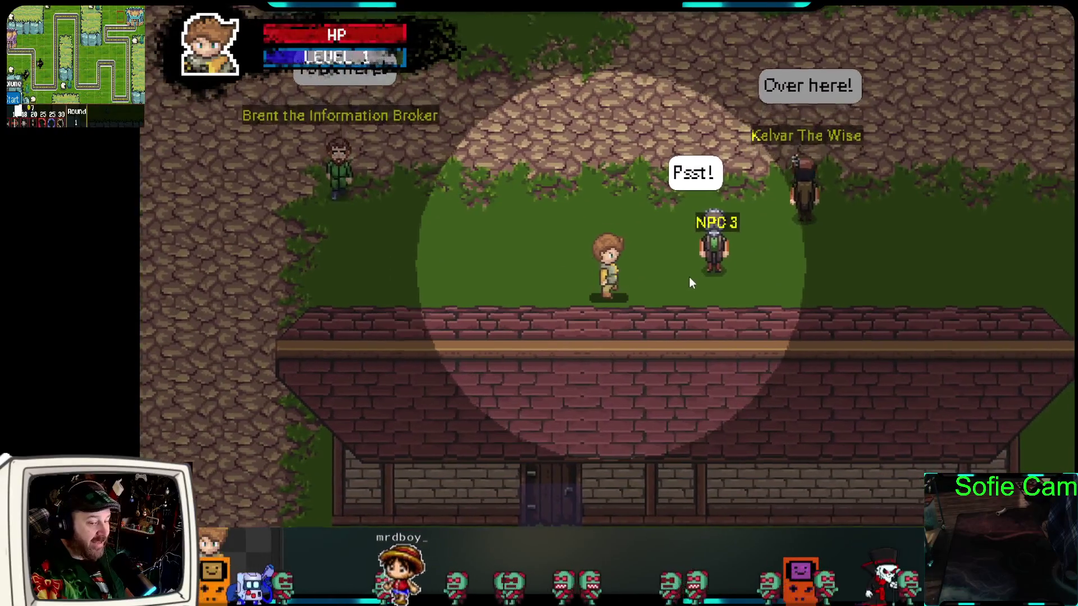
{"action": "key", "text": "w"}
{"action": "key", "text": "d"}
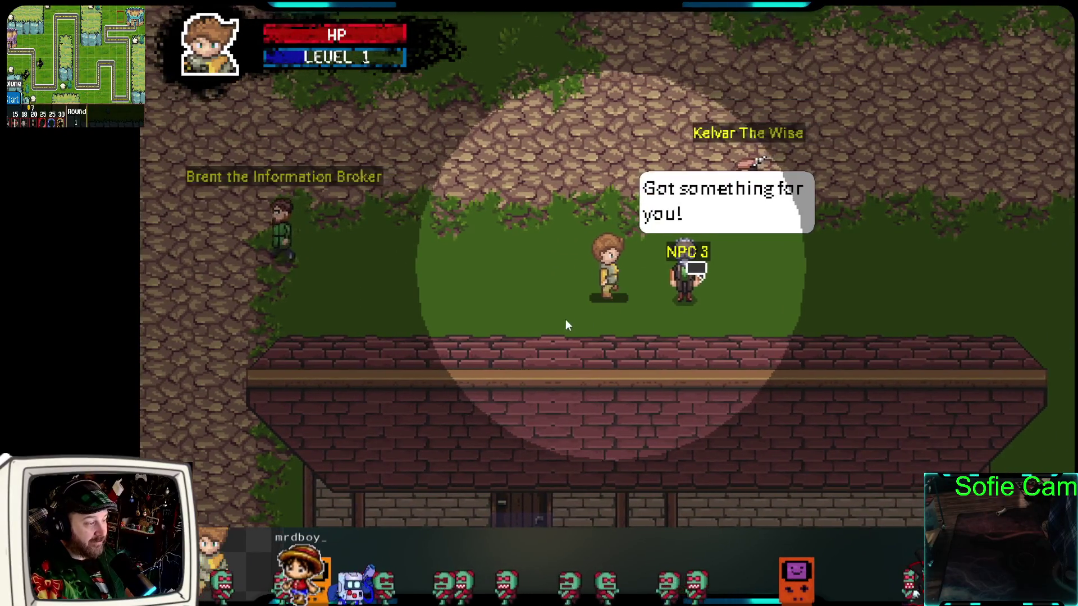
{"action": "key", "text": "a"}
{"action": "key", "text": "d"}
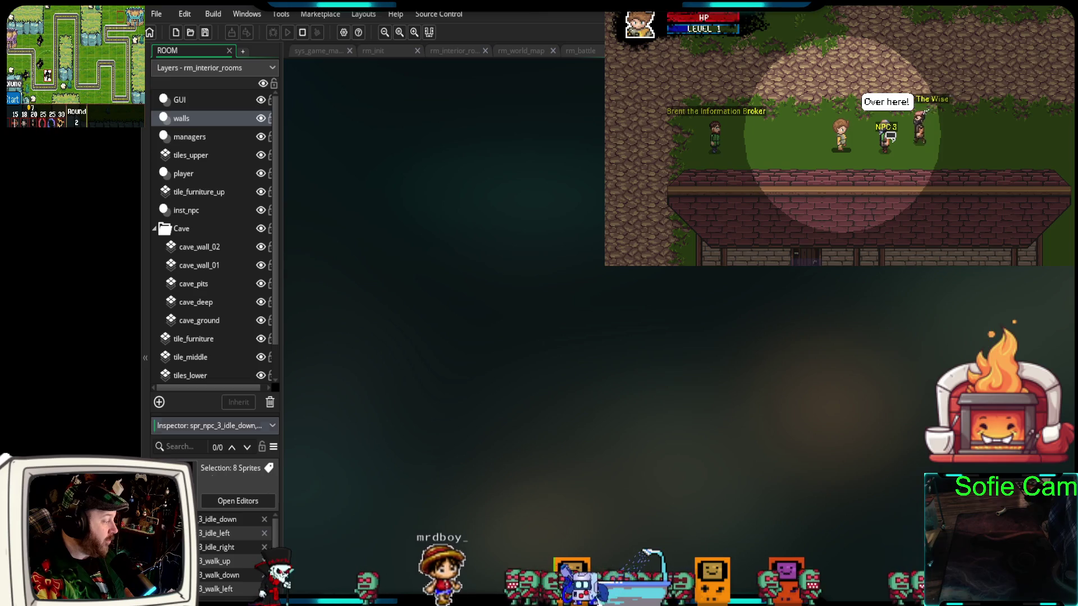
Set the eight NPC 3 sprites' origin to Middle Centre, then close the game and relaunch it with Debug
{"action": "scroll", "coordinate": [224, 556], "scroll_direction": "down", "scroll_amount": 2}
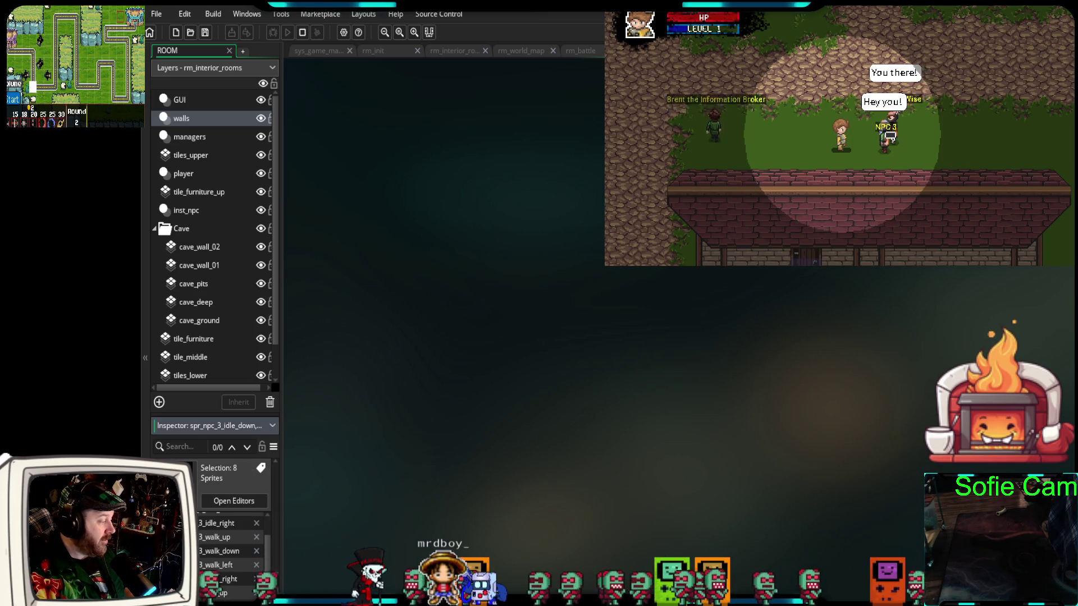
{"action": "left_click", "coordinate": [235, 553]}
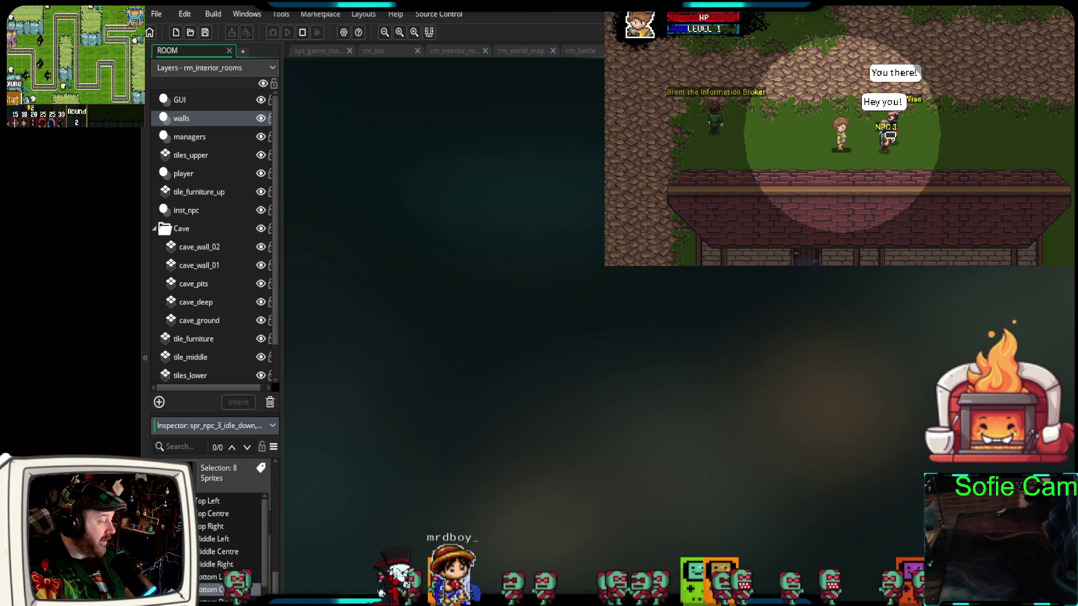
{"action": "left_click", "coordinate": [232, 554]}
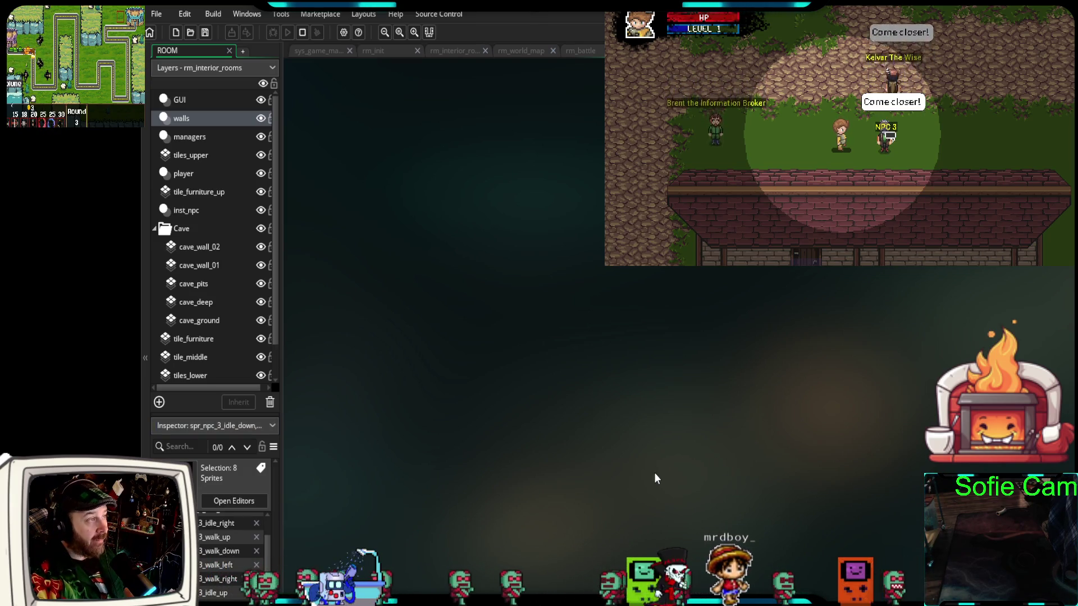
{"action": "key", "text": "Escape"}
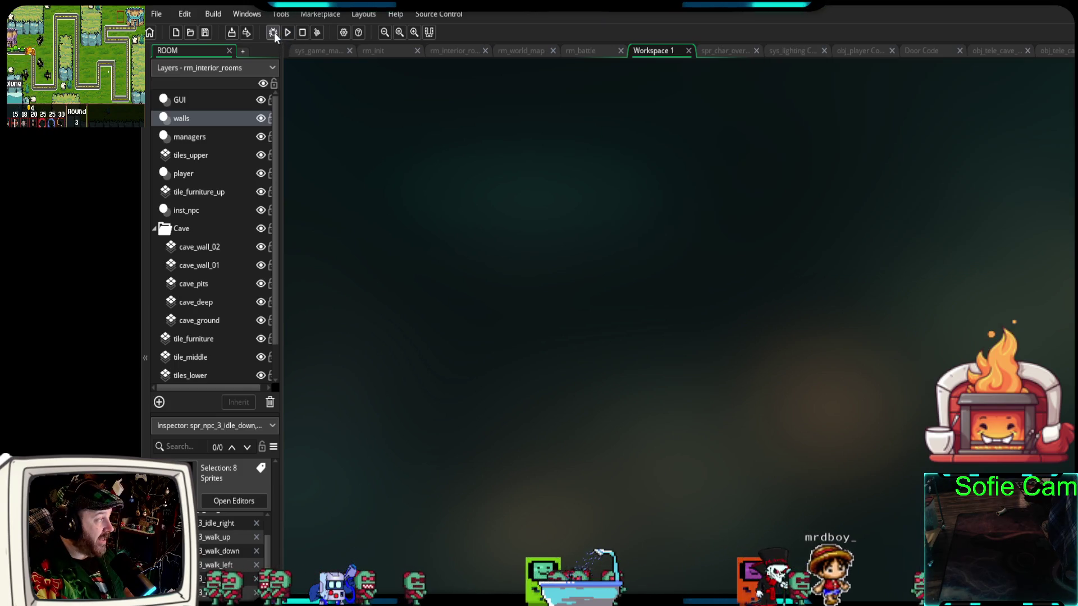
{"action": "left_click", "coordinate": [273, 32]}
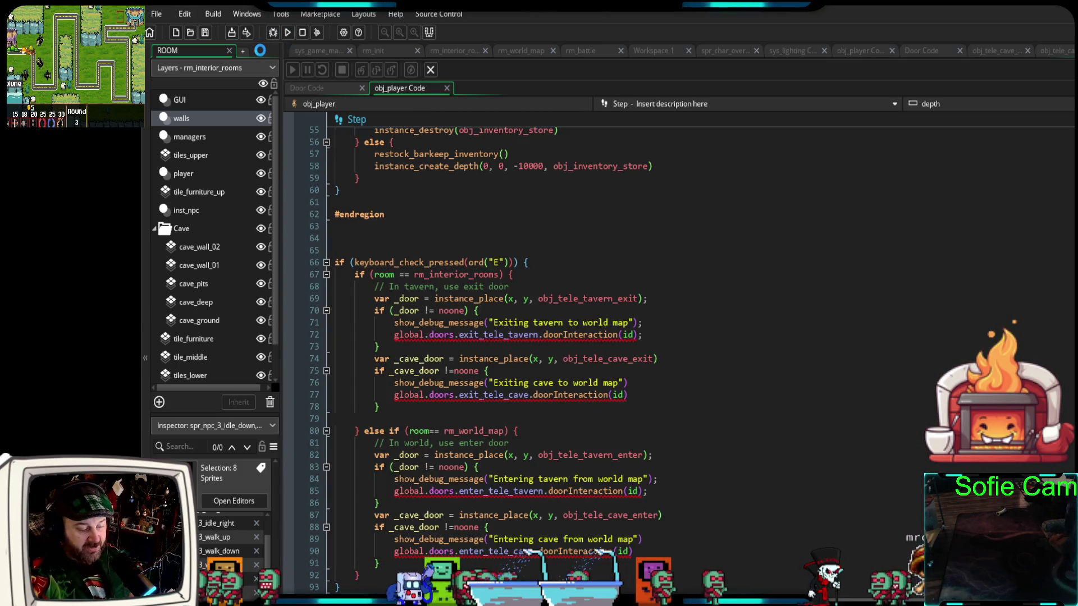
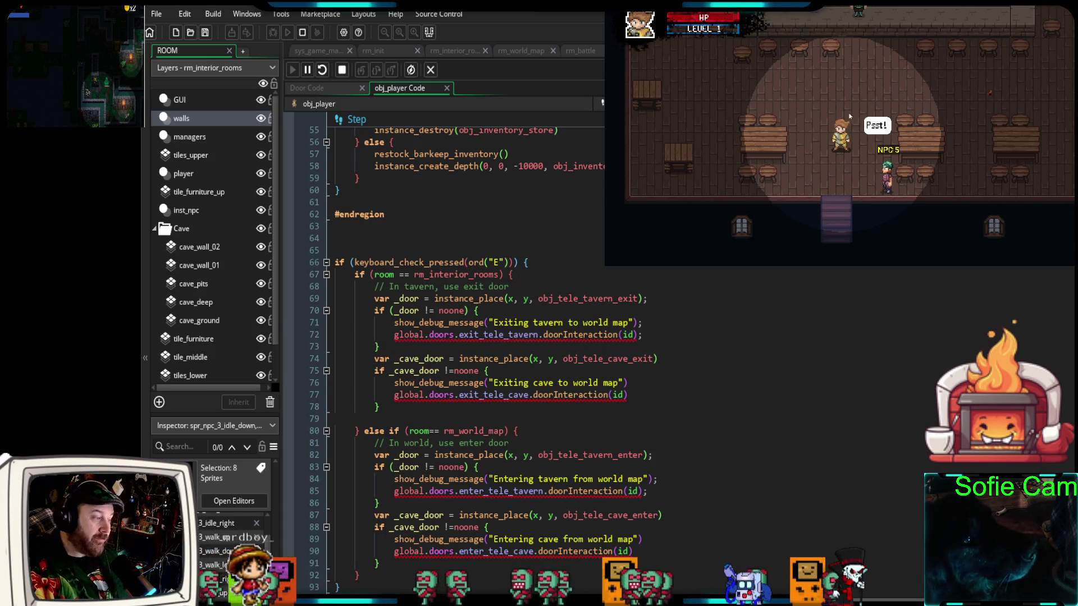
Exit the tavern with E and walk the player north-east along the path
{"action": "key", "text": "e"}
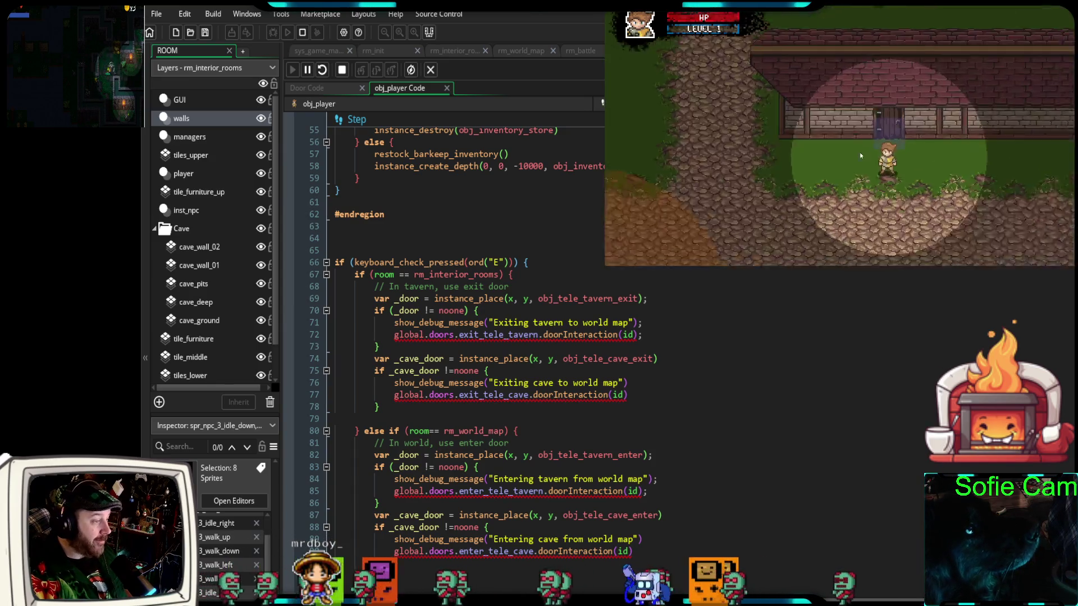
{"action": "key", "text": "w"}
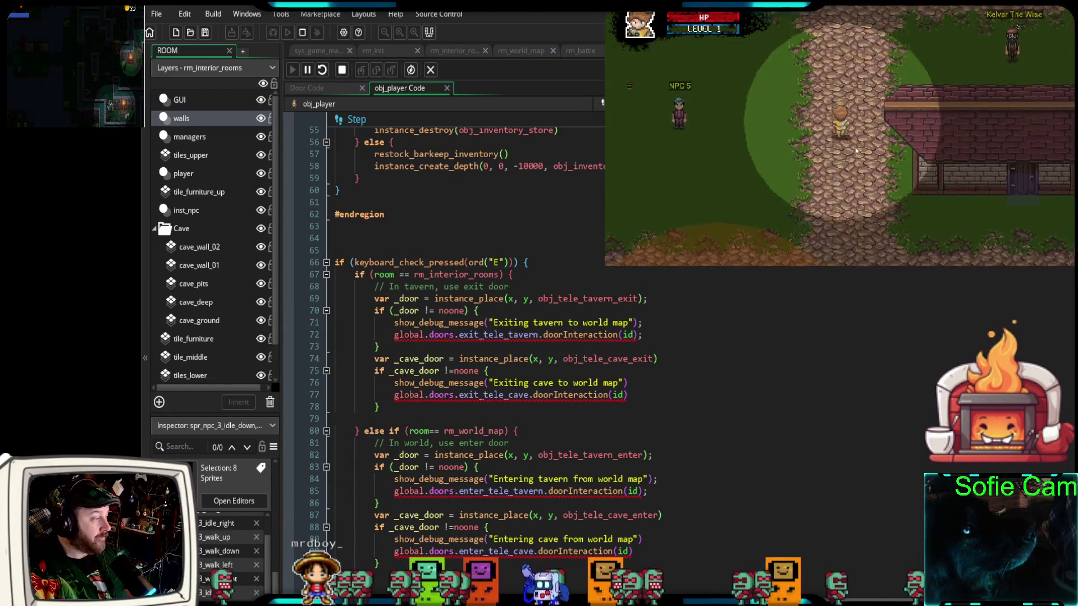
{"action": "key", "text": "d"}
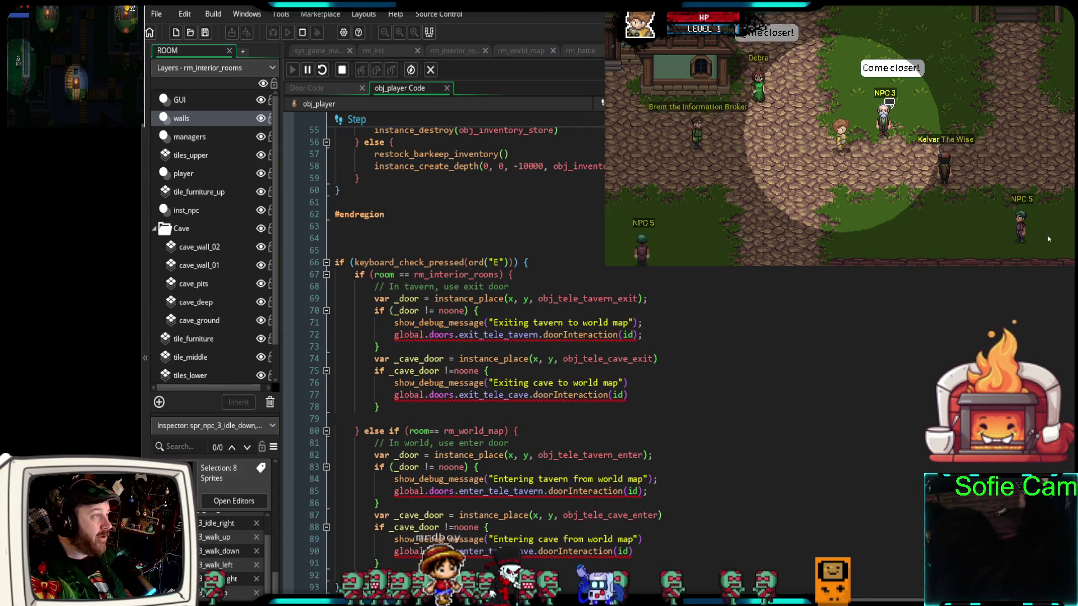
Walk the player around the world map, east toward the NPCs and back south-west
{"action": "key", "text": "a"}
{"action": "key", "text": "s"}
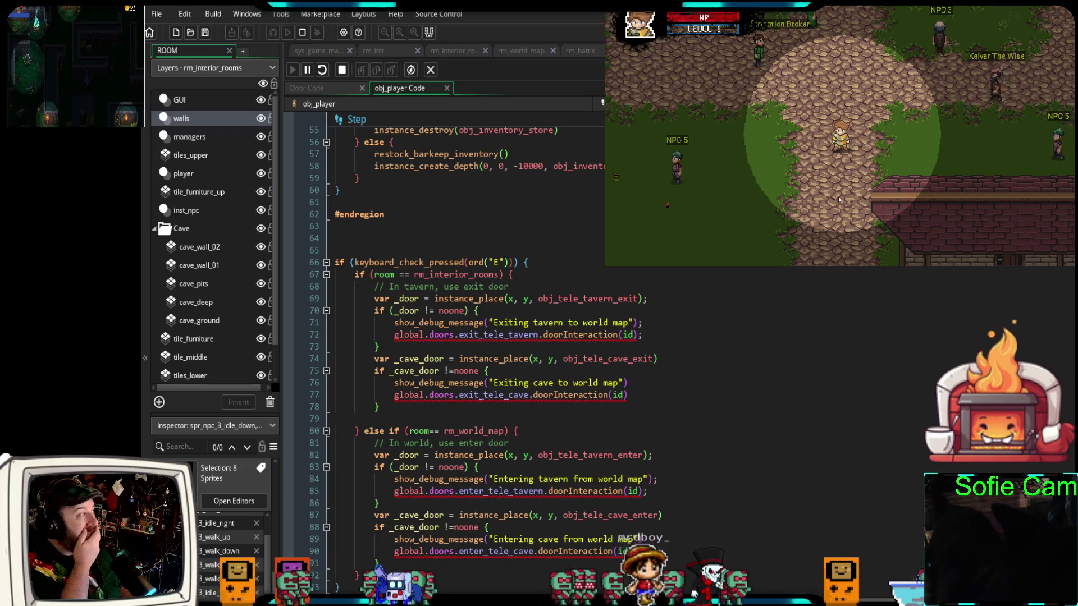
{"action": "key", "text": "w"}
{"action": "key", "text": "w"}
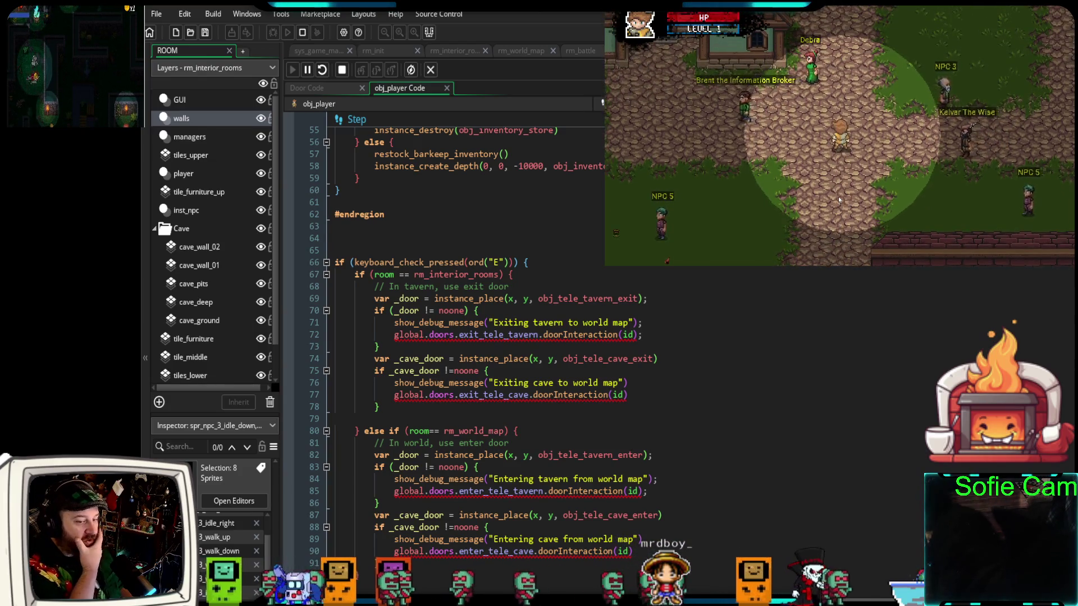
{"action": "key", "text": "d"}
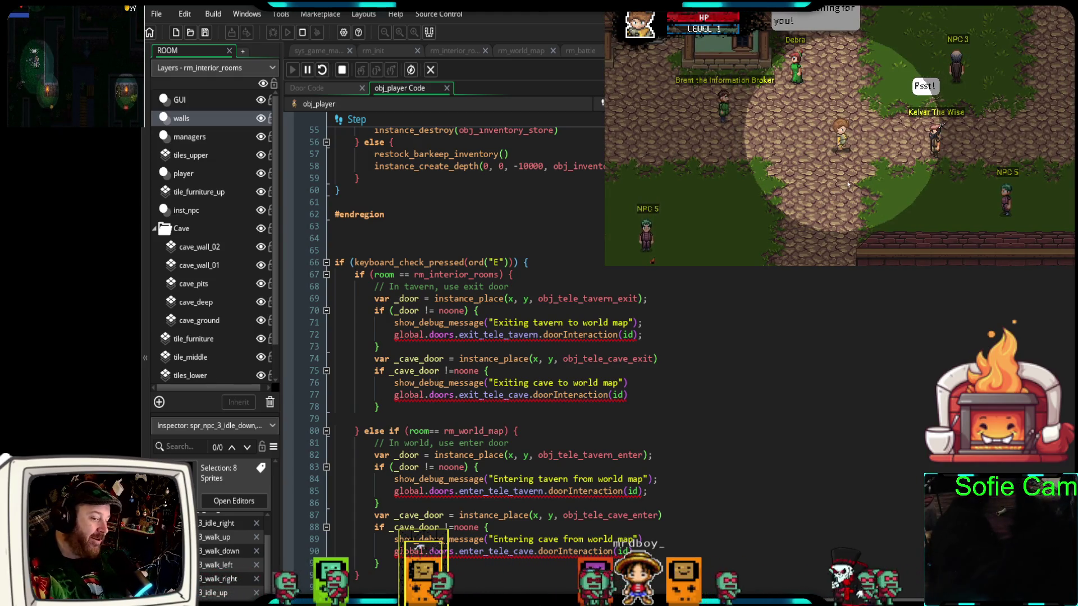
{"action": "key", "text": "d"}
{"action": "key", "text": "w"}
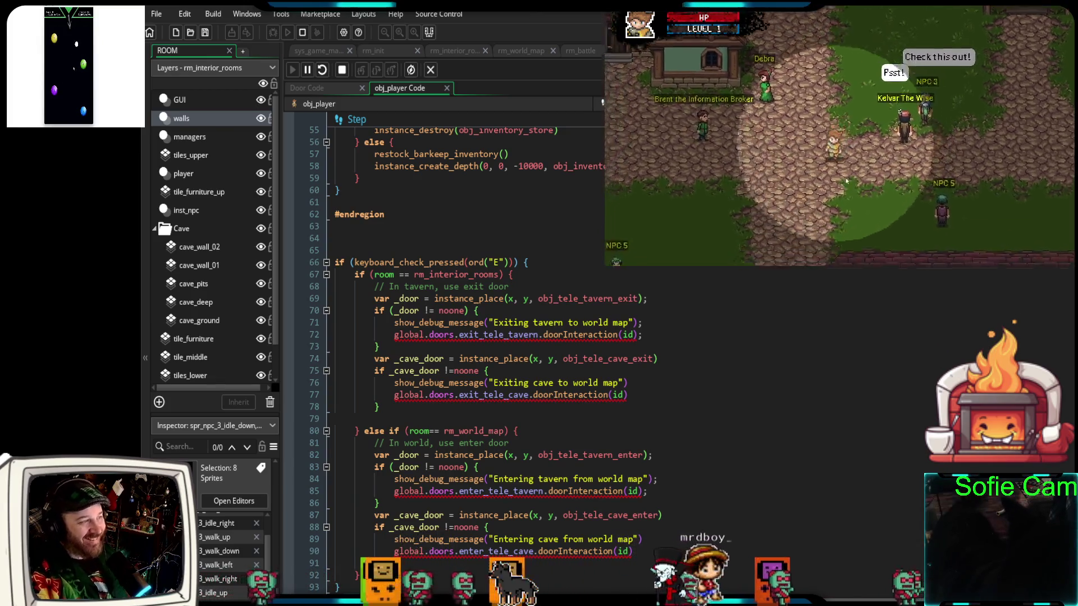
{"action": "key", "text": "s"}
{"action": "key", "text": "a"}
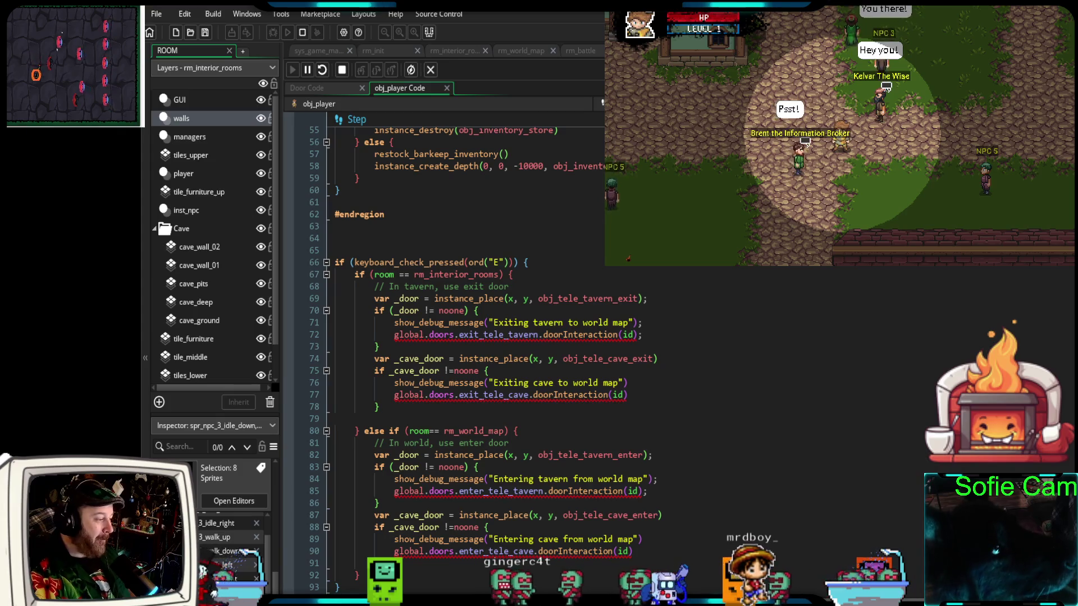
{"action": "left_click", "coordinate": [724, 420]}
{"action": "scroll", "coordinate": [832, 405], "scroll_direction": "down", "scroll_amount": 2}
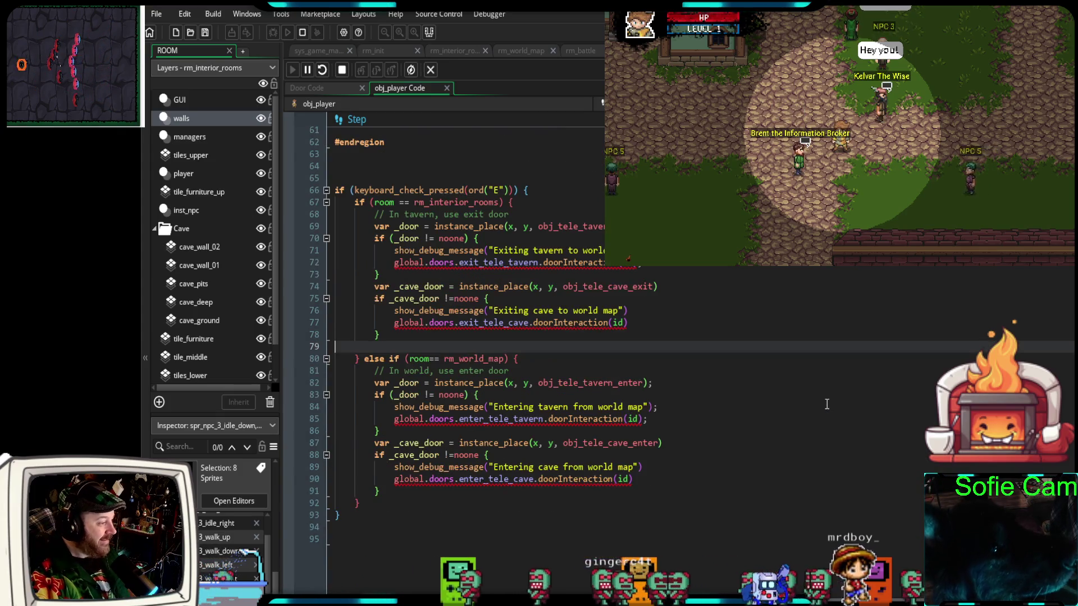
{"action": "scroll", "coordinate": [926, 468], "scroll_direction": "up", "scroll_amount": 2}
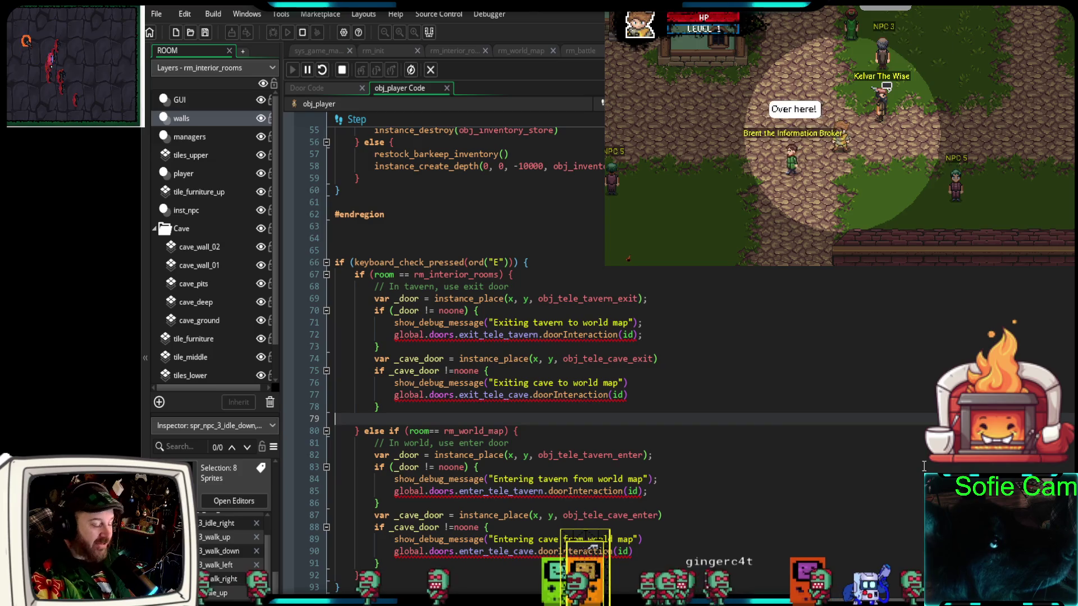
{"action": "scroll", "coordinate": [788, 460], "scroll_direction": "down", "scroll_amount": 1}
{"action": "left_click", "coordinate": [449, 211]}
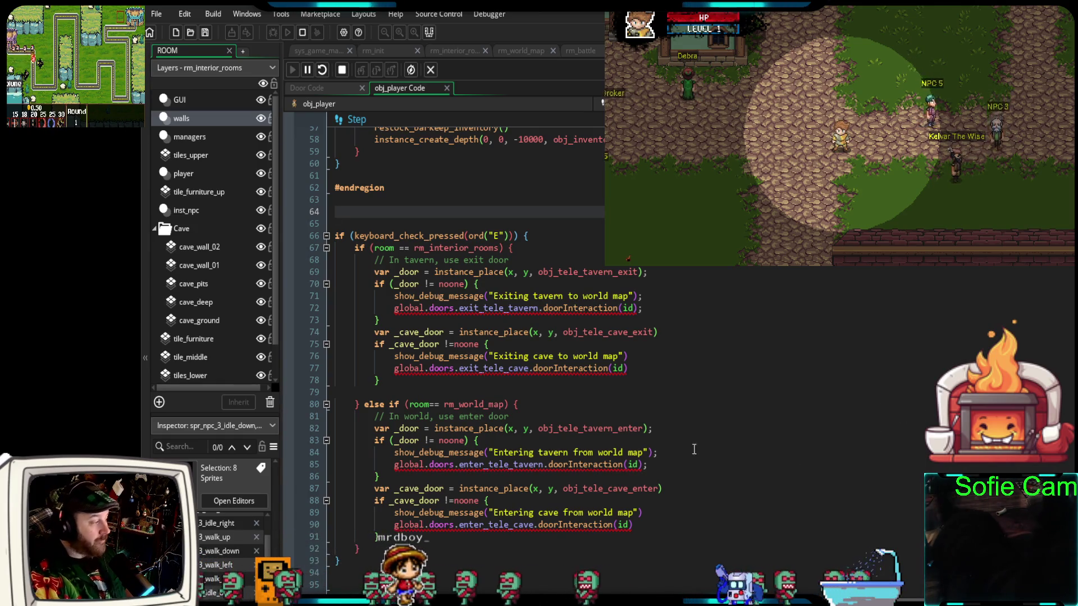
{"action": "left_click", "coordinate": [600, 404]}
{"action": "scroll", "coordinate": [598, 381], "scroll_direction": "up", "scroll_amount": 3}
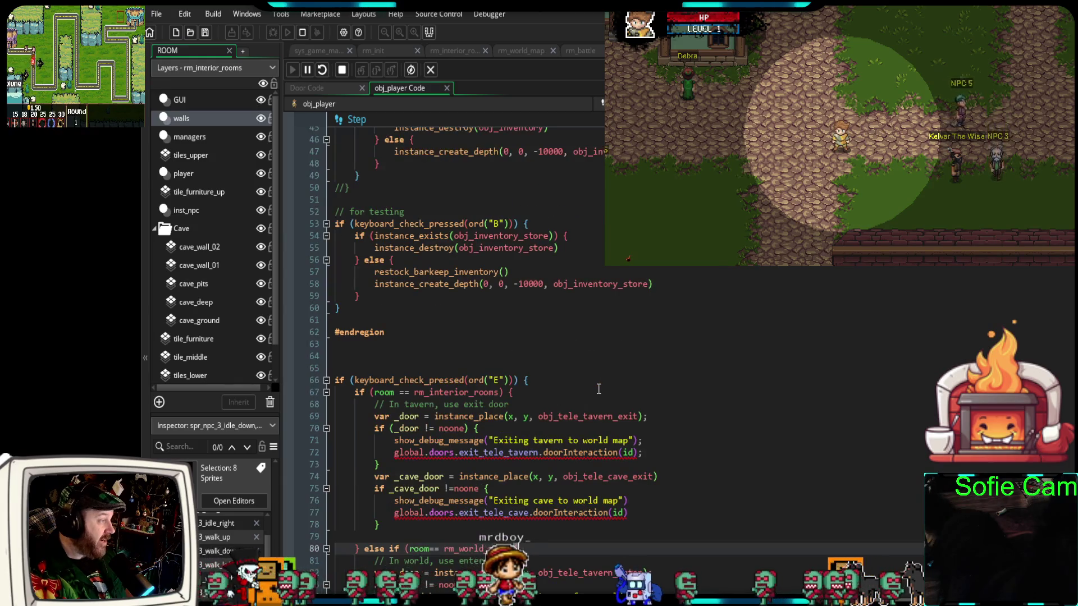
{"action": "scroll", "coordinate": [585, 408], "scroll_direction": "down", "scroll_amount": 6}
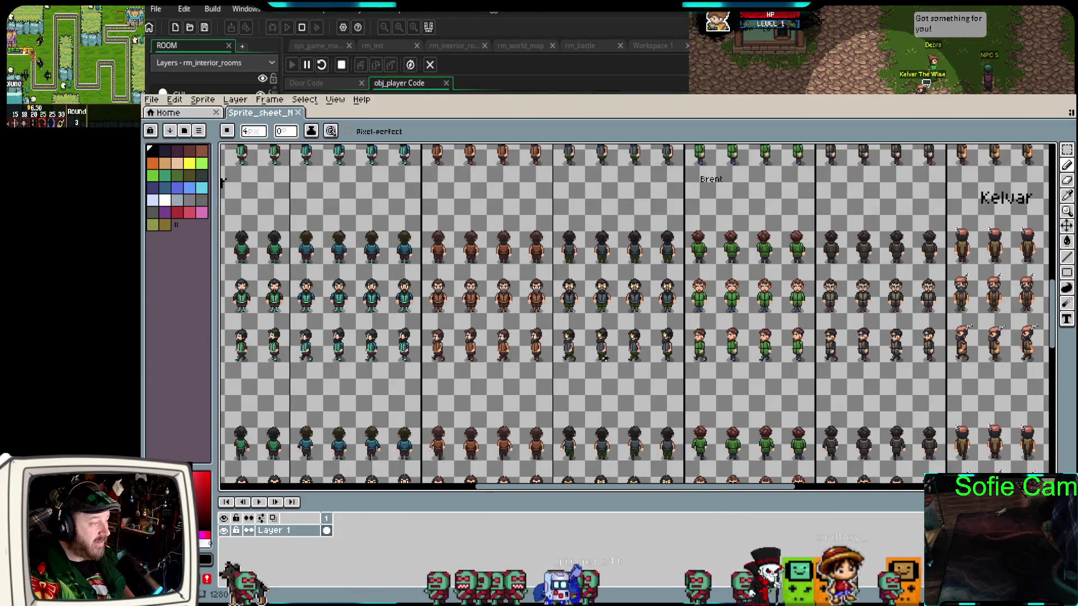
{"action": "scroll", "coordinate": [553, 370], "scroll_direction": "up", "scroll_amount": 2}
{"action": "scroll", "coordinate": [532, 371], "scroll_direction": "left", "scroll_amount": 5}
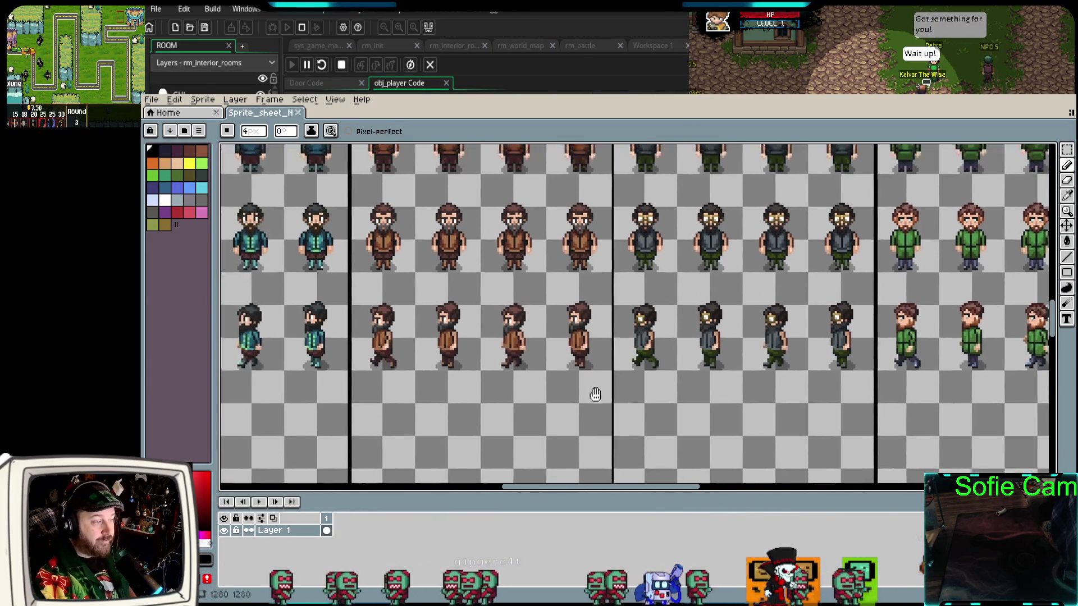
{"action": "scroll", "coordinate": [624, 402], "scroll_direction": "up", "scroll_amount": 2}
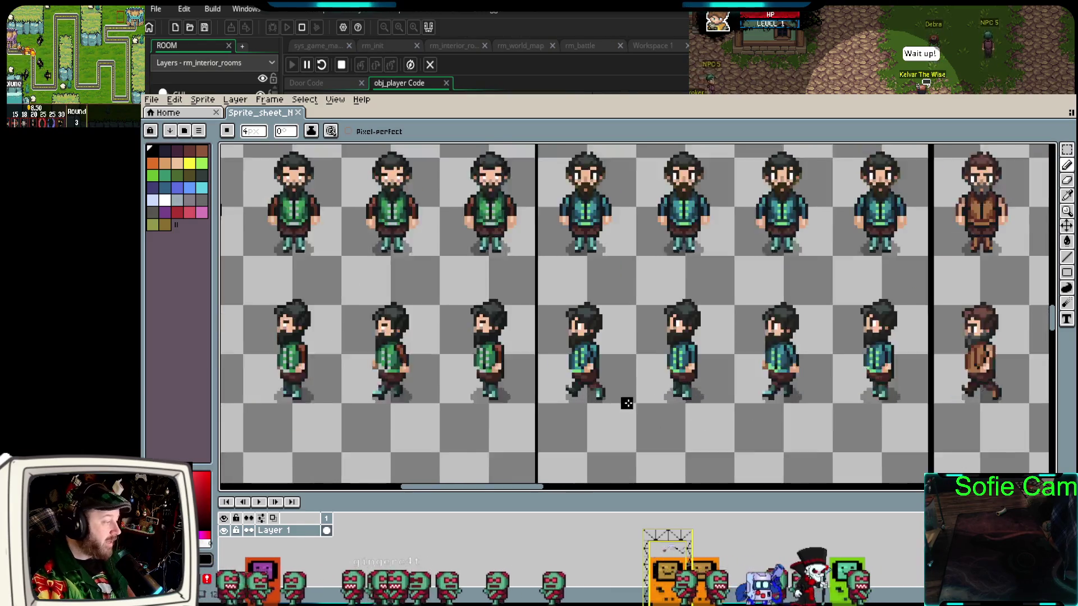
{"action": "scroll", "coordinate": [650, 410], "scroll_direction": "down", "scroll_amount": 4}
{"action": "scroll", "coordinate": [968, 453], "scroll_direction": "down", "scroll_amount": 2}
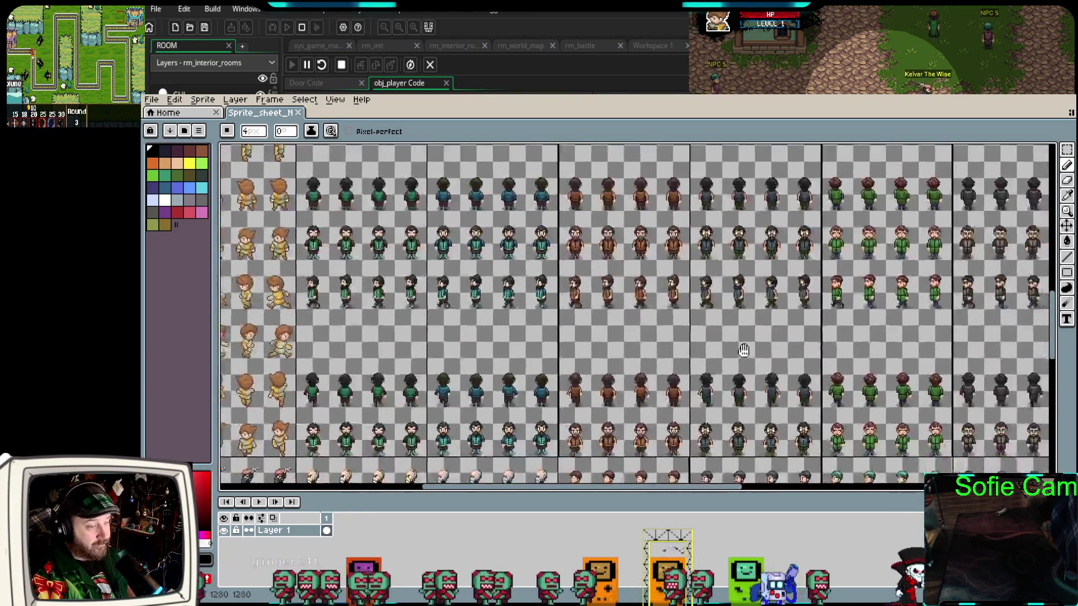
{"action": "scroll", "coordinate": [699, 315], "scroll_direction": "up", "scroll_amount": 2}
{"action": "scroll", "coordinate": [657, 360], "scroll_direction": "down", "scroll_amount": 2}
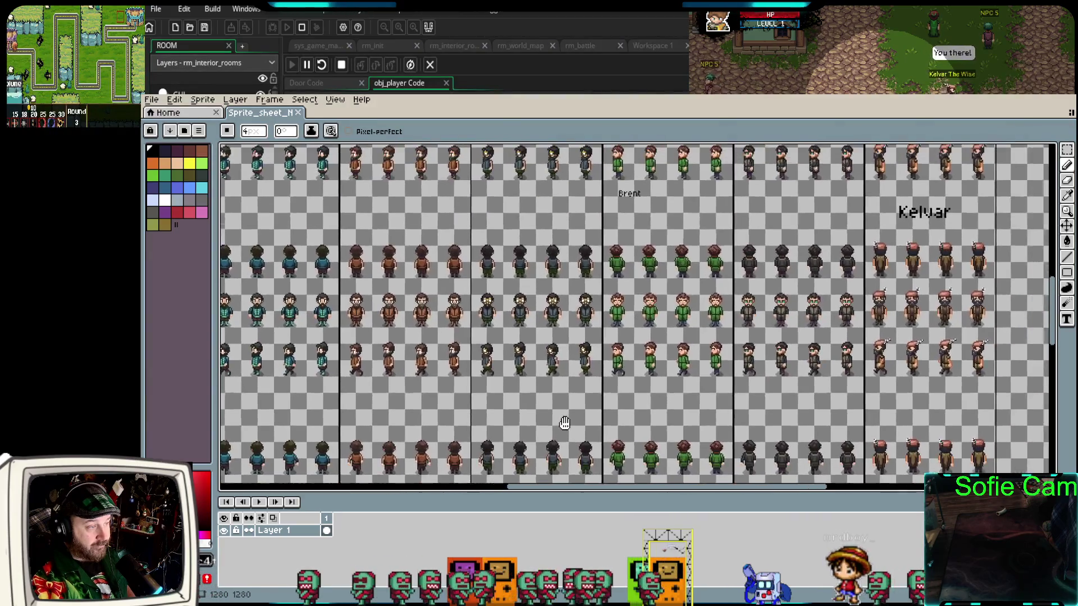
{"action": "scroll", "coordinate": [500, 405], "scroll_direction": "up", "scroll_amount": 2}
{"action": "scroll", "coordinate": [618, 365], "scroll_direction": "down", "scroll_amount": 2}
{"action": "scroll", "coordinate": [770, 336], "scroll_direction": "up", "scroll_amount": 2}
{"action": "scroll", "coordinate": [769, 336], "scroll_direction": "up", "scroll_amount": 1}
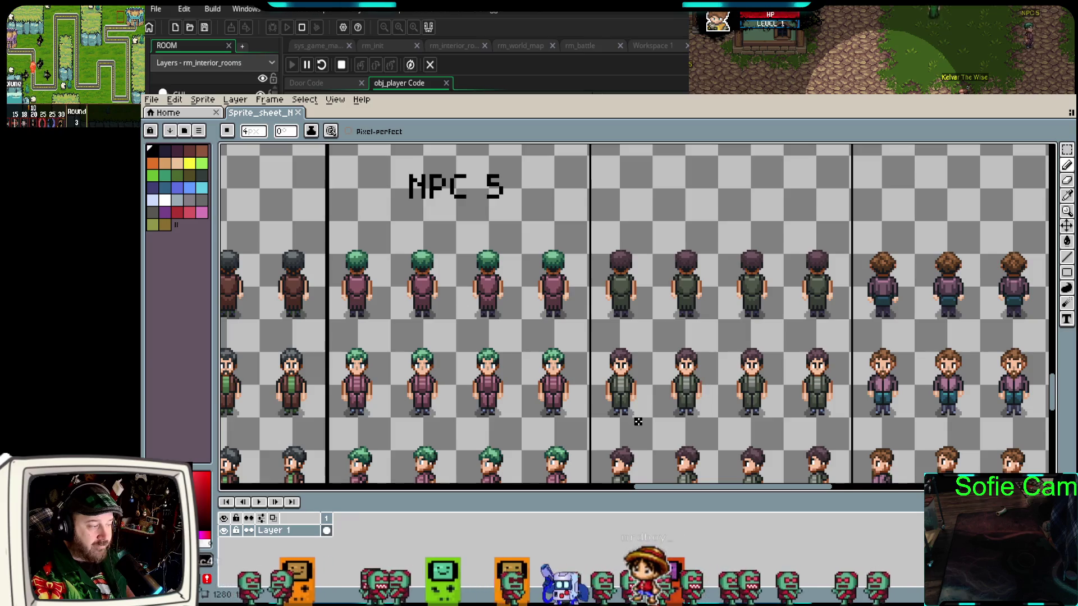
{"action": "mouse_move", "coordinate": [665, 438]}
{"action": "left_mouse_down"}
{"action": "mouse_move", "coordinate": [589, 365]}
{"action": "mouse_move", "coordinate": [591, 385]}
{"action": "left_mouse_up"}
{"action": "scroll", "coordinate": [651, 384], "scroll_direction": "up", "scroll_amount": 1}
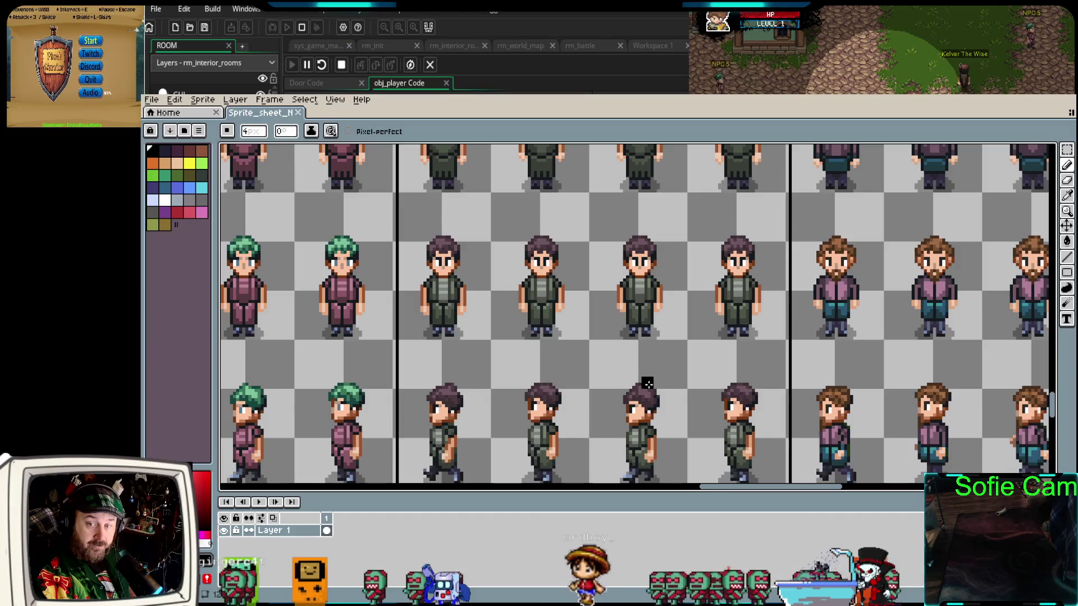
{"action": "scroll", "coordinate": [618, 387], "scroll_direction": "down", "scroll_amount": 1}
{"action": "scroll", "coordinate": [604, 394], "scroll_direction": "up", "scroll_amount": 1}
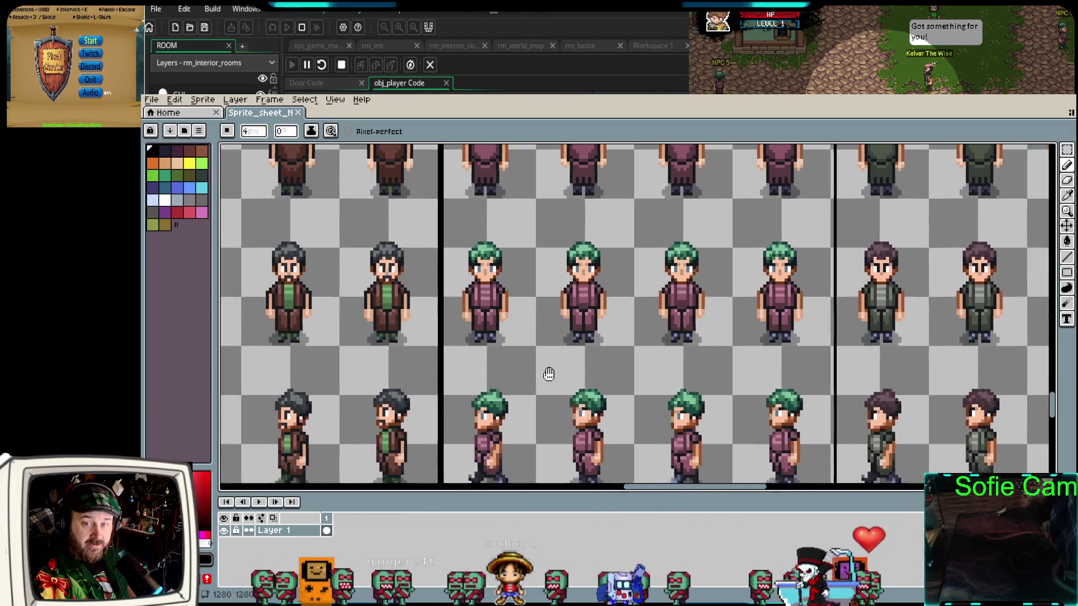
{"action": "left_click_drag", "start_coordinate": [548, 374], "coordinate": [631, 373]}
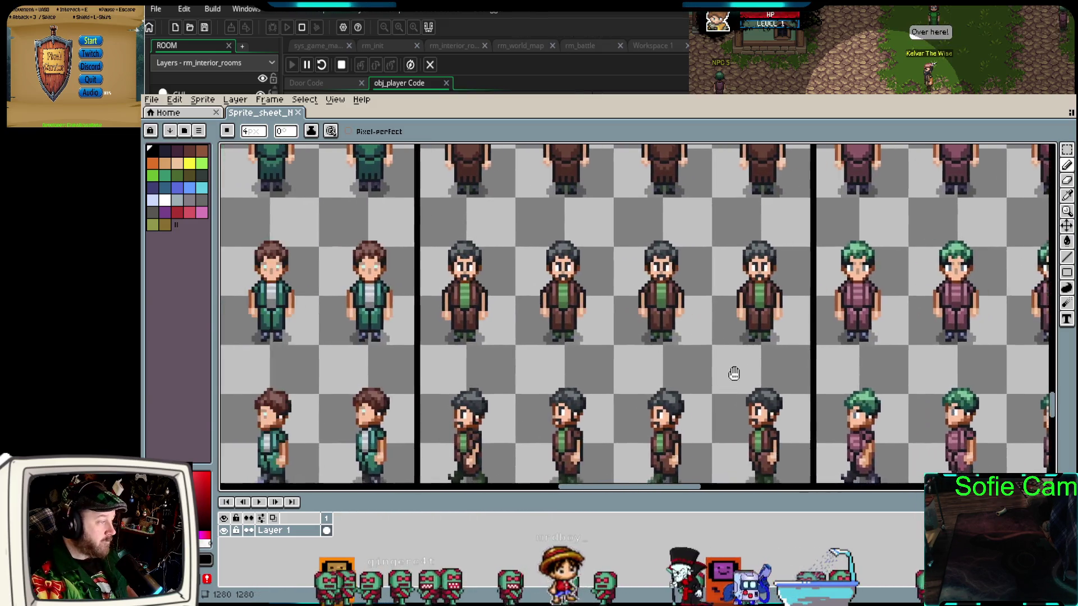
{"action": "left_click_drag", "start_coordinate": [734, 374], "coordinate": [975, 371]}
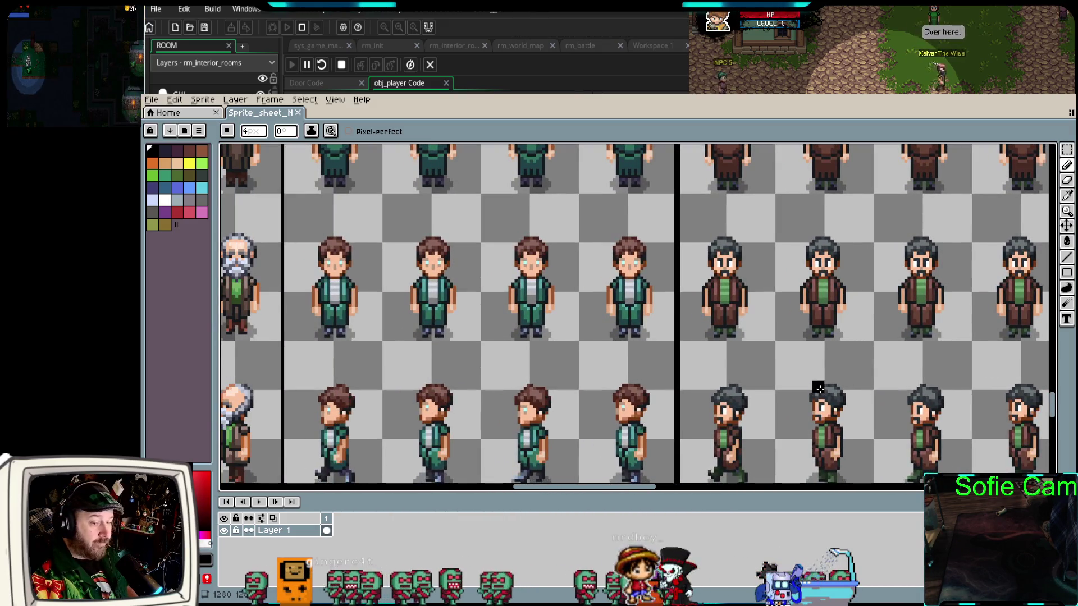
{"action": "left_click_drag", "start_coordinate": [498, 359], "coordinate": [780, 357]}
{"action": "left_click_drag", "start_coordinate": [542, 368], "coordinate": [828, 372]}
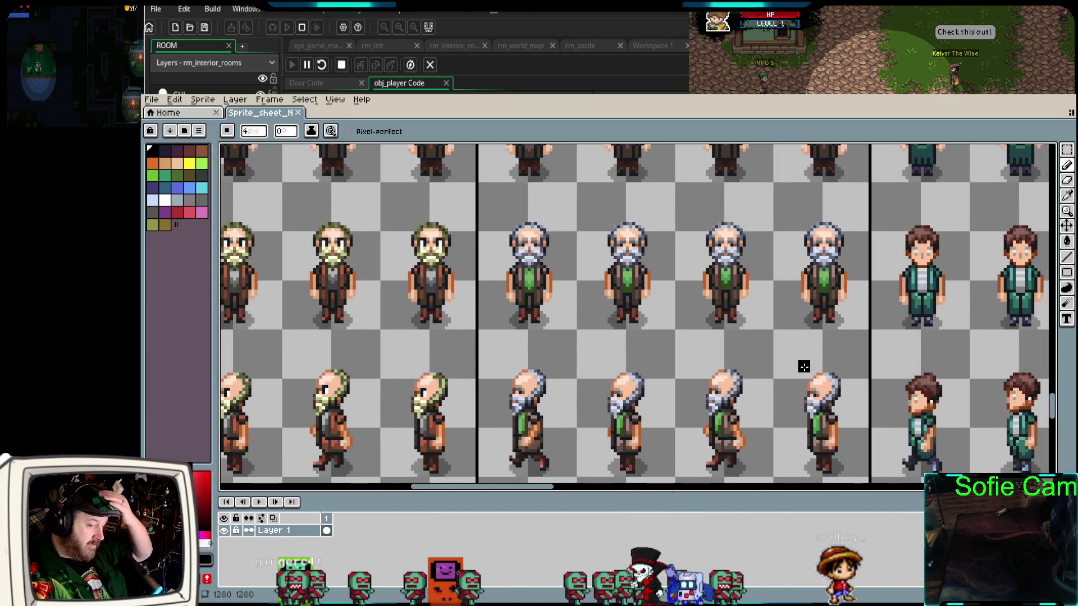
{"action": "mouse_move", "coordinate": [761, 325]}
{"action": "left_mouse_down"}
{"action": "mouse_move", "coordinate": [790, 385]}
{"action": "mouse_move", "coordinate": [760, 271]}
{"action": "mouse_move", "coordinate": [748, 395]}
{"action": "left_mouse_up"}
{"action": "scroll", "coordinate": [747, 395], "scroll_direction": "up", "scroll_amount": 10}
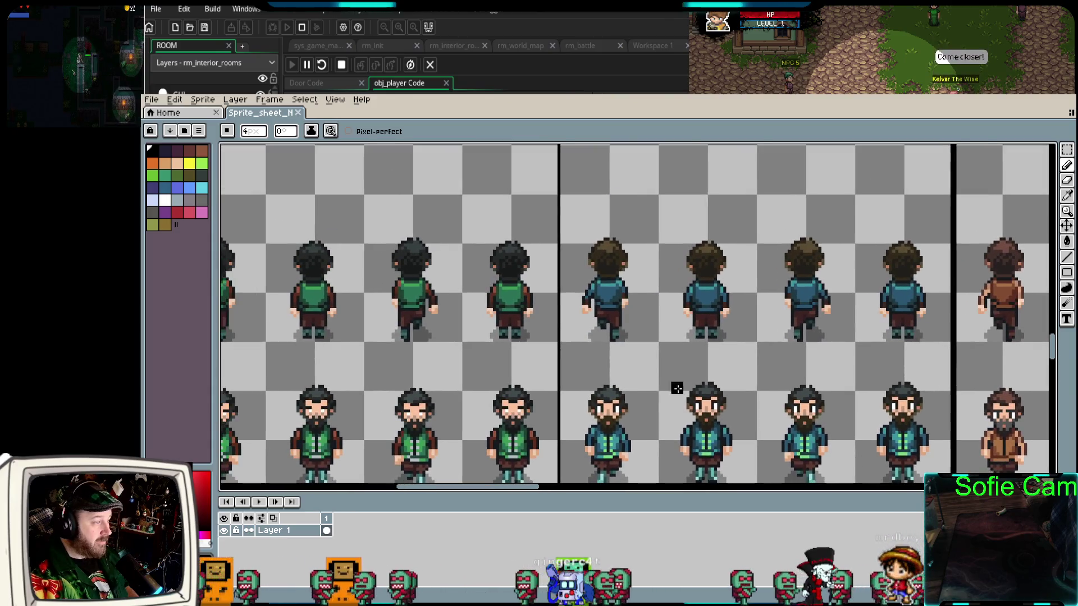
{"action": "mouse_move", "coordinate": [677, 389]}
{"action": "left_mouse_down"}
{"action": "mouse_move", "coordinate": [789, 349]}
{"action": "mouse_move", "coordinate": [1002, 310]}
{"action": "mouse_move", "coordinate": [683, 231]}
{"action": "left_mouse_up"}
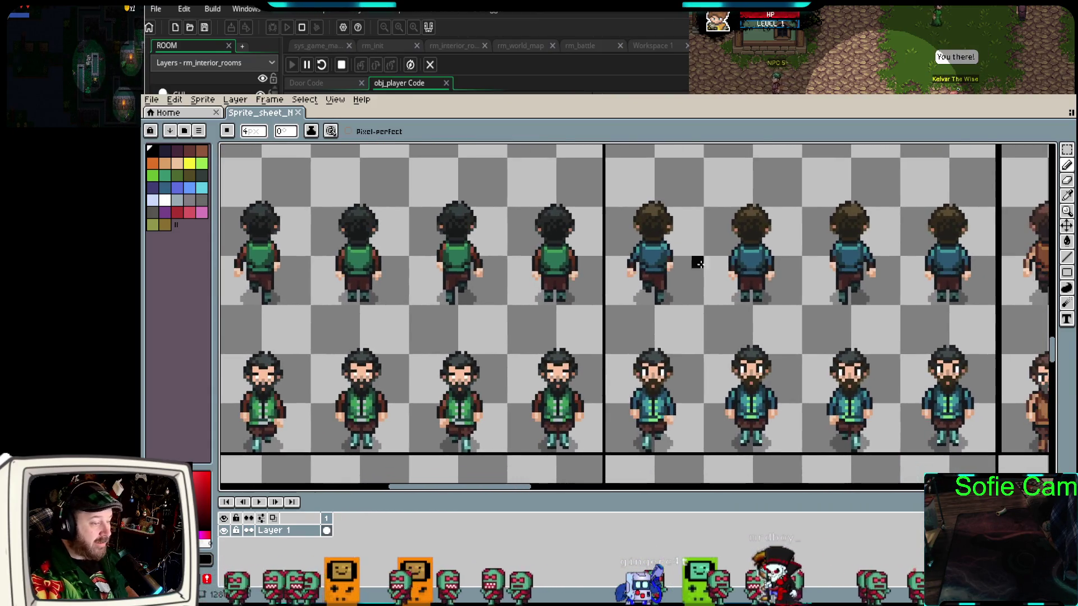
{"action": "left_click_drag", "start_coordinate": [972, 335], "coordinate": [906, 322]}
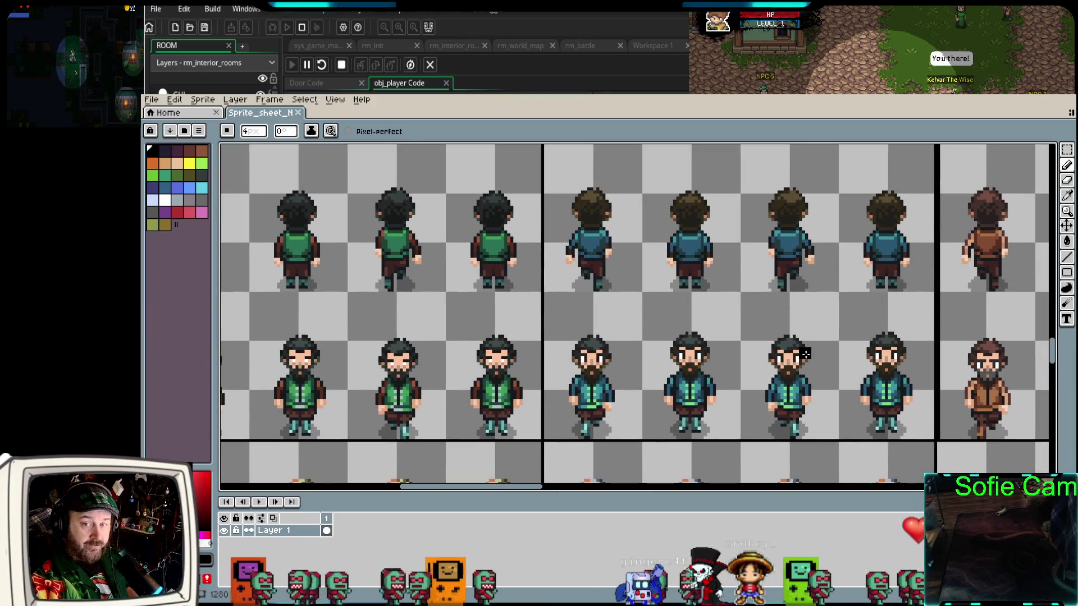
{"action": "left_click_drag", "start_coordinate": [989, 320], "coordinate": [626, 309]}
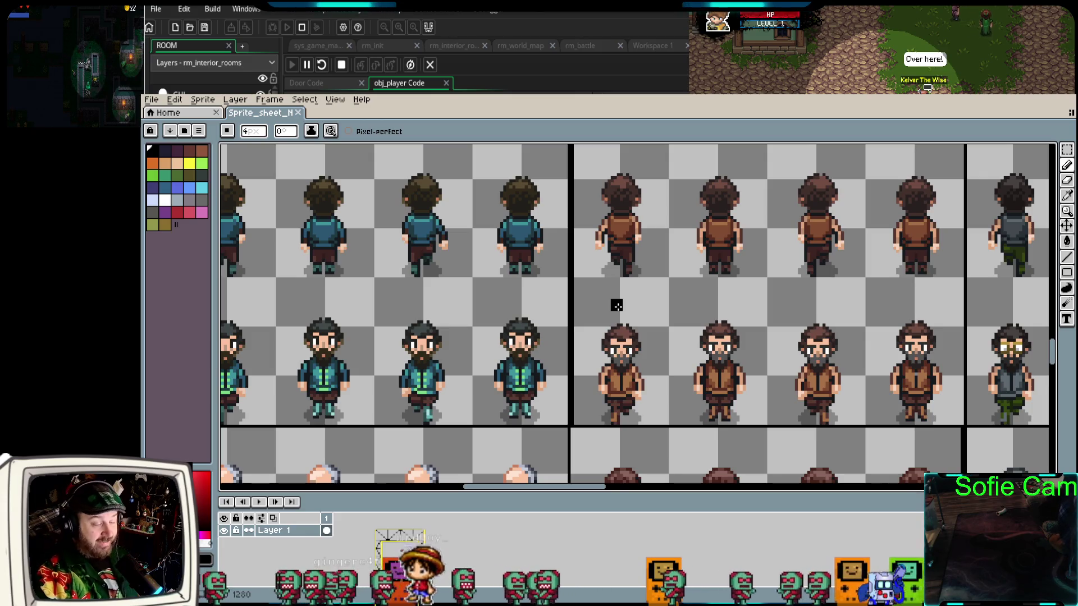
{"action": "scroll", "coordinate": [610, 308], "scroll_direction": "down", "scroll_amount": 1}
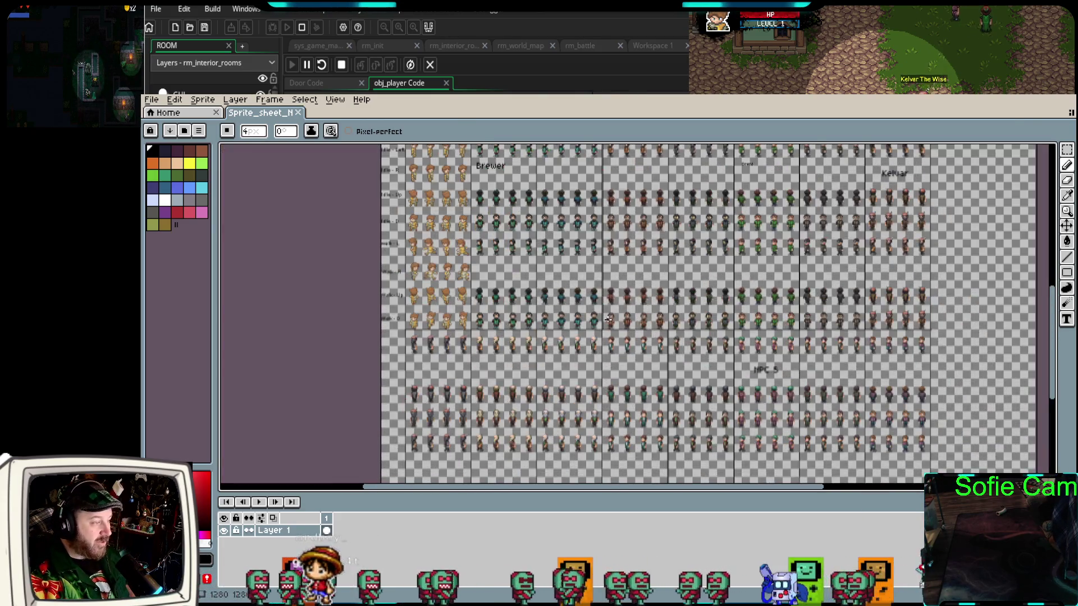
Pan across the NPC sprite sheet in Aseprite to view the other characters
{"action": "scroll", "coordinate": [604, 318], "scroll_direction": "up", "scroll_amount": 2}
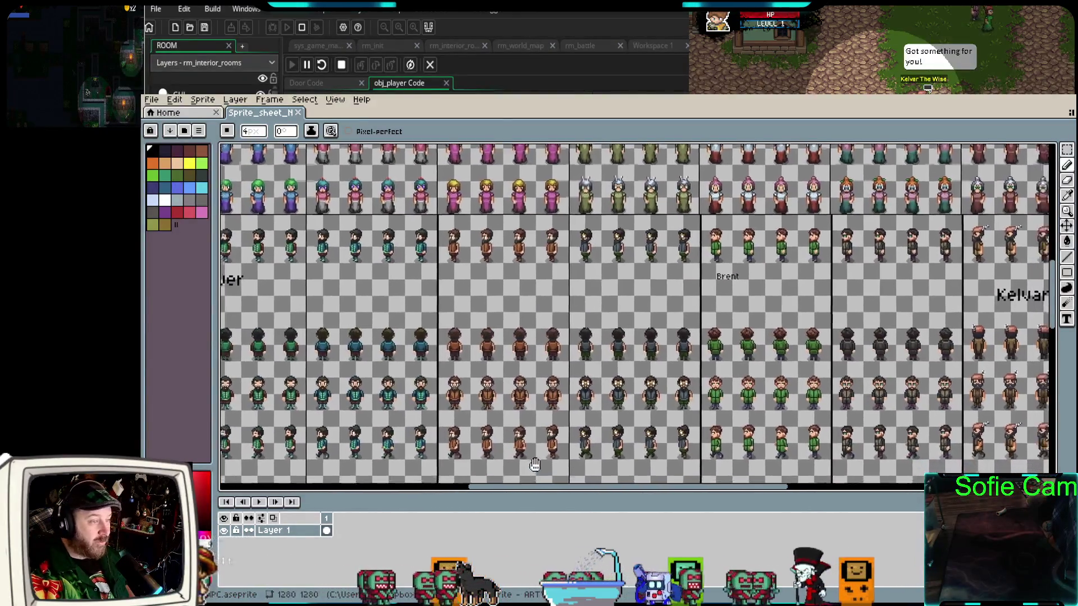
{"action": "mouse_move", "coordinate": [534, 465]}
{"action": "left_mouse_down"}
{"action": "mouse_move", "coordinate": [450, 311]}
{"action": "mouse_move", "coordinate": [416, 292]}
{"action": "left_mouse_up"}
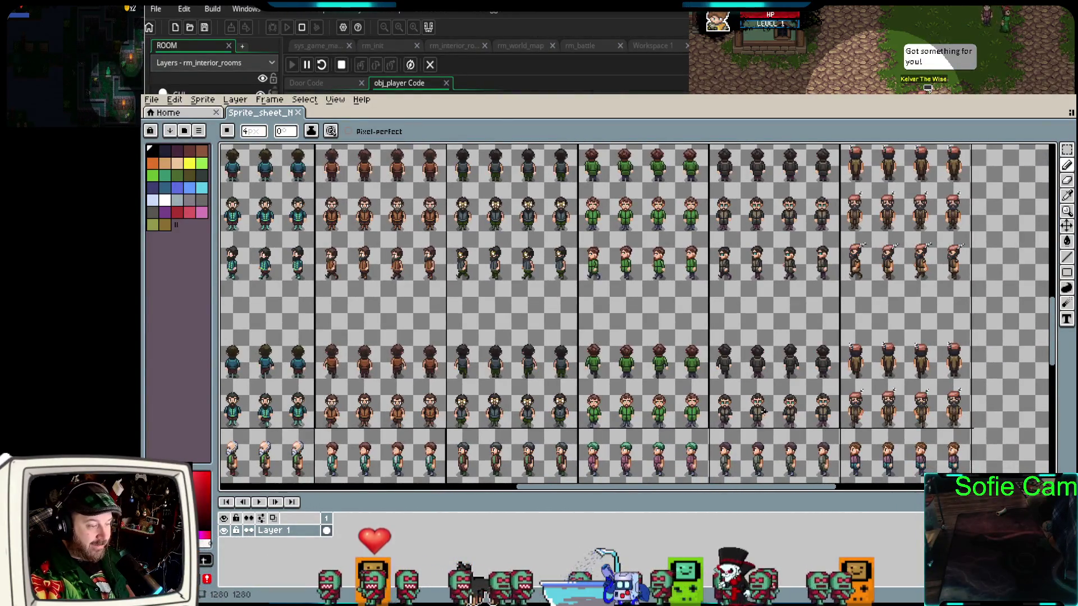
{"action": "scroll", "coordinate": [763, 411], "scroll_direction": "down", "scroll_amount": 5}
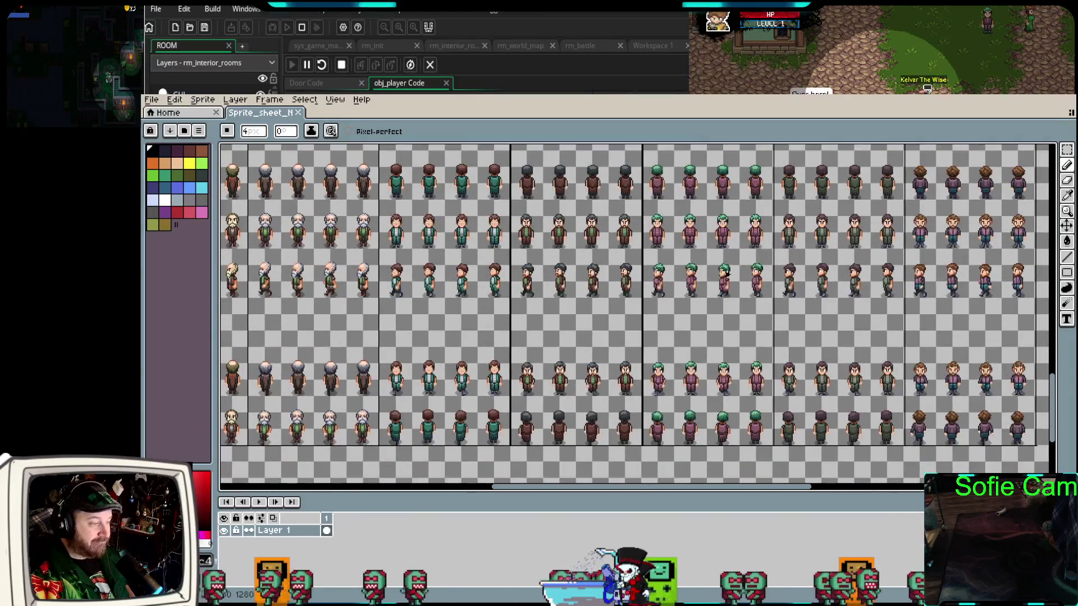
{"action": "scroll", "coordinate": [726, 272], "scroll_direction": "left", "scroll_amount": 5}
{"action": "scroll", "coordinate": [626, 388], "scroll_direction": "left", "scroll_amount": 5}
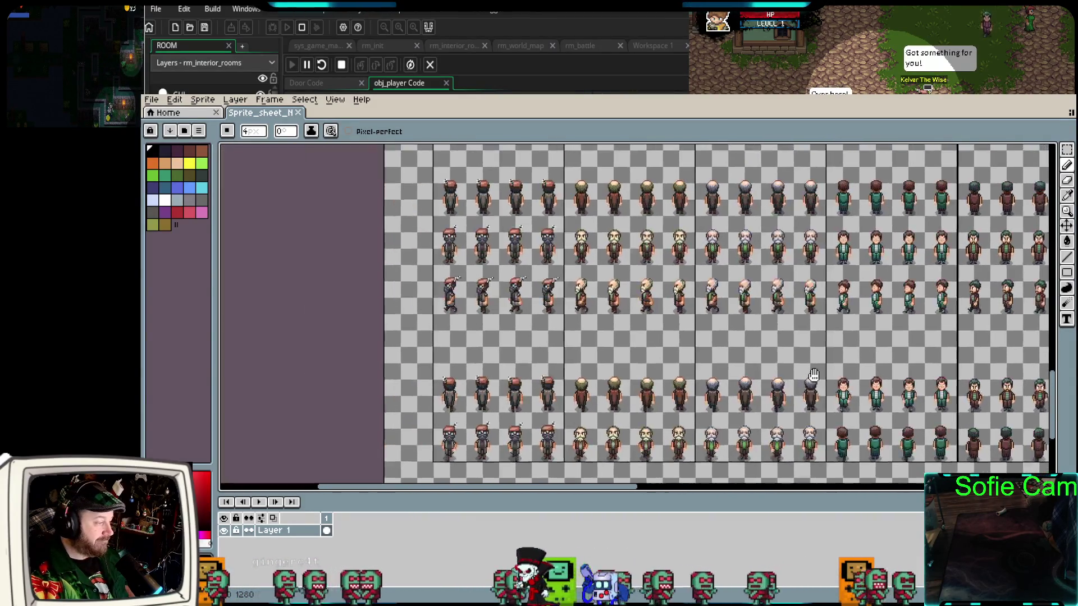
{"action": "scroll", "coordinate": [686, 389], "scroll_direction": "left", "scroll_amount": 5}
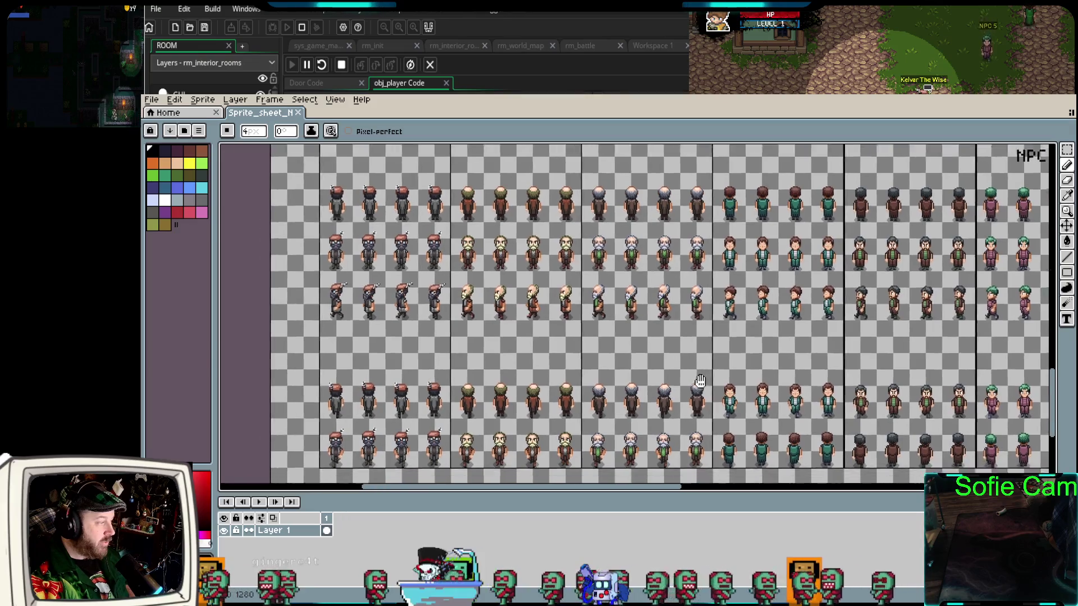
{"action": "scroll", "coordinate": [557, 318], "scroll_direction": "up", "scroll_amount": 3}
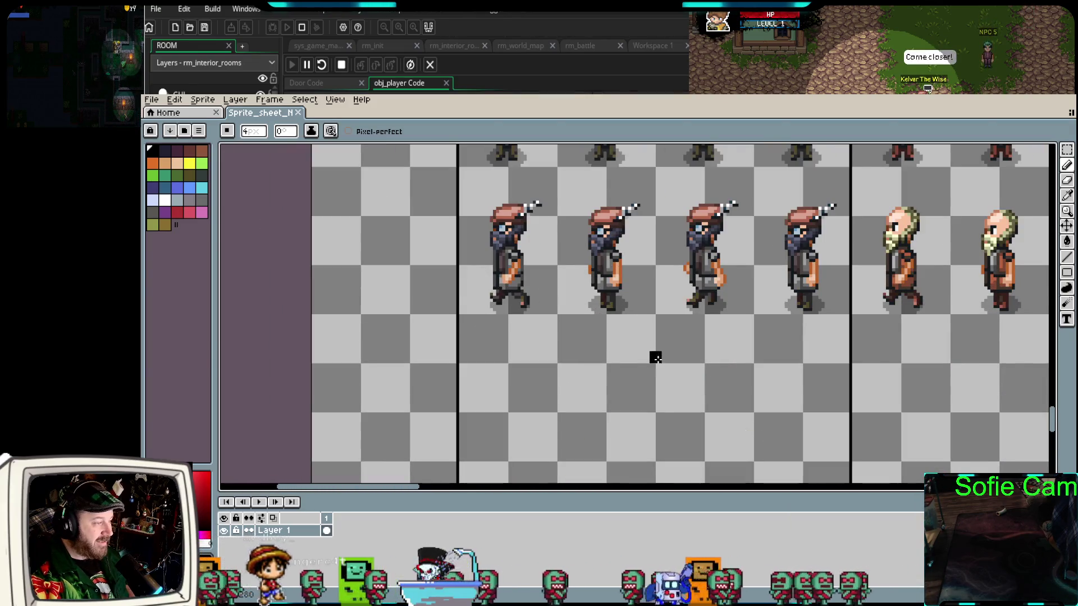
Finish zooming over the NPC sheet, then switch back to GameMaker's obj_player Step code
{"action": "scroll", "coordinate": [655, 358], "scroll_direction": "down", "scroll_amount": 3}
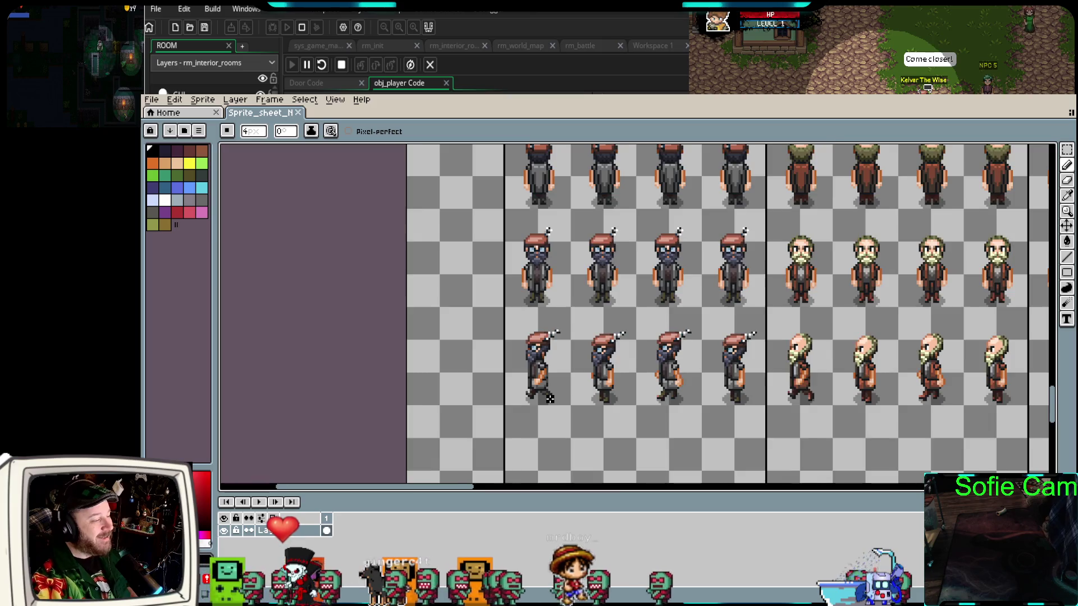
{"action": "scroll", "coordinate": [550, 399], "scroll_direction": "up", "scroll_amount": 1}
{"action": "scroll", "coordinate": [724, 417], "scroll_direction": "right", "scroll_amount": 2}
{"action": "scroll", "coordinate": [650, 405], "scroll_direction": "down", "scroll_amount": 3}
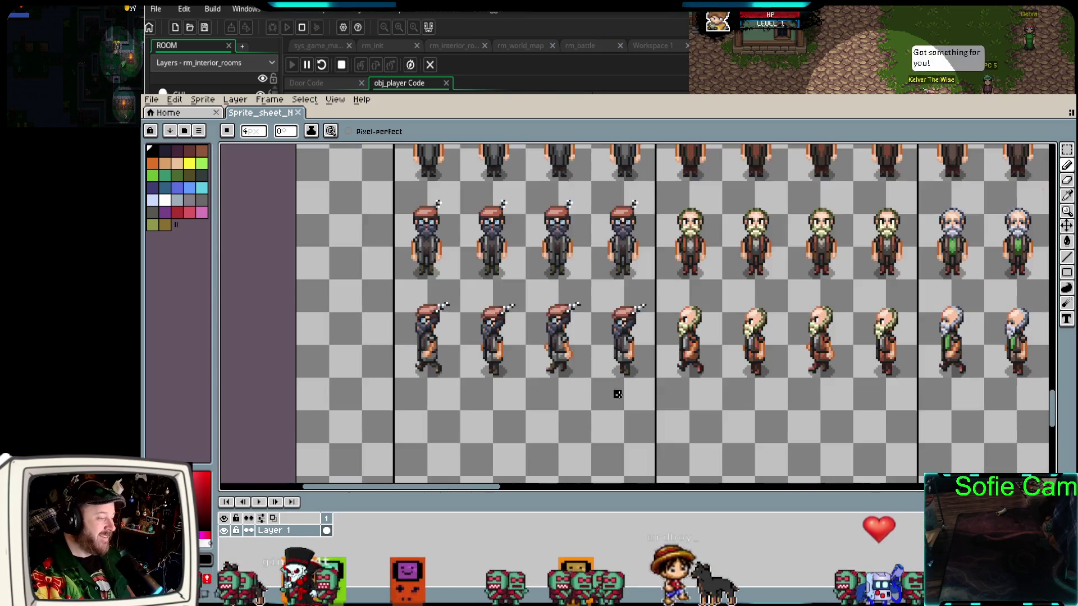
{"action": "scroll", "coordinate": [871, 444], "scroll_direction": "up", "scroll_amount": 1}
{"action": "scroll", "coordinate": [871, 444], "scroll_direction": "down", "scroll_amount": 2}
{"action": "scroll", "coordinate": [828, 425], "scroll_direction": "up", "scroll_amount": 1}
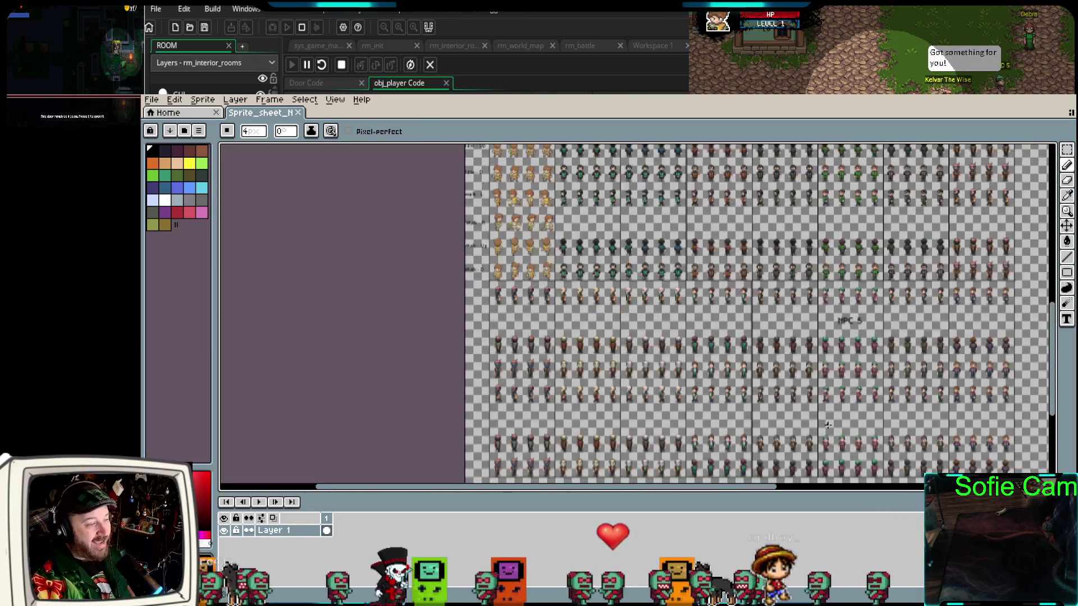
{"action": "scroll", "coordinate": [724, 382], "scroll_direction": "up", "scroll_amount": 1}
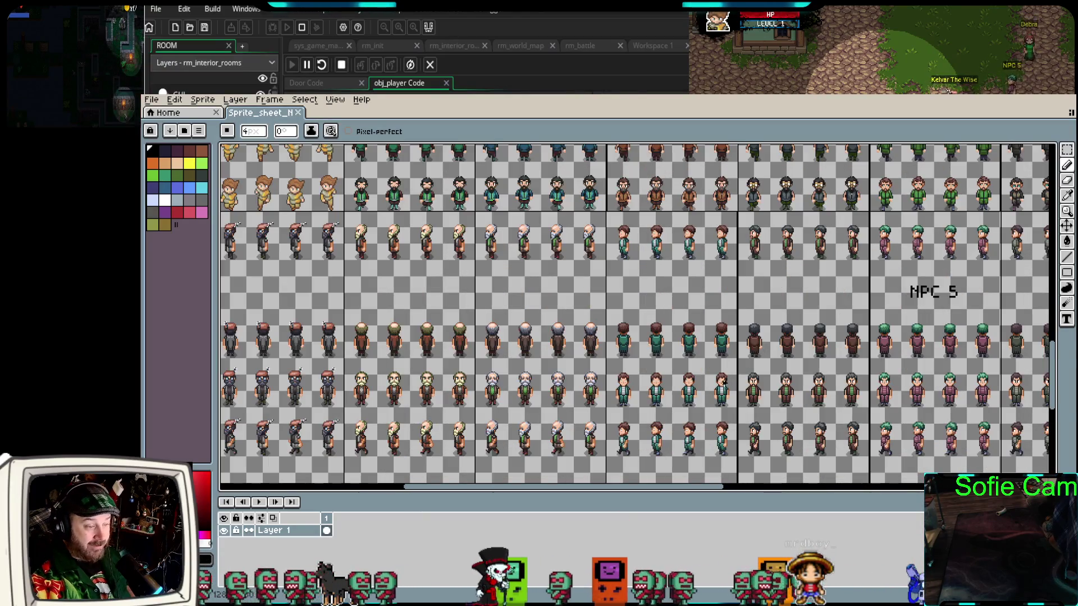
{"action": "scroll", "coordinate": [394, 339], "scroll_direction": "down", "scroll_amount": 1}
{"action": "scroll", "coordinate": [522, 339], "scroll_direction": "up", "scroll_amount": 2}
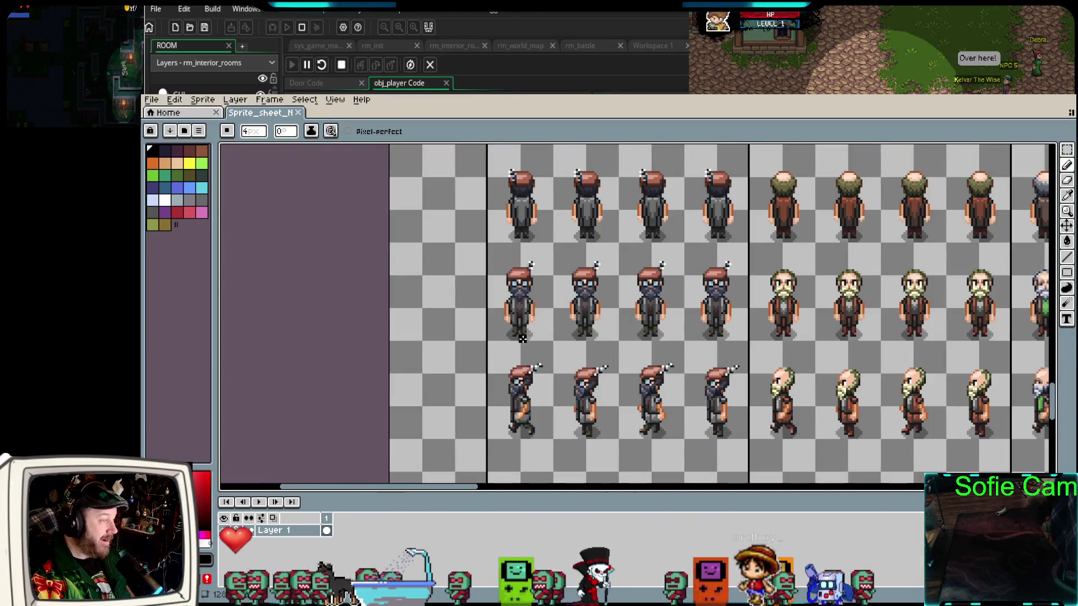
{"action": "key", "text": "alt+Tab"}
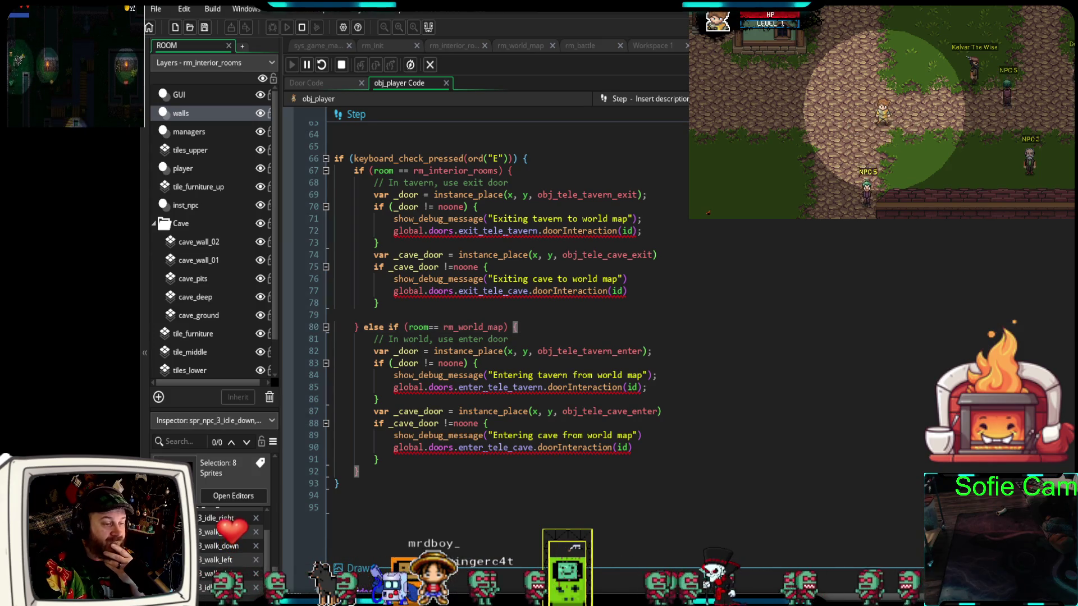
Switch to Workspace 1 showing the 9-frame, 6 fps spr_sheep sprite editor
{"action": "key", "text": "alt+Tab"}
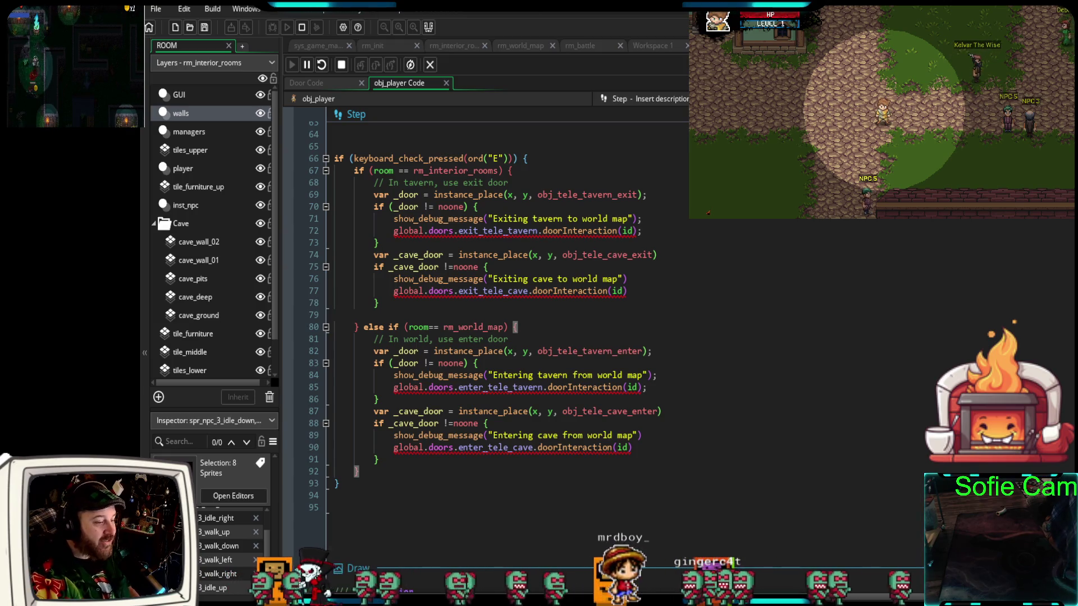
{"action": "left_click", "coordinate": [651, 46]}
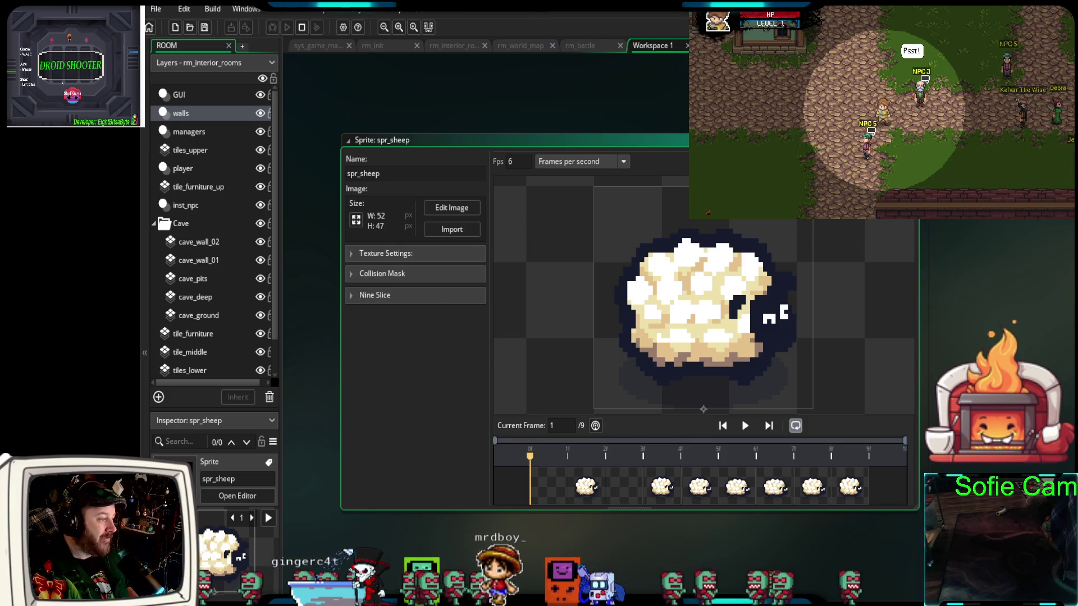
Close the spr_sheep sprite editor with Ctrl+W
{"action": "key", "text": "ctrl+w"}
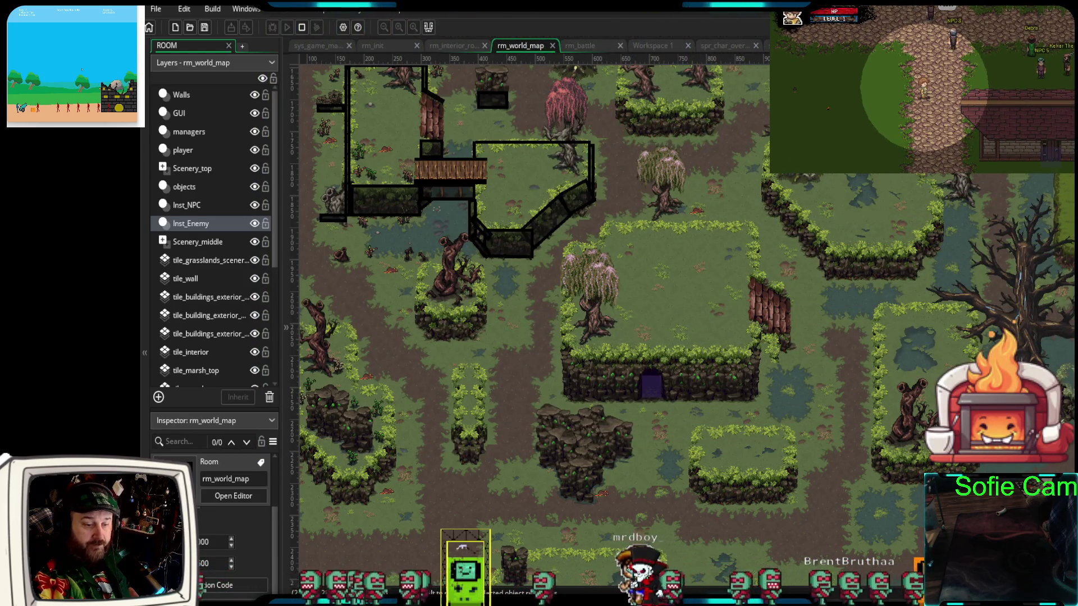
Pan and zoom out across rm_world_map to show the walled meadow, town and marsh
{"action": "scroll", "coordinate": [871, 390], "scroll_direction": "left", "scroll_amount": 5}
{"action": "scroll", "coordinate": [792, 371], "scroll_direction": "down", "scroll_amount": 3}
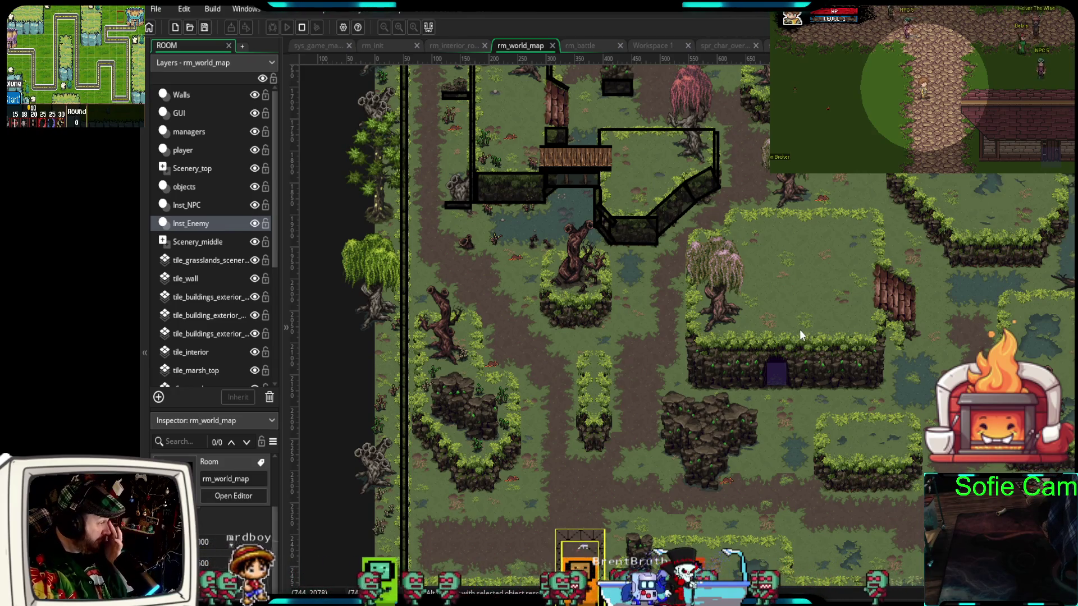
{"action": "mouse_move", "coordinate": [819, 321]}
{"action": "left_mouse_down"}
{"action": "mouse_move", "coordinate": [866, 415]}
{"action": "mouse_move", "coordinate": [865, 461]}
{"action": "left_mouse_up"}
{"action": "scroll", "coordinate": [813, 288], "scroll_direction": "up", "scroll_amount": 8}
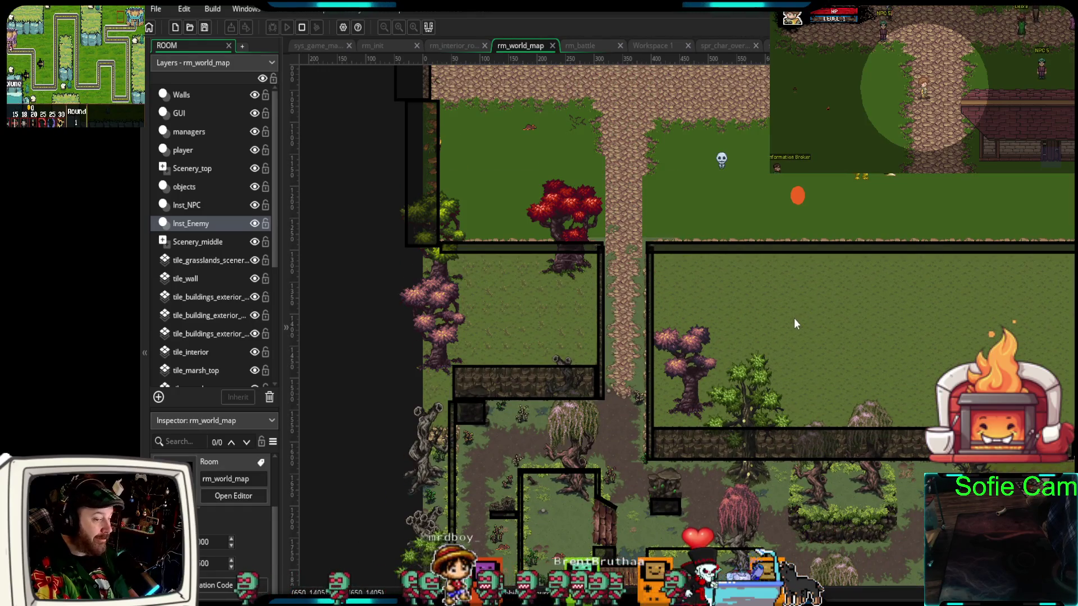
{"action": "scroll", "coordinate": [797, 326], "scroll_direction": "up", "scroll_amount": 4}
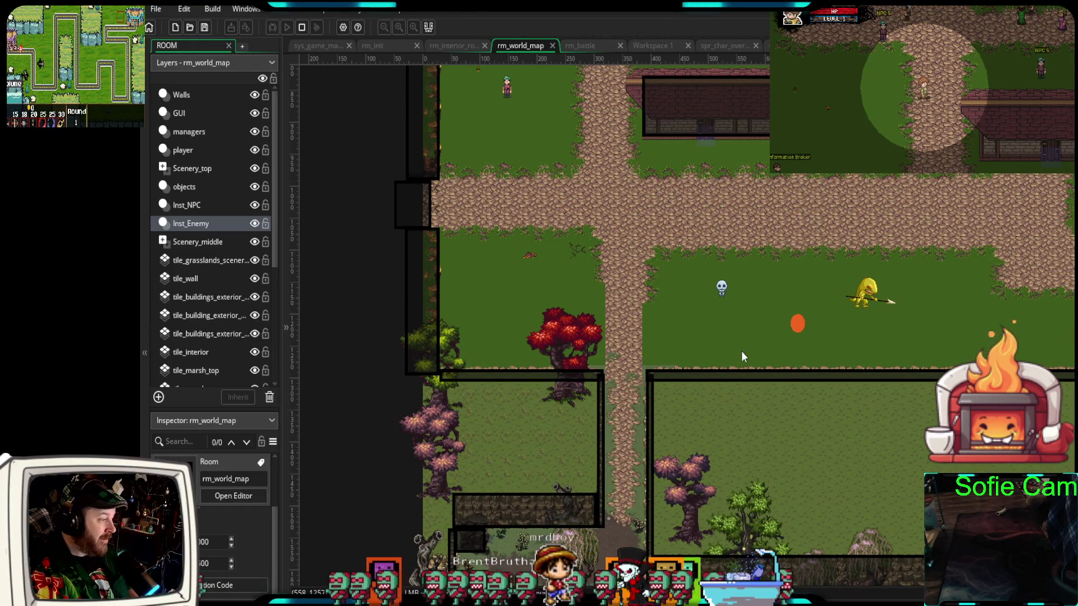
{"action": "scroll", "coordinate": [753, 346], "scroll_direction": "right", "scroll_amount": 10}
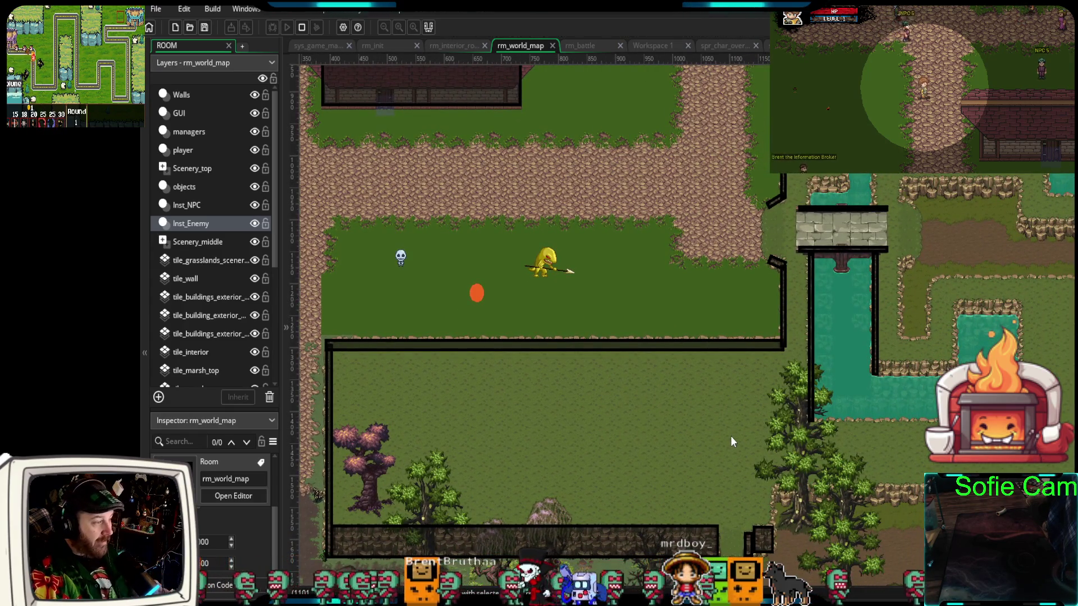
{"action": "scroll", "coordinate": [730, 441], "scroll_direction": "down", "scroll_amount": 1}
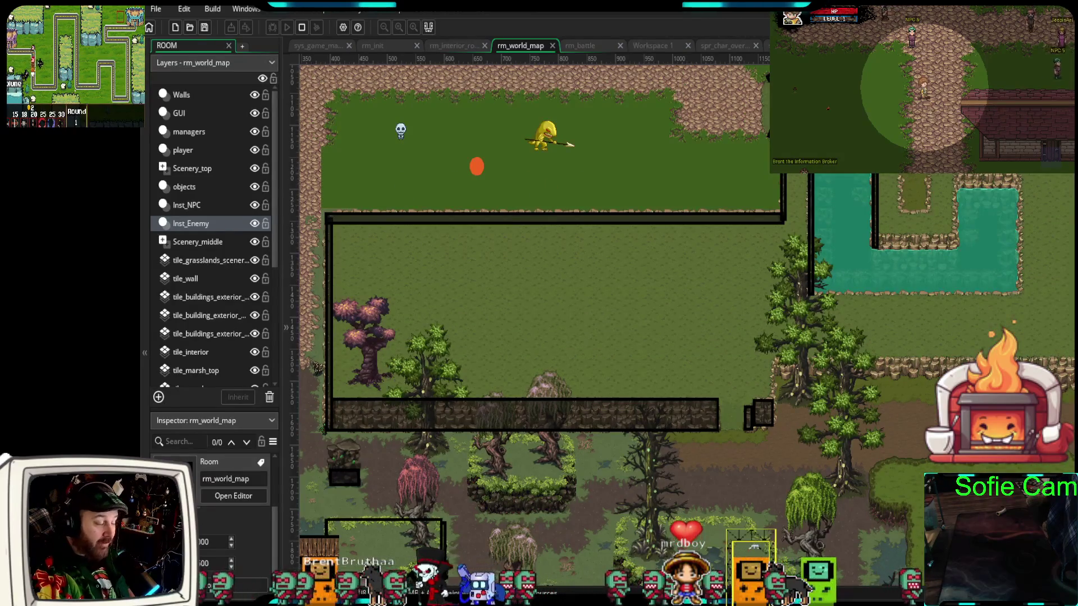
{"action": "scroll", "coordinate": [730, 442], "scroll_direction": "down", "scroll_amount": 1}
{"action": "scroll", "coordinate": [1022, 475], "scroll_direction": "down", "scroll_amount": 2}
{"action": "left_click_drag", "start_coordinate": [1022, 475], "coordinate": [687, 456]}
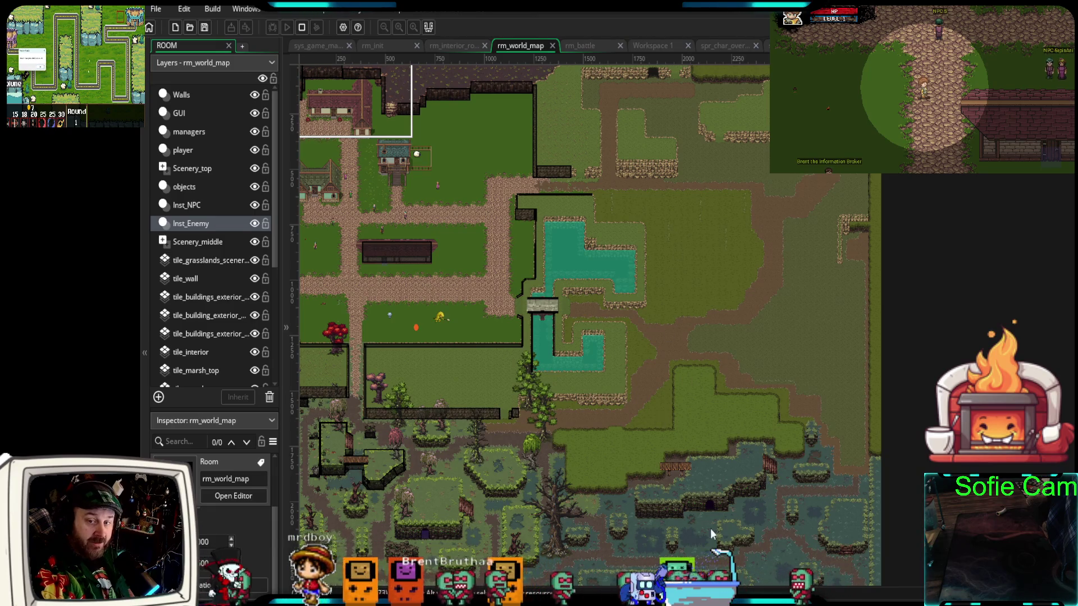
{"action": "mouse_move", "coordinate": [685, 507]}
{"action": "left_mouse_down"}
{"action": "mouse_move", "coordinate": [982, 393]}
{"action": "mouse_move", "coordinate": [884, 352]}
{"action": "left_mouse_up"}
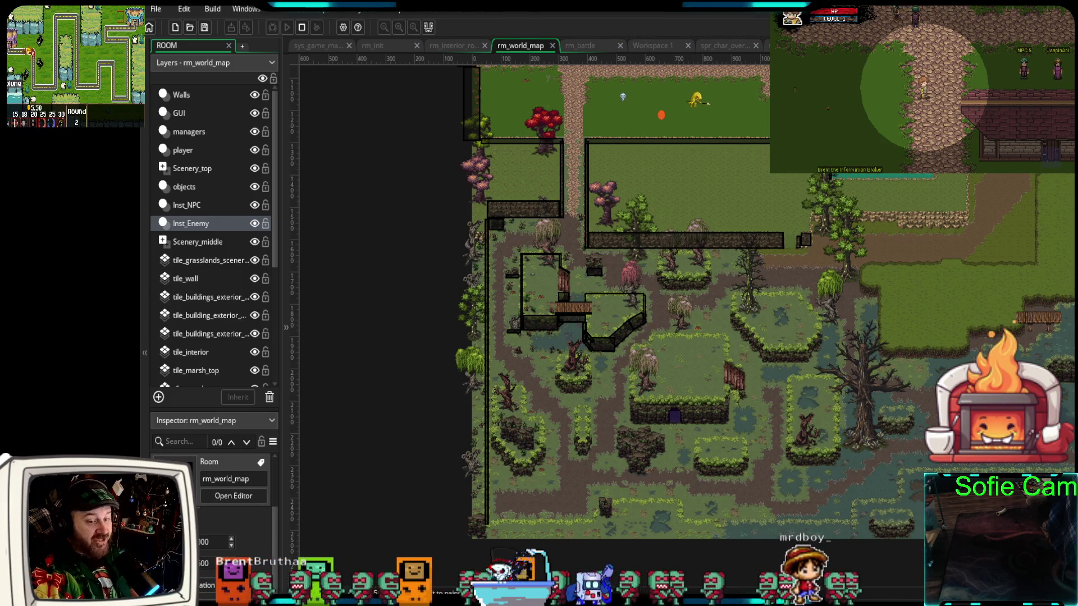
{"action": "mouse_move", "coordinate": [990, 347]}
{"action": "left_mouse_down"}
{"action": "mouse_move", "coordinate": [924, 399]}
{"action": "mouse_move", "coordinate": [868, 399]}
{"action": "left_mouse_up"}
{"action": "scroll", "coordinate": [868, 399], "scroll_direction": "up", "scroll_amount": 3}
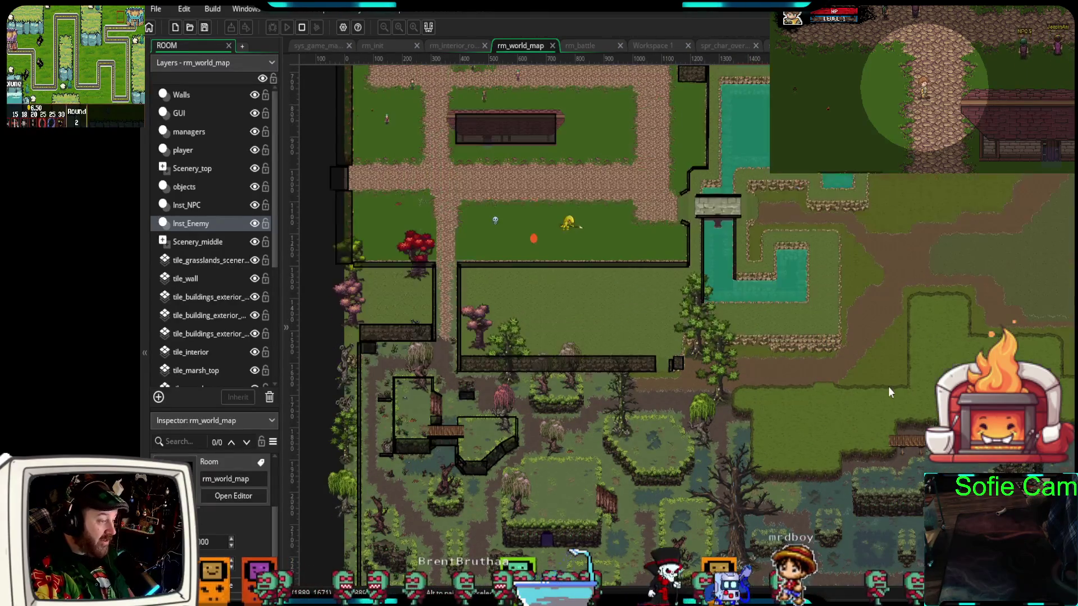
{"action": "scroll", "coordinate": [882, 389], "scroll_direction": "down", "scroll_amount": 3}
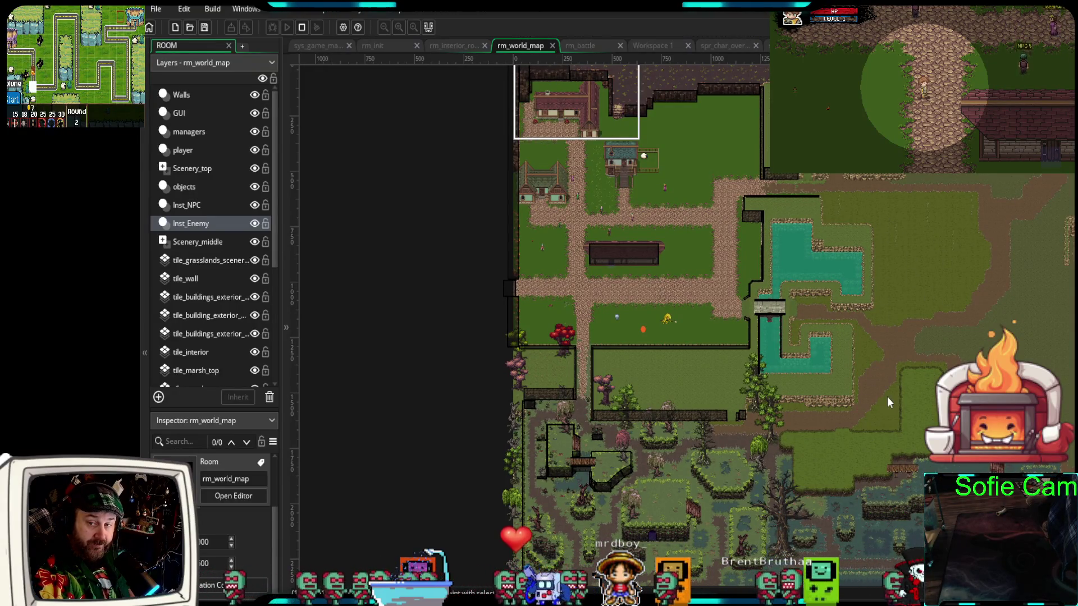
{"action": "mouse_move", "coordinate": [865, 406]}
{"action": "left_mouse_down"}
{"action": "mouse_move", "coordinate": [549, 409]}
{"action": "mouse_move", "coordinate": [574, 385]}
{"action": "left_mouse_up"}
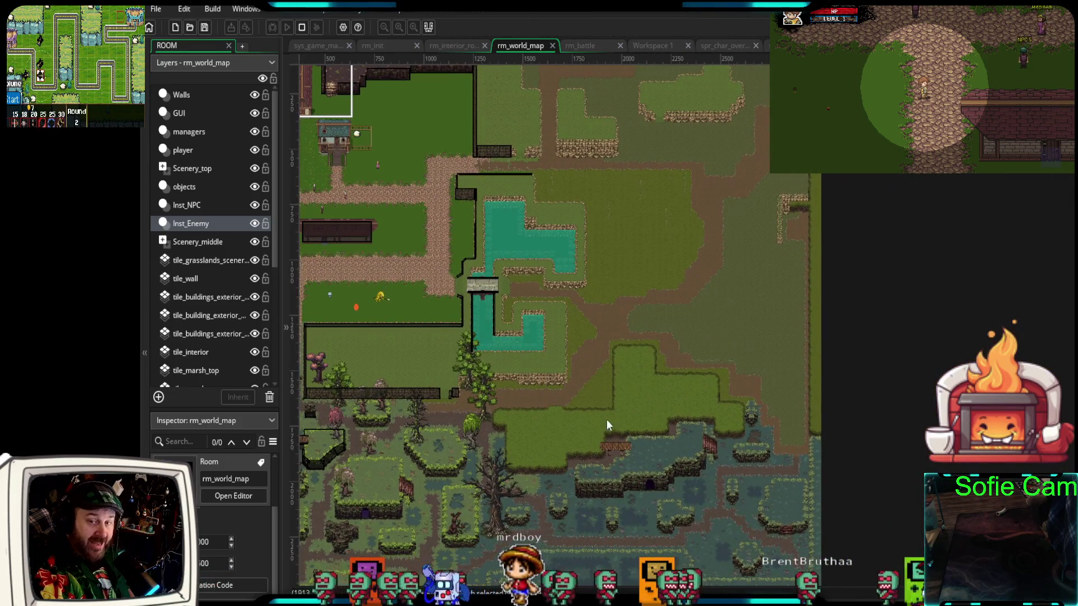
{"action": "left_click_drag", "start_coordinate": [596, 332], "coordinate": [764, 301]}
{"action": "scroll", "coordinate": [763, 301], "scroll_direction": "up", "scroll_amount": 3}
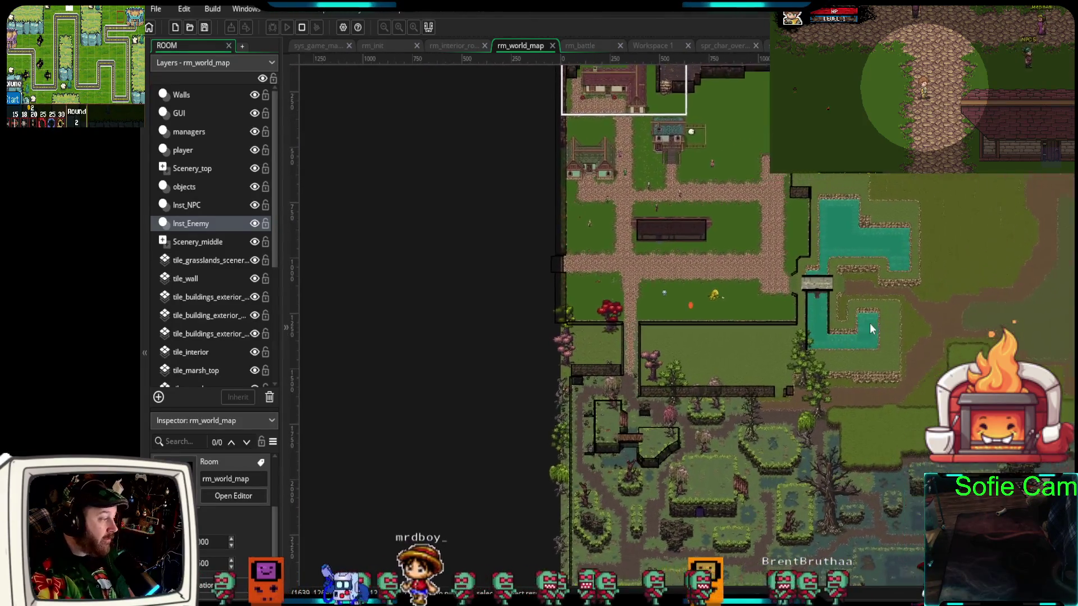
{"action": "scroll", "coordinate": [692, 316], "scroll_direction": "up", "scroll_amount": 2}
{"action": "scroll", "coordinate": [730, 484], "scroll_direction": "down", "scroll_amount": 3}
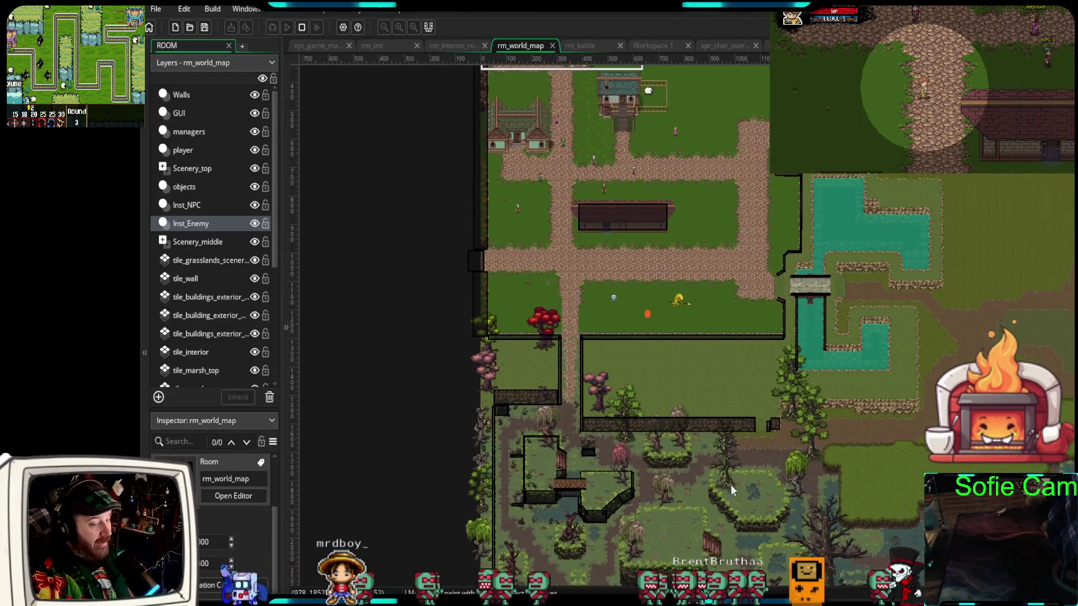
{"action": "scroll", "coordinate": [736, 390], "scroll_direction": "up", "scroll_amount": 6}
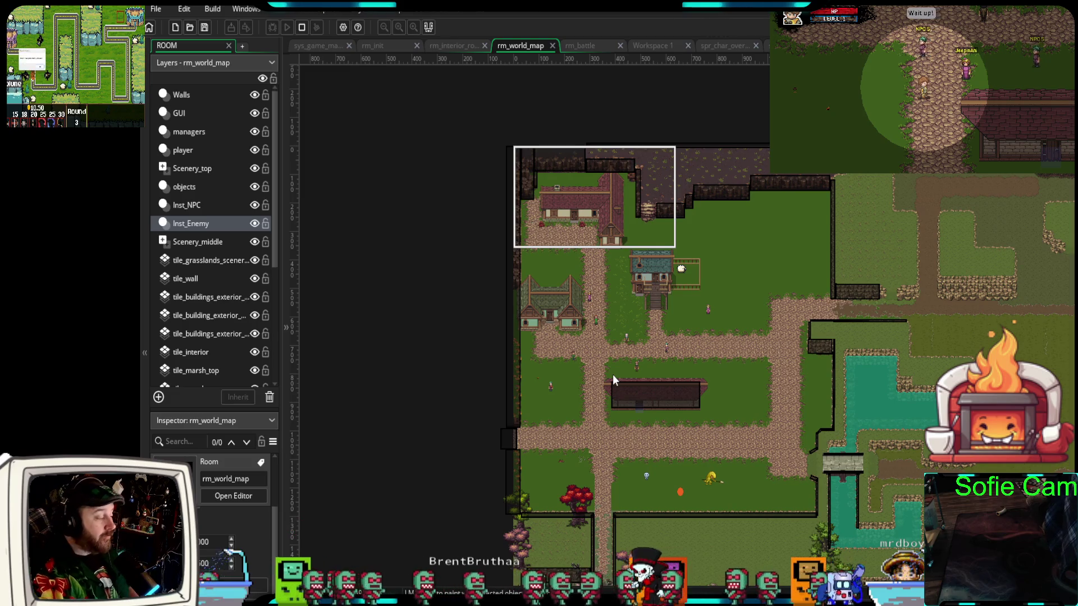
{"action": "mouse_move", "coordinate": [707, 499]}
{"action": "left_mouse_down"}
{"action": "mouse_move", "coordinate": [718, 468]}
{"action": "mouse_move", "coordinate": [780, 463]}
{"action": "mouse_move", "coordinate": [817, 434]}
{"action": "left_mouse_up"}
{"action": "scroll", "coordinate": [793, 447], "scroll_direction": "up", "scroll_amount": 1}
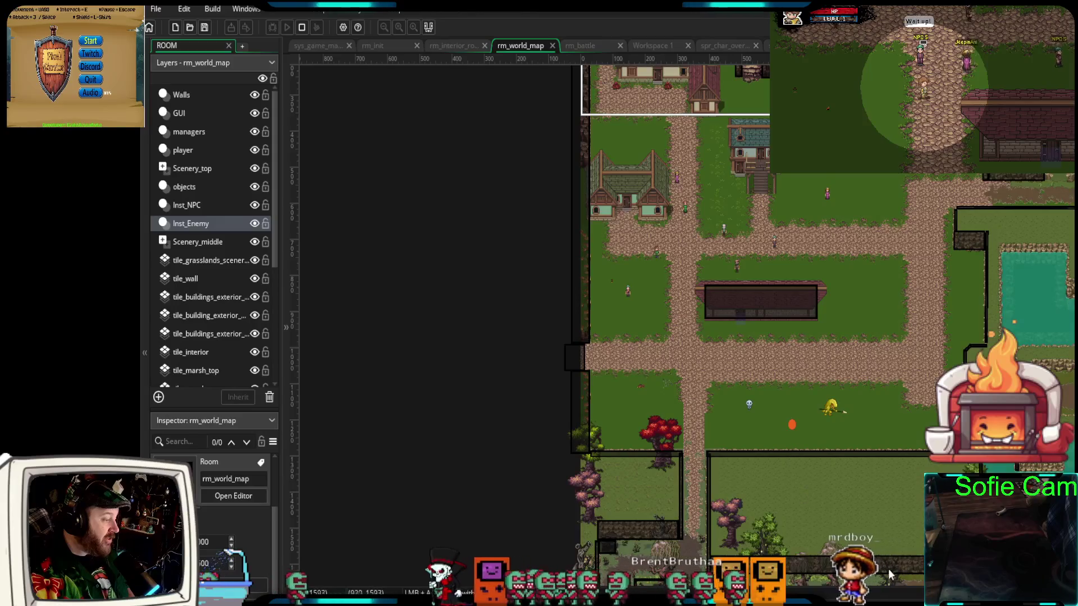
{"action": "left_click_drag", "start_coordinate": [888, 568], "coordinate": [876, 371]}
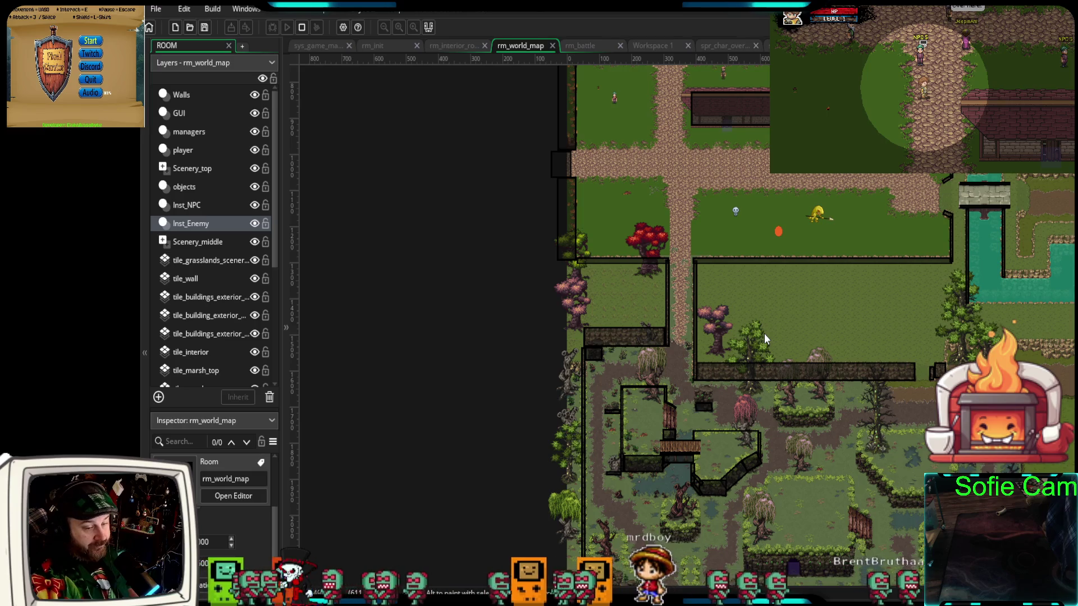
{"action": "mouse_move", "coordinate": [837, 296]}
{"action": "left_mouse_down"}
{"action": "mouse_move", "coordinate": [825, 417]}
{"action": "mouse_move", "coordinate": [791, 424]}
{"action": "left_mouse_up"}
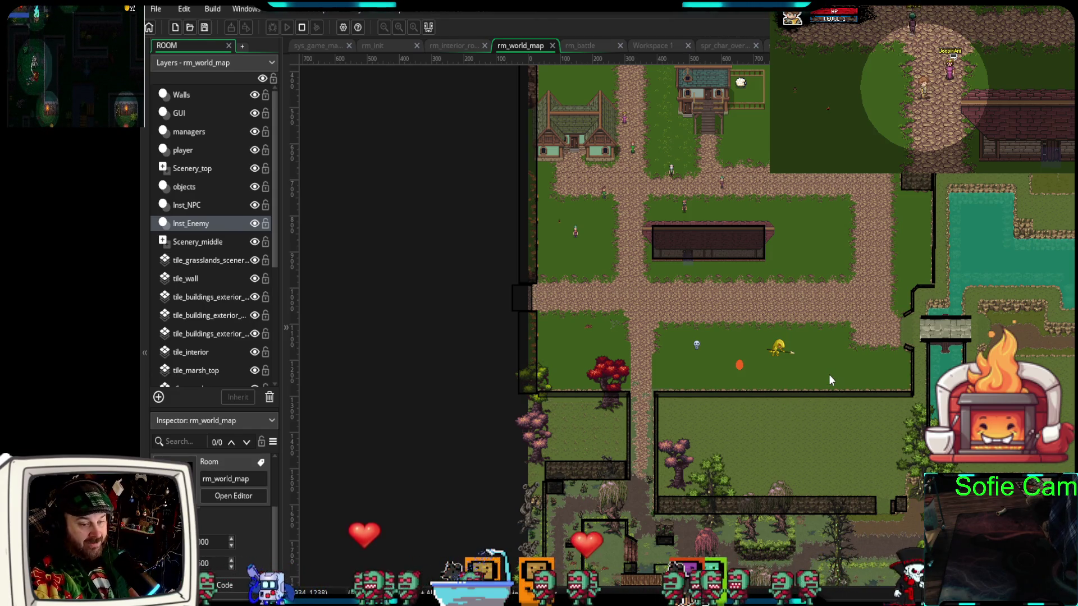
Pan and zoom the room view from the town to the grassy field by the red tree
{"action": "mouse_move", "coordinate": [804, 410]}
{"action": "left_mouse_down"}
{"action": "mouse_move", "coordinate": [845, 414]}
{"action": "mouse_move", "coordinate": [810, 505]}
{"action": "mouse_move", "coordinate": [700, 534]}
{"action": "left_mouse_up"}
{"action": "scroll", "coordinate": [662, 424], "scroll_direction": "up", "scroll_amount": 3}
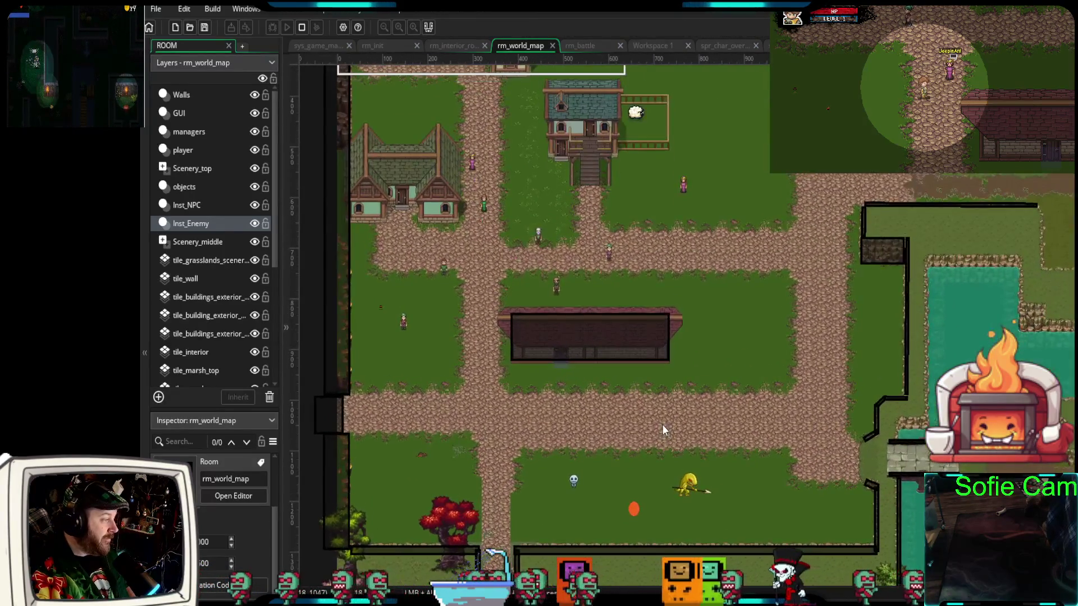
{"action": "left_click_drag", "start_coordinate": [662, 425], "coordinate": [672, 476]}
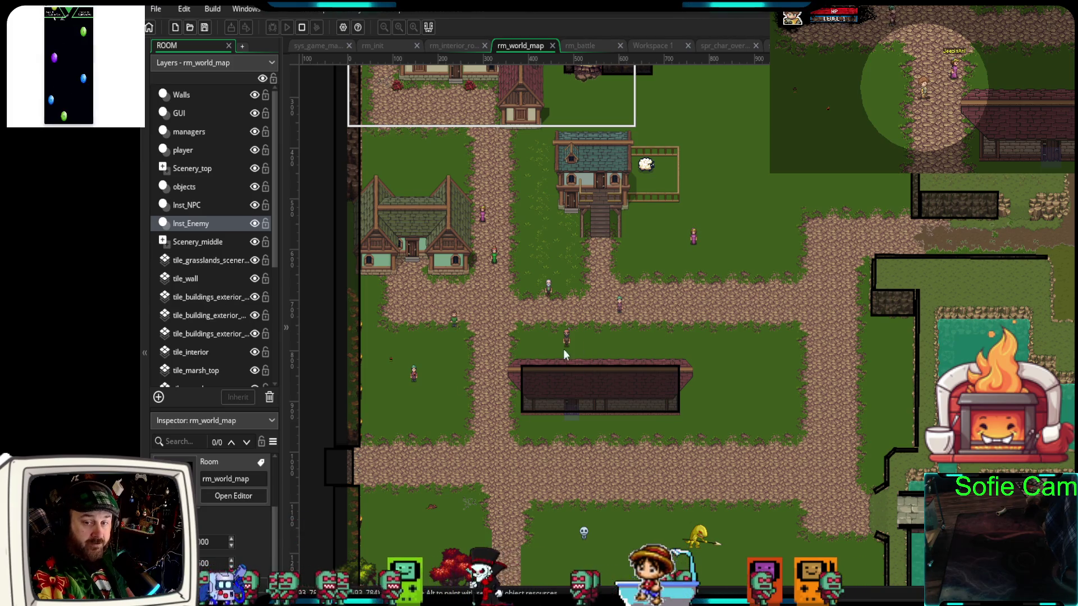
{"action": "left_click_drag", "start_coordinate": [433, 416], "coordinate": [545, 403]}
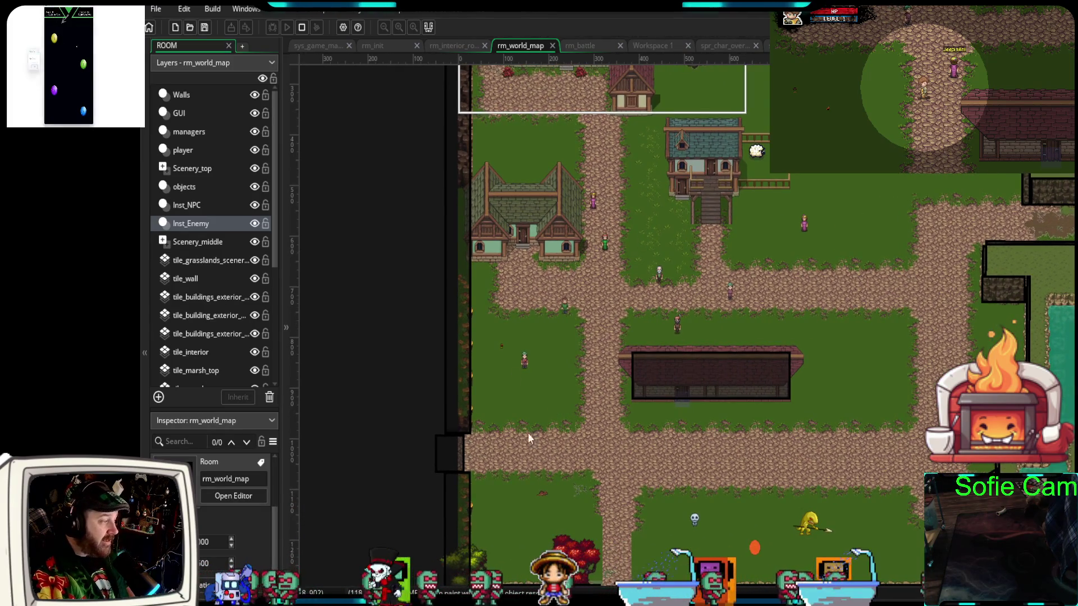
{"action": "mouse_move", "coordinate": [631, 436]}
{"action": "left_mouse_down"}
{"action": "mouse_move", "coordinate": [589, 404]}
{"action": "mouse_move", "coordinate": [589, 311]}
{"action": "left_mouse_up"}
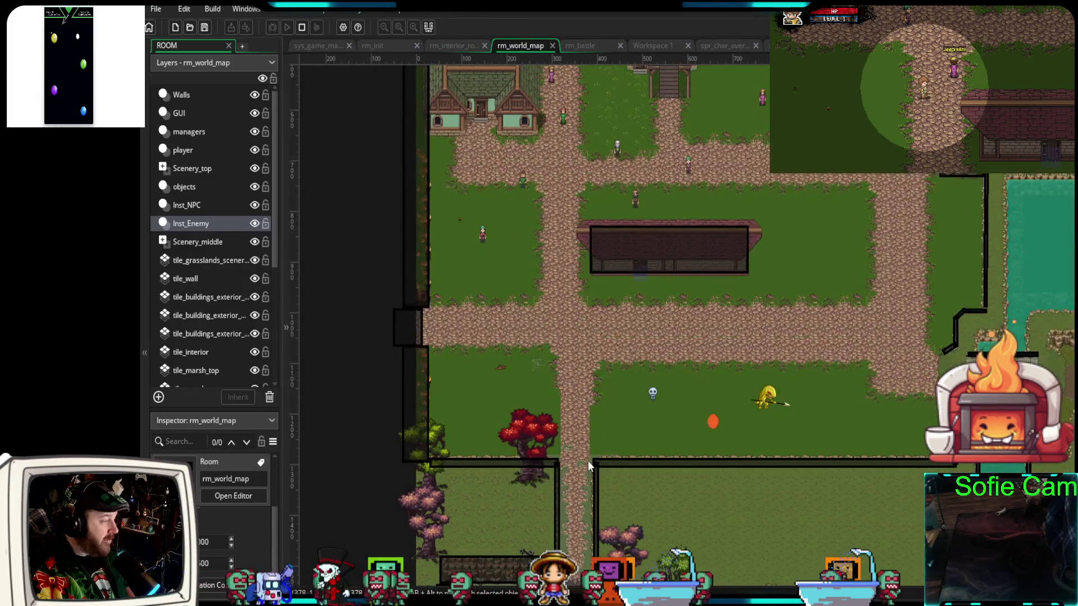
{"action": "scroll", "coordinate": [587, 466], "scroll_direction": "up", "scroll_amount": 3}
{"action": "left_click_drag", "start_coordinate": [677, 523], "coordinate": [614, 497]}
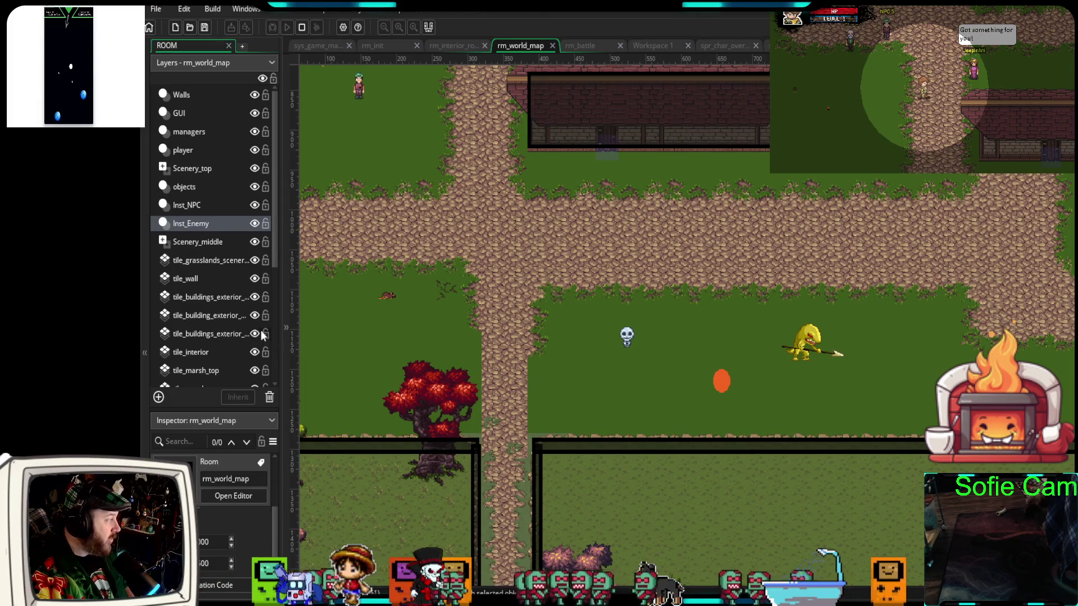
{"action": "mouse_move", "coordinate": [650, 450]}
{"action": "left_mouse_down"}
{"action": "mouse_move", "coordinate": [672, 260]}
{"action": "mouse_move", "coordinate": [660, 445]}
{"action": "left_mouse_up"}
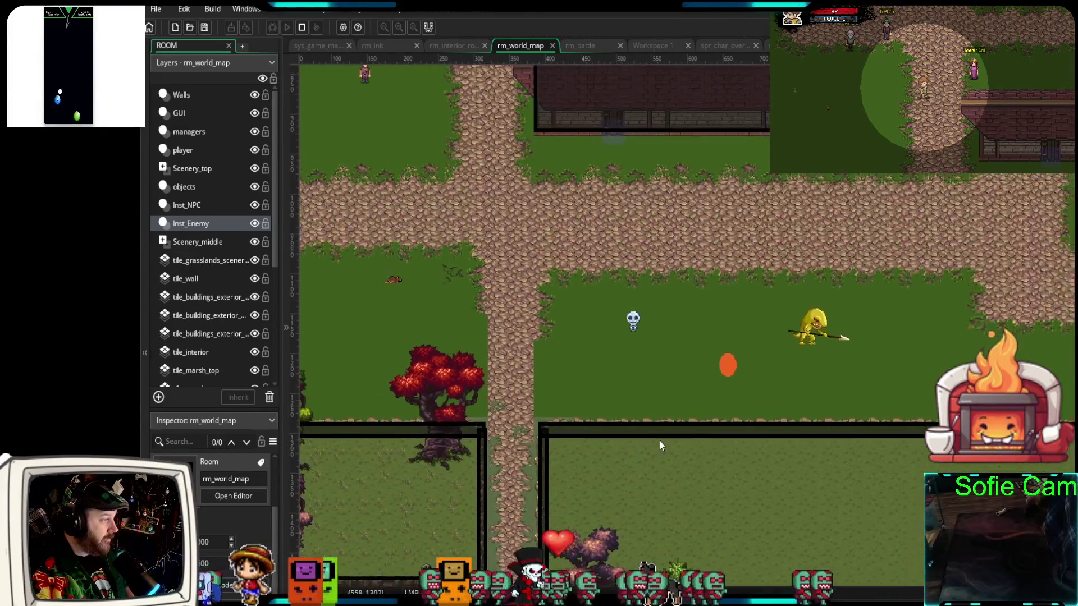
{"action": "mouse_move", "coordinate": [517, 345]}
{"action": "left_mouse_down"}
{"action": "mouse_move", "coordinate": [695, 344]}
{"action": "mouse_move", "coordinate": [662, 367]}
{"action": "left_mouse_up"}
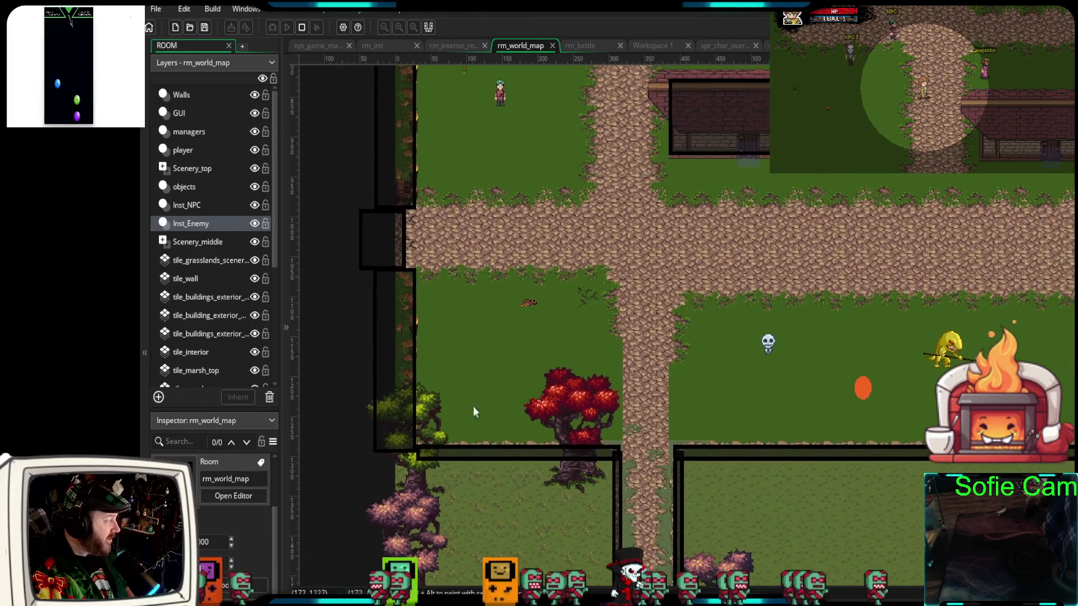
Enlarge the Layers panel and select the grass_below tile layer
{"action": "left_click_drag", "start_coordinate": [168, 411], "coordinate": [168, 581]}
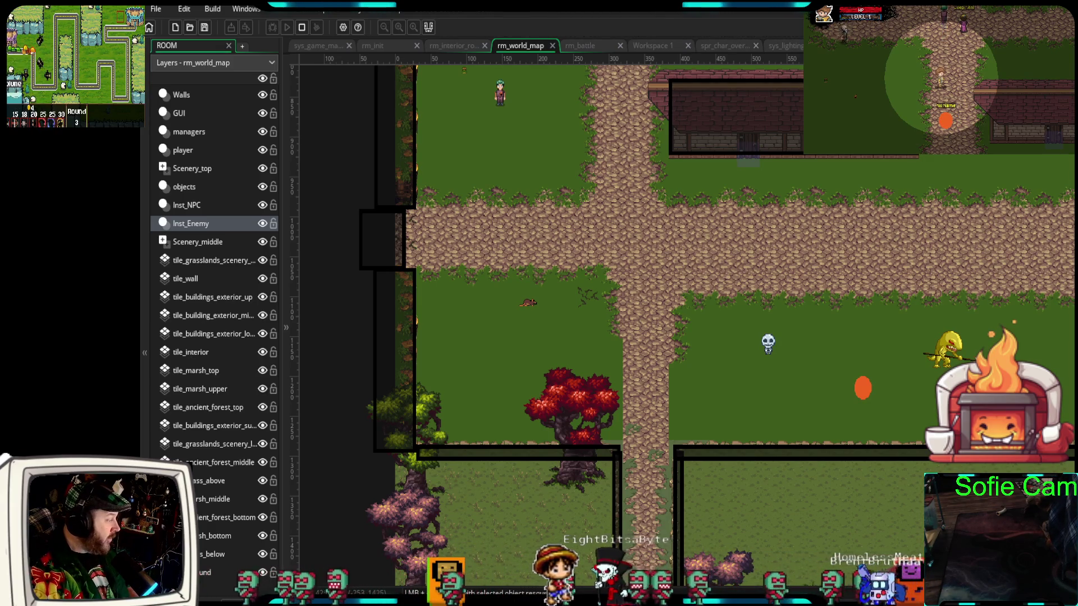
{"action": "left_click", "coordinate": [215, 556]}
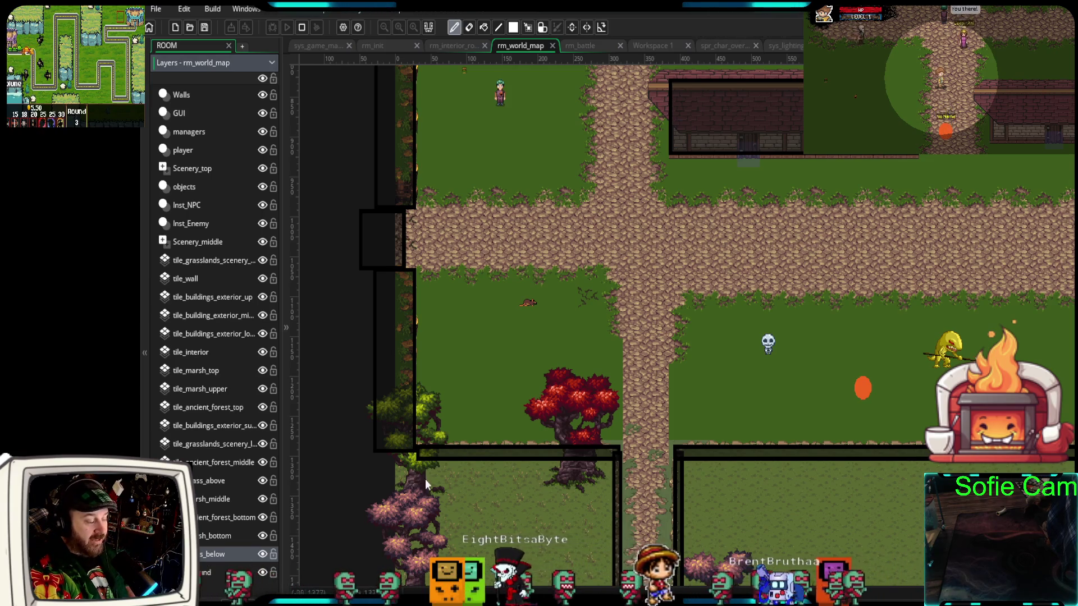
{"action": "left_click_drag", "start_coordinate": [636, 372], "coordinate": [739, 362]}
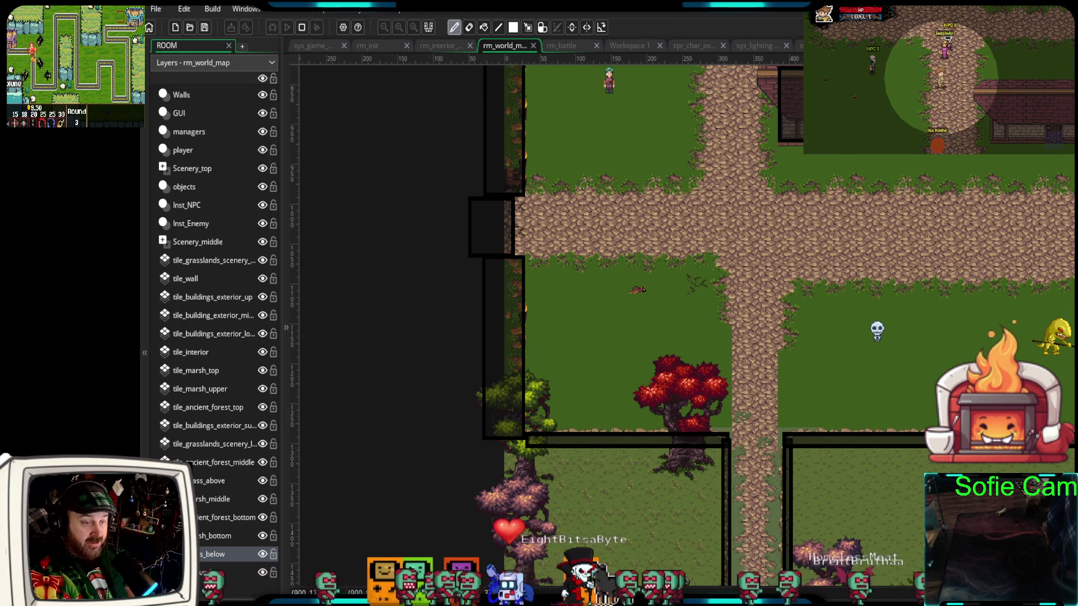
{"action": "scroll", "coordinate": [639, 394], "scroll_direction": "right", "scroll_amount": 5}
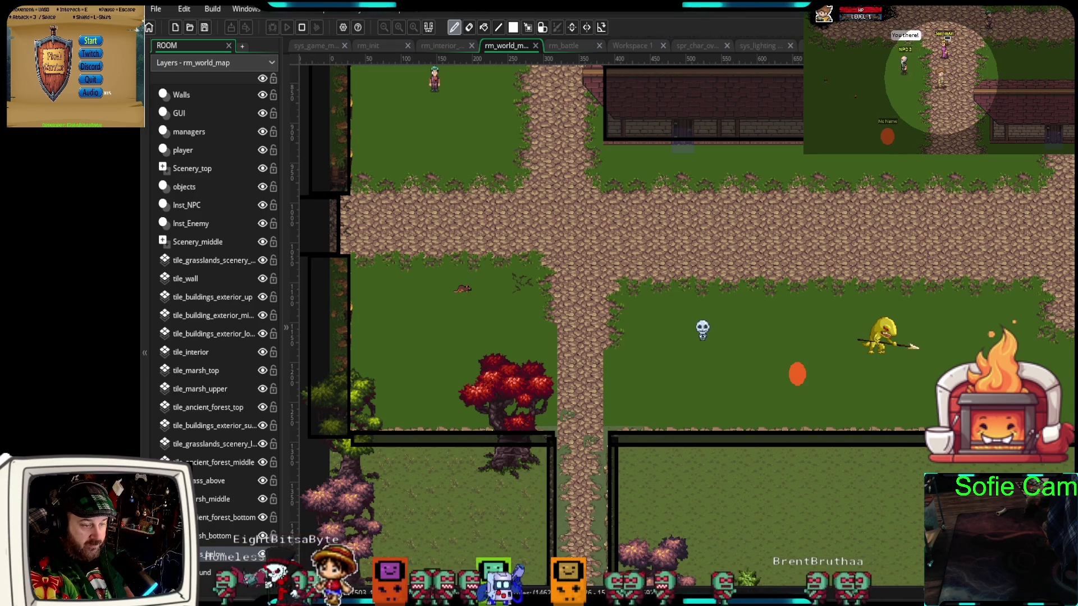
Paint yellow grass tufts on grass_below in the fields left and right of the vertical path
{"action": "mouse_move", "coordinate": [501, 313]}
{"action": "left_mouse_down"}
{"action": "mouse_move", "coordinate": [419, 328]}
{"action": "mouse_move", "coordinate": [454, 320]}
{"action": "mouse_move", "coordinate": [446, 372]}
{"action": "left_mouse_up"}
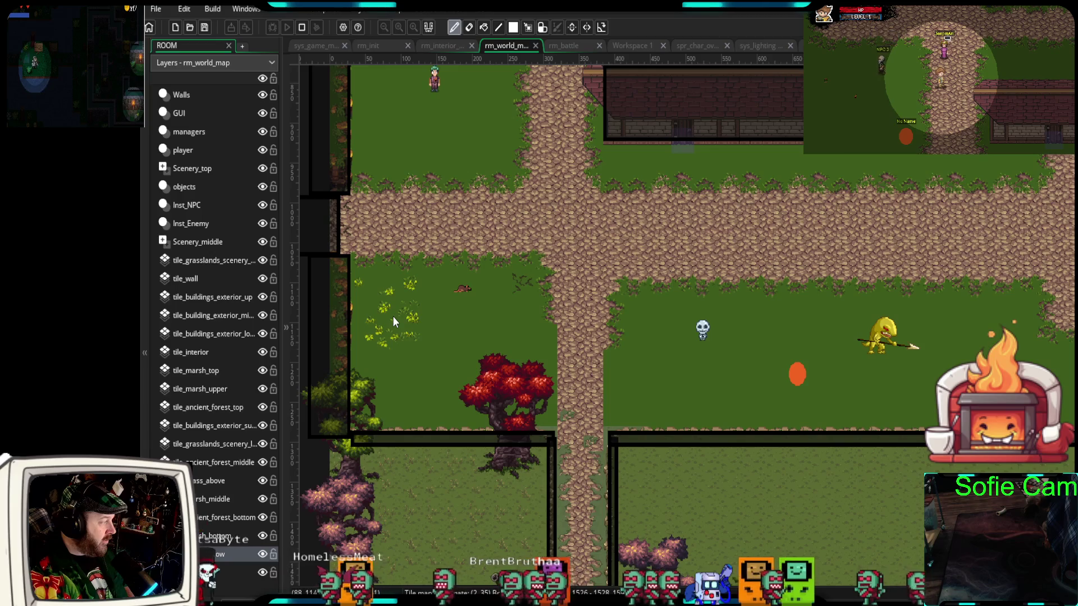
{"action": "mouse_move", "coordinate": [392, 316]}
{"action": "left_mouse_down"}
{"action": "mouse_move", "coordinate": [399, 382]}
{"action": "mouse_move", "coordinate": [383, 387]}
{"action": "mouse_move", "coordinate": [424, 375]}
{"action": "mouse_move", "coordinate": [419, 393]}
{"action": "mouse_move", "coordinate": [408, 384]}
{"action": "left_mouse_up"}
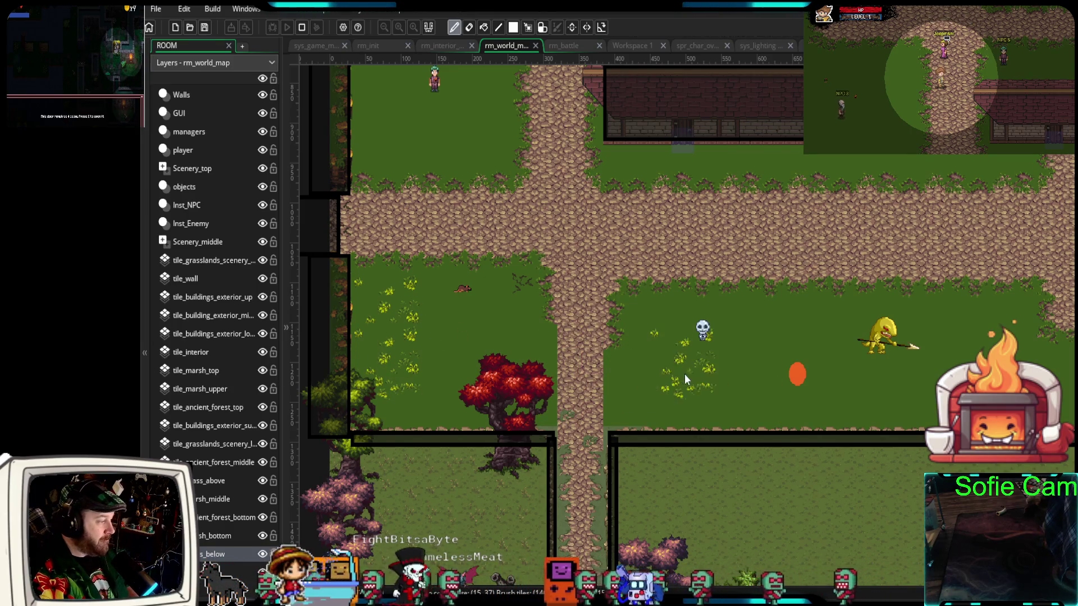
{"action": "left_click", "coordinate": [642, 388]}
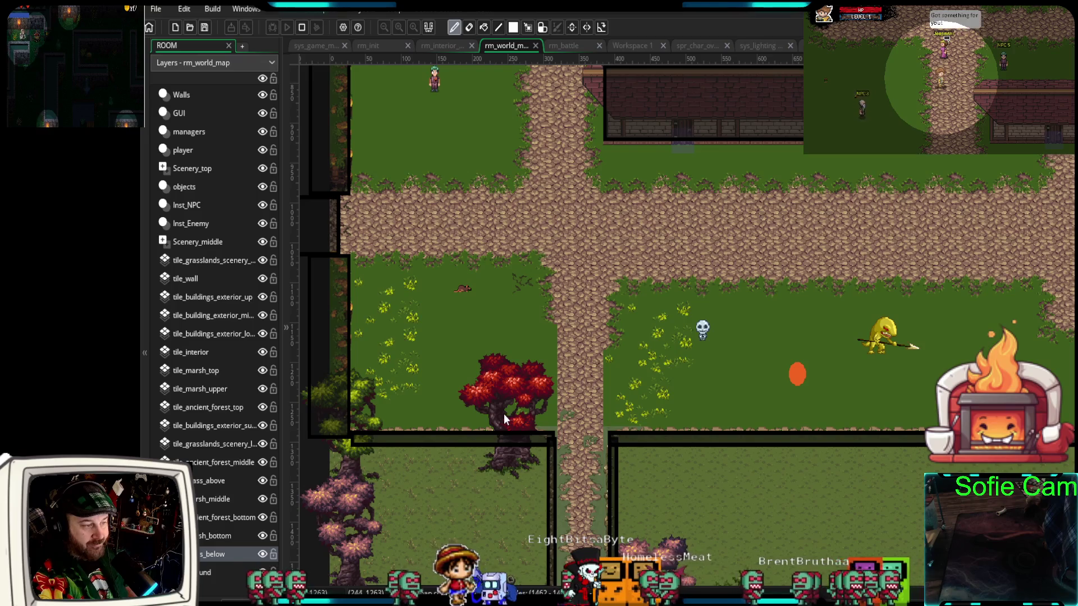
{"action": "left_click_drag", "start_coordinate": [527, 399], "coordinate": [587, 374]}
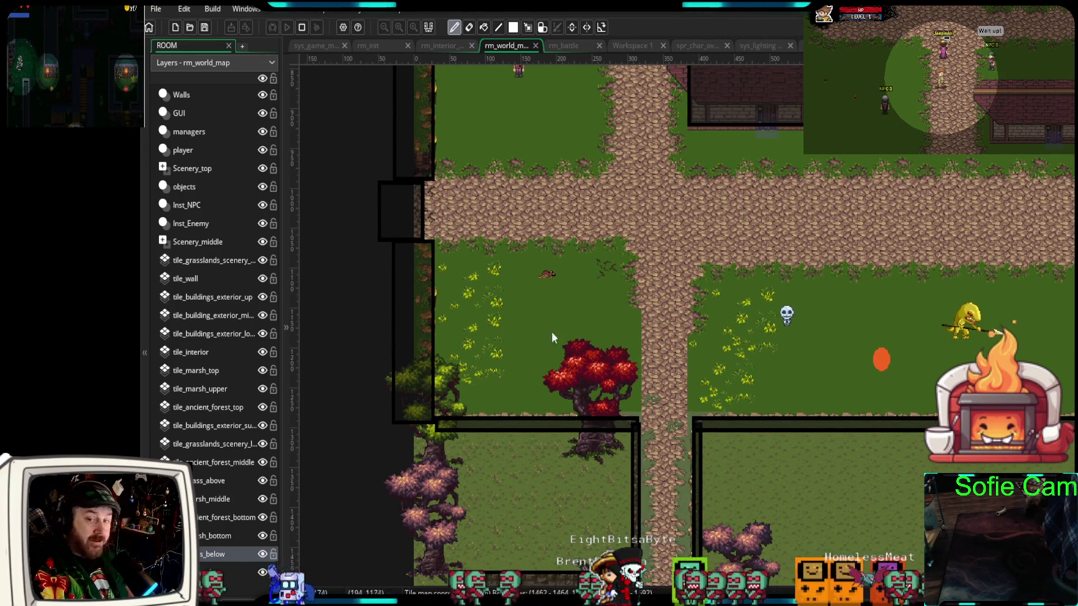
Undo the grass tufts painted over the path and the last few bushes
{"action": "key", "text": "ctrl+z"}
{"action": "scroll", "coordinate": [534, 331], "scroll_direction": "up", "scroll_amount": 5}
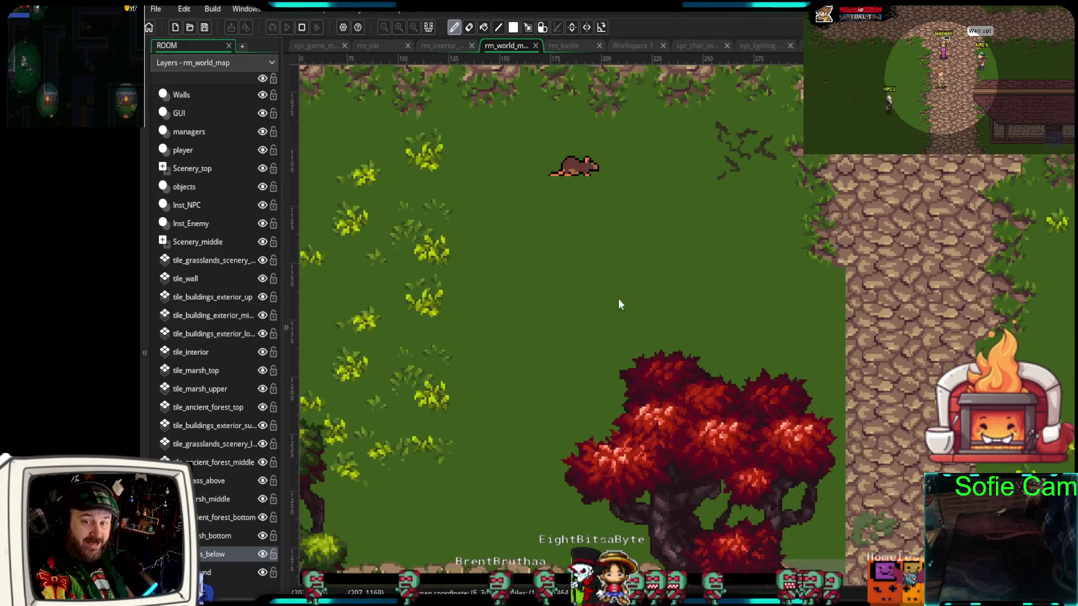
{"action": "key", "text": "ctrl+z"}
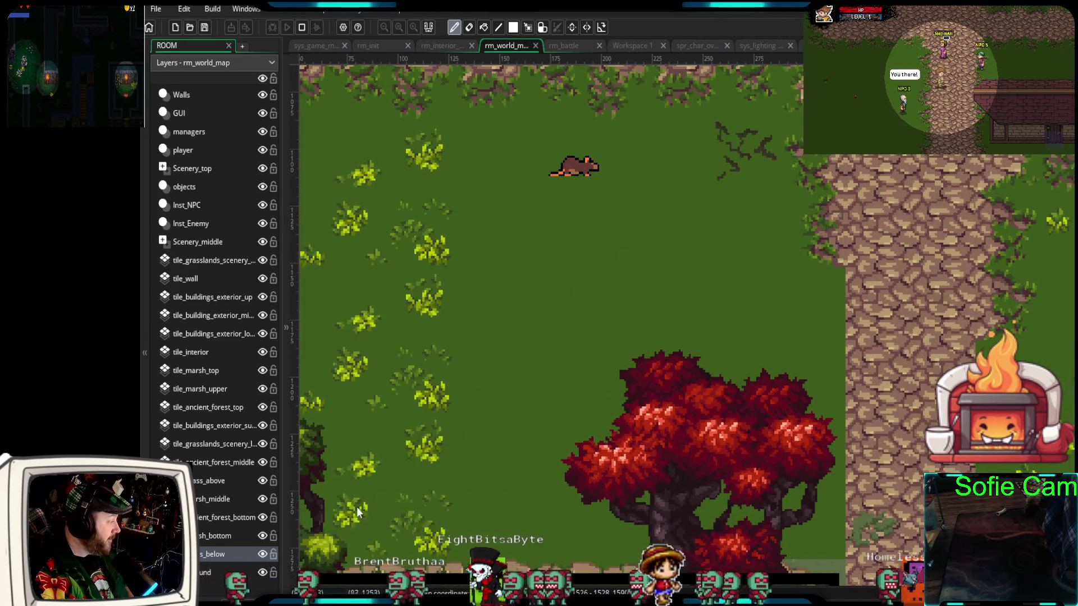
Paint bushes on grass_above, check them by toggling the layer's visibility, then undo them
{"action": "left_click", "coordinate": [228, 481]}
{"action": "mouse_move", "coordinate": [669, 266]}
{"action": "left_mouse_down"}
{"action": "mouse_move", "coordinate": [560, 315]}
{"action": "mouse_move", "coordinate": [500, 376]}
{"action": "mouse_move", "coordinate": [359, 449]}
{"action": "mouse_move", "coordinate": [575, 137]}
{"action": "mouse_move", "coordinate": [319, 466]}
{"action": "left_mouse_up"}
{"action": "left_click", "coordinate": [262, 481]}
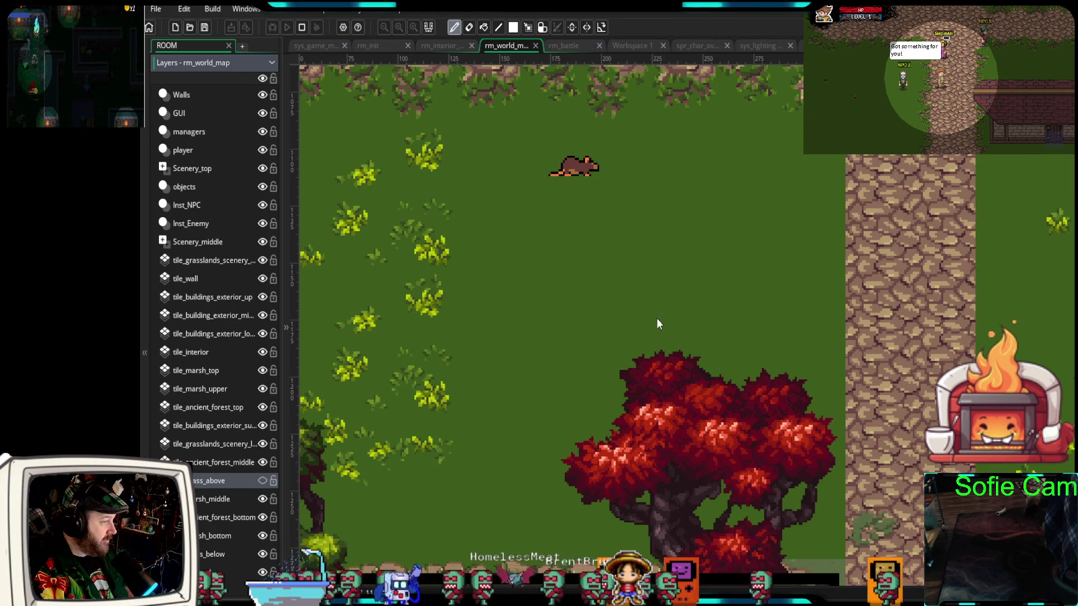
{"action": "left_click_drag", "start_coordinate": [656, 318], "coordinate": [699, 321]}
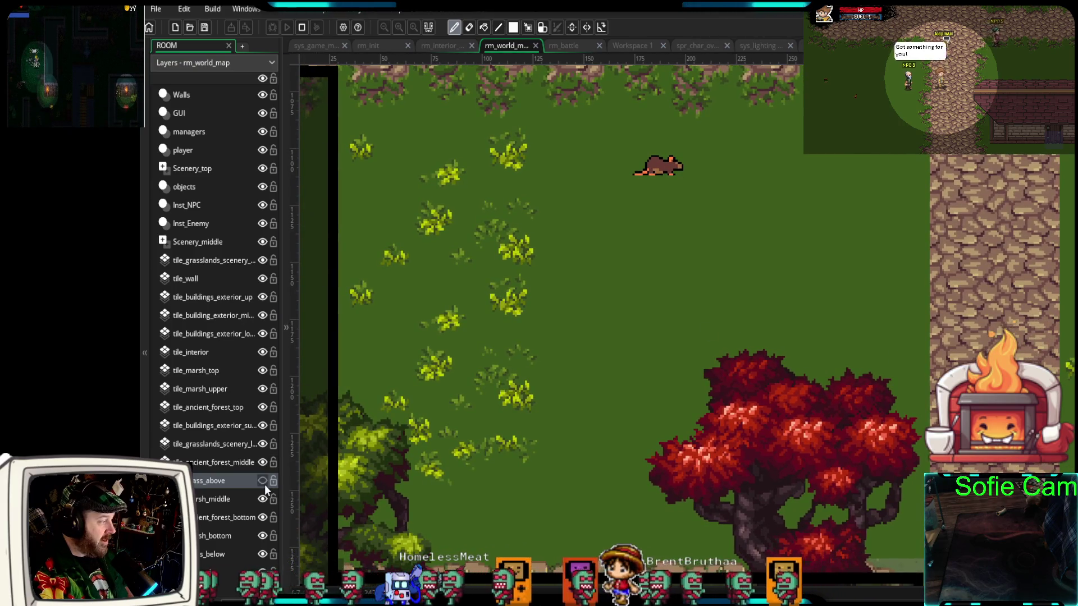
{"action": "left_click", "coordinate": [262, 482]}
{"action": "mouse_move", "coordinate": [743, 245]}
{"action": "left_mouse_down"}
{"action": "mouse_move", "coordinate": [612, 372]}
{"action": "mouse_move", "coordinate": [725, 348]}
{"action": "left_mouse_up"}
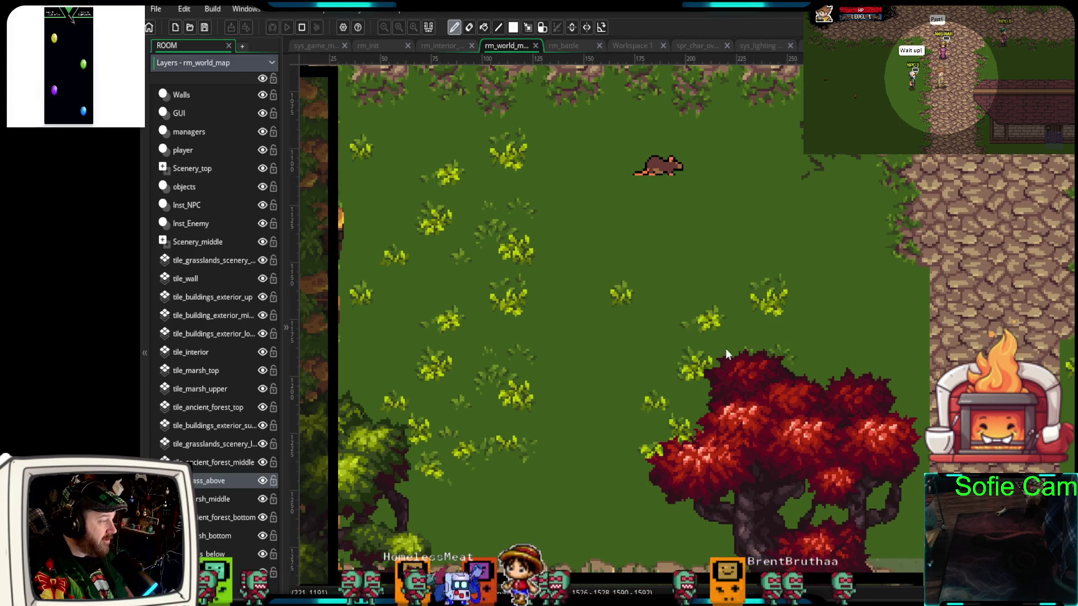
{"action": "key", "text": "ctrl+z"}
{"action": "key", "text": "ctrl+z"}
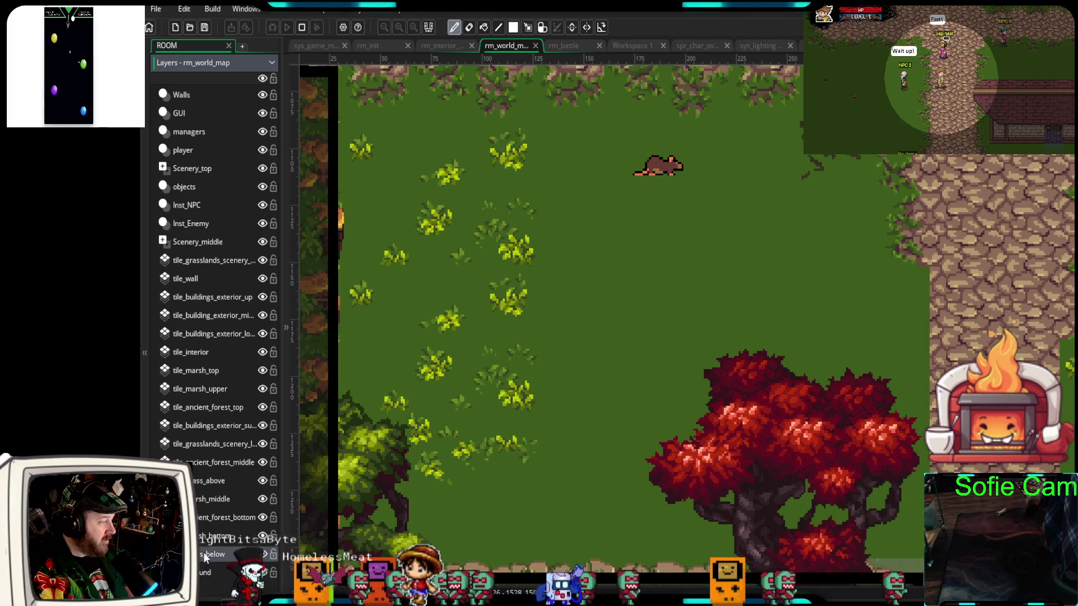
Undo three more bush tiles and hide grass_below to inspect grass_above alone
{"action": "key", "text": "ctrl+z"}
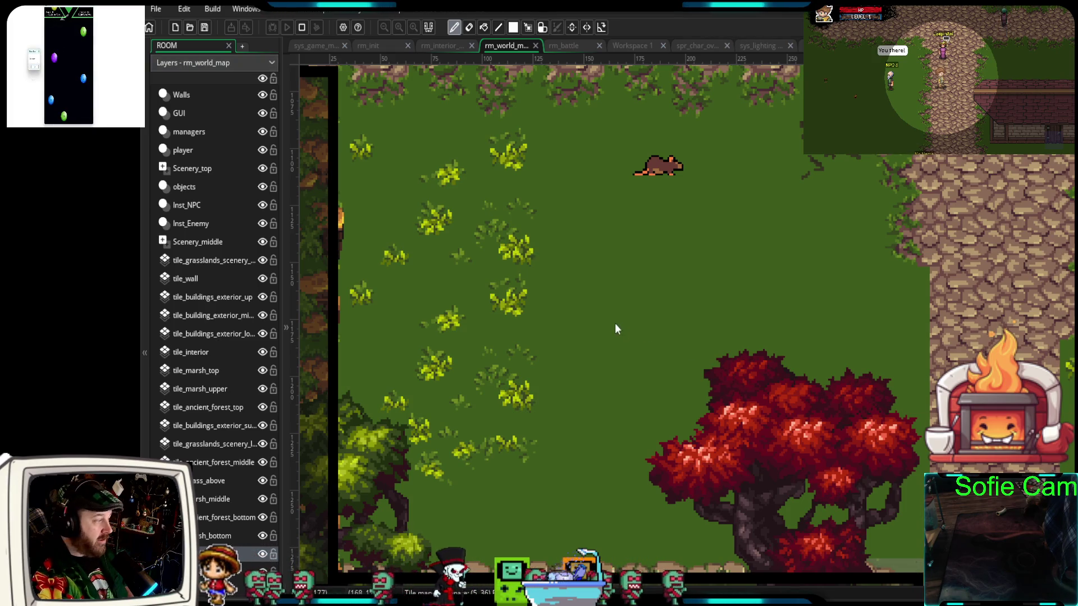
{"action": "left_click", "coordinate": [585, 191]}
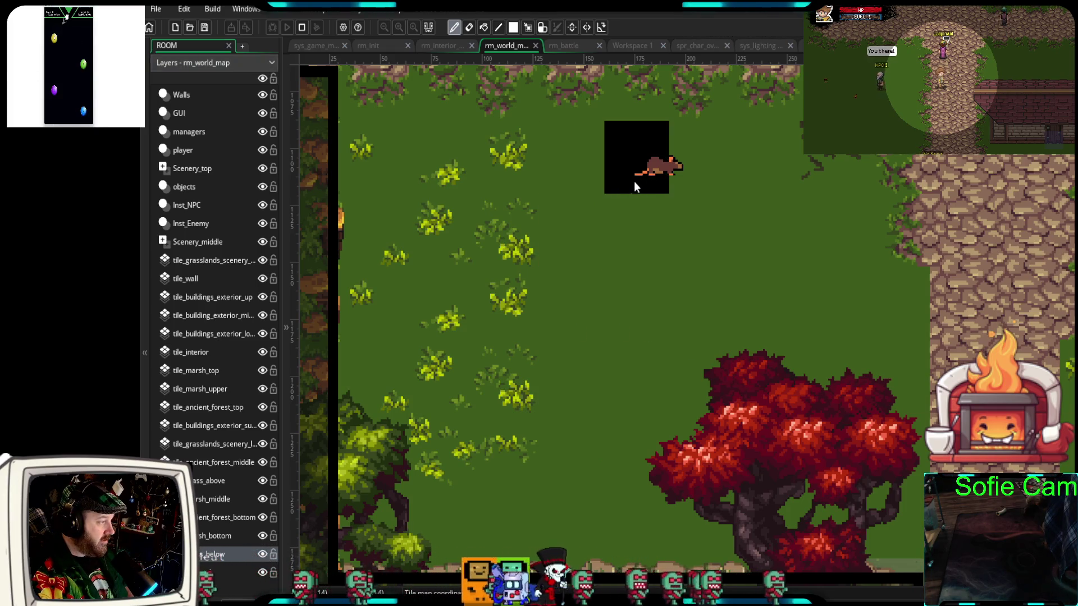
{"action": "left_click", "coordinate": [201, 481]}
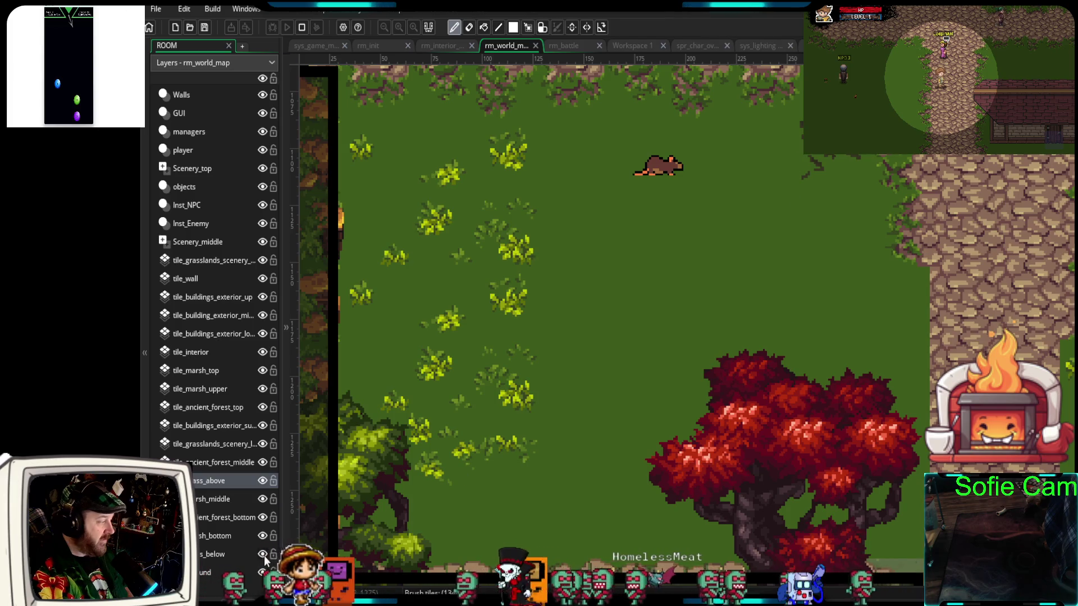
{"action": "left_click", "coordinate": [262, 554]}
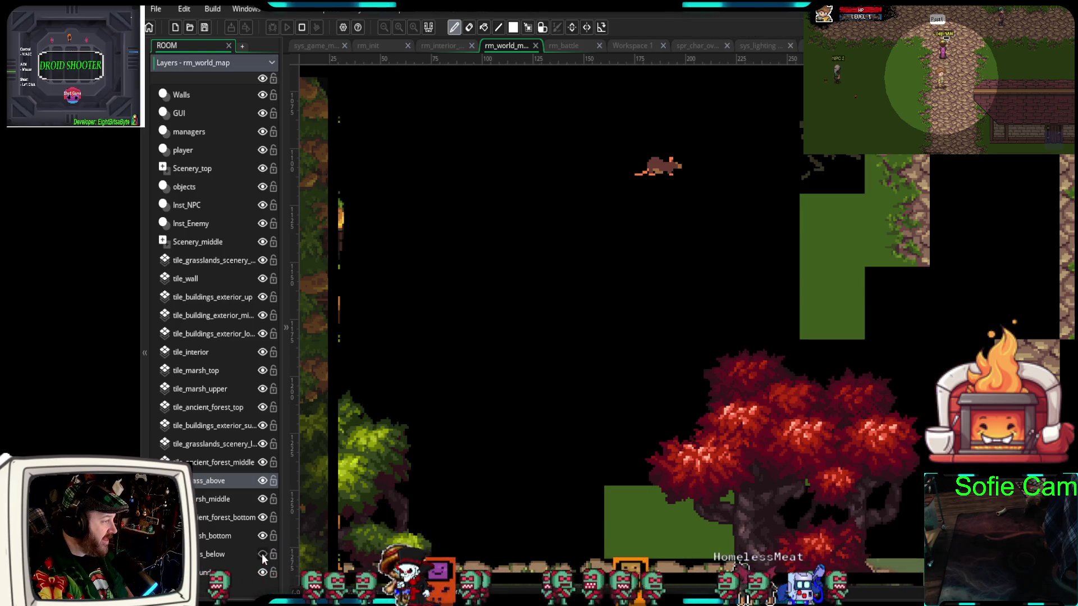
{"action": "left_click", "coordinate": [261, 480]}
{"action": "left_click", "coordinate": [261, 480]}
Erase the two stray green tiles on grass_above, then re-show and reselect grass_below
{"action": "right_click", "coordinate": [817, 243]}
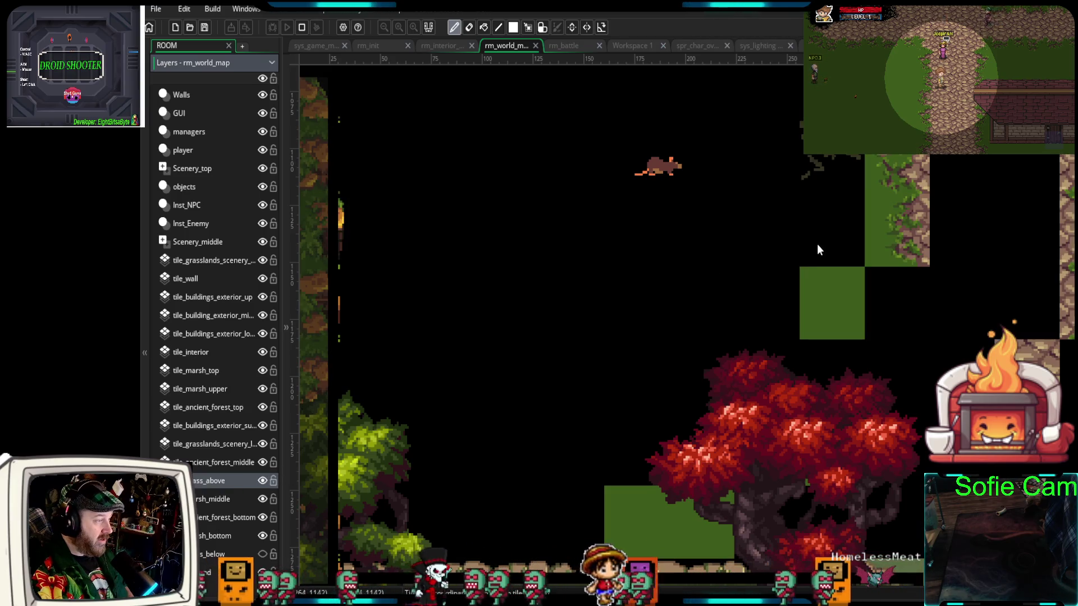
{"action": "right_click", "coordinate": [820, 275]}
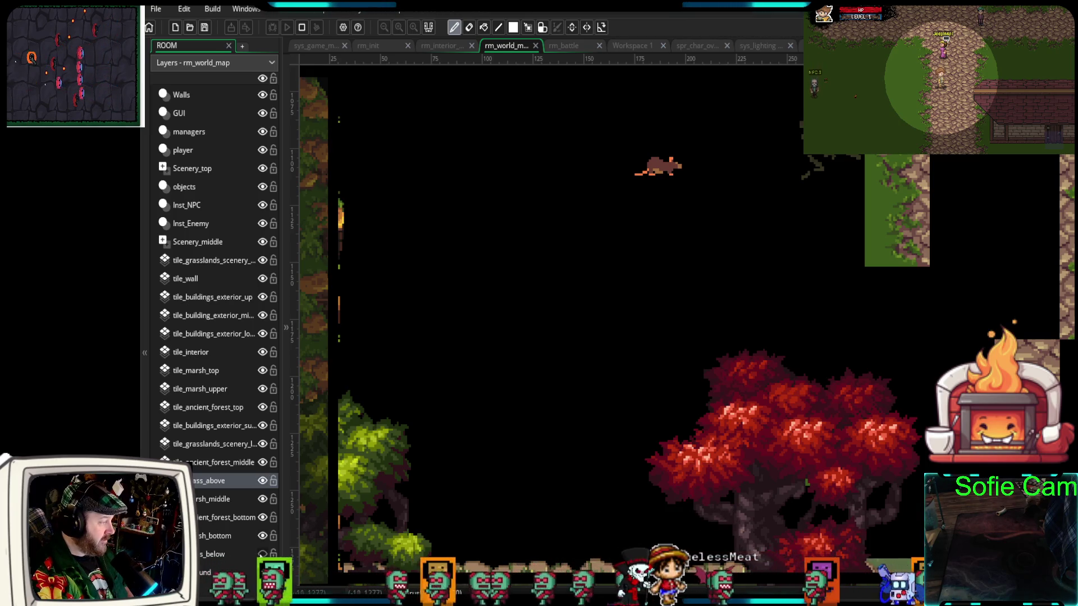
{"action": "left_click", "coordinate": [262, 554]}
{"action": "left_click_drag", "start_coordinate": [700, 365], "coordinate": [722, 355]}
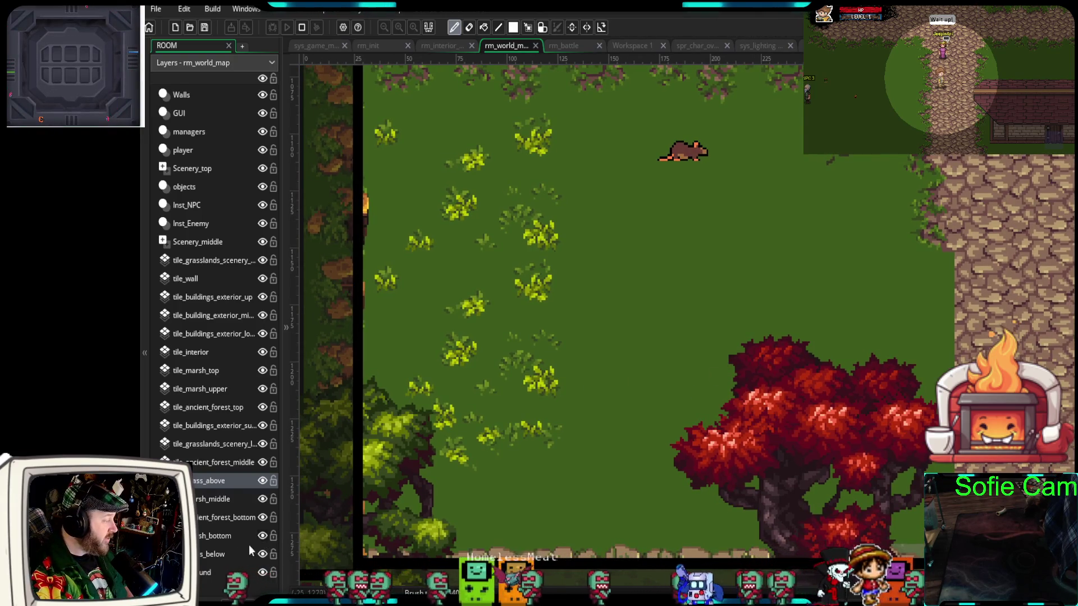
{"action": "left_click", "coordinate": [221, 551]}
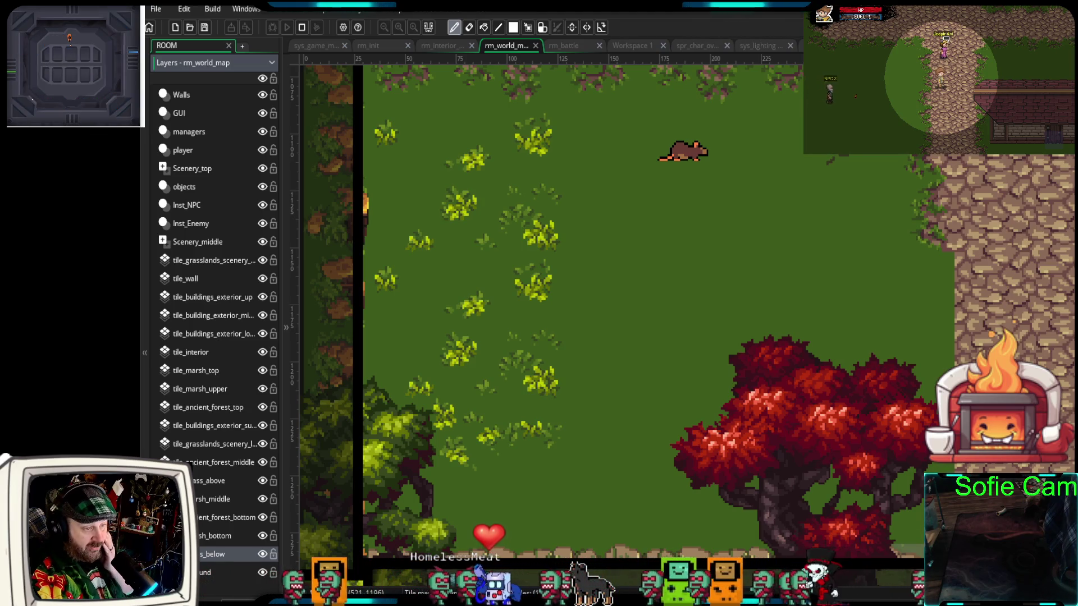
Scatter grass tufts across the field's middle, then undo the last three tuft strokes
{"action": "left_click_drag", "start_coordinate": [527, 359], "coordinate": [598, 345]}
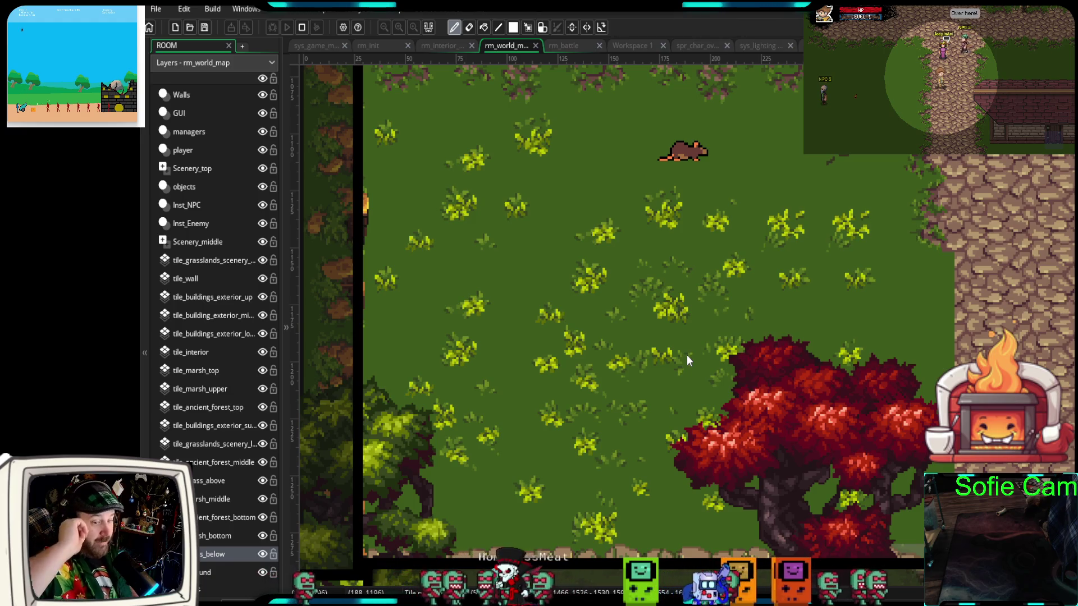
{"action": "mouse_move", "coordinate": [672, 355]}
{"action": "left_mouse_down"}
{"action": "mouse_move", "coordinate": [606, 446]}
{"action": "mouse_move", "coordinate": [606, 492]}
{"action": "mouse_move", "coordinate": [618, 433]}
{"action": "left_mouse_up"}
{"action": "key", "text": "ctrl+z"}
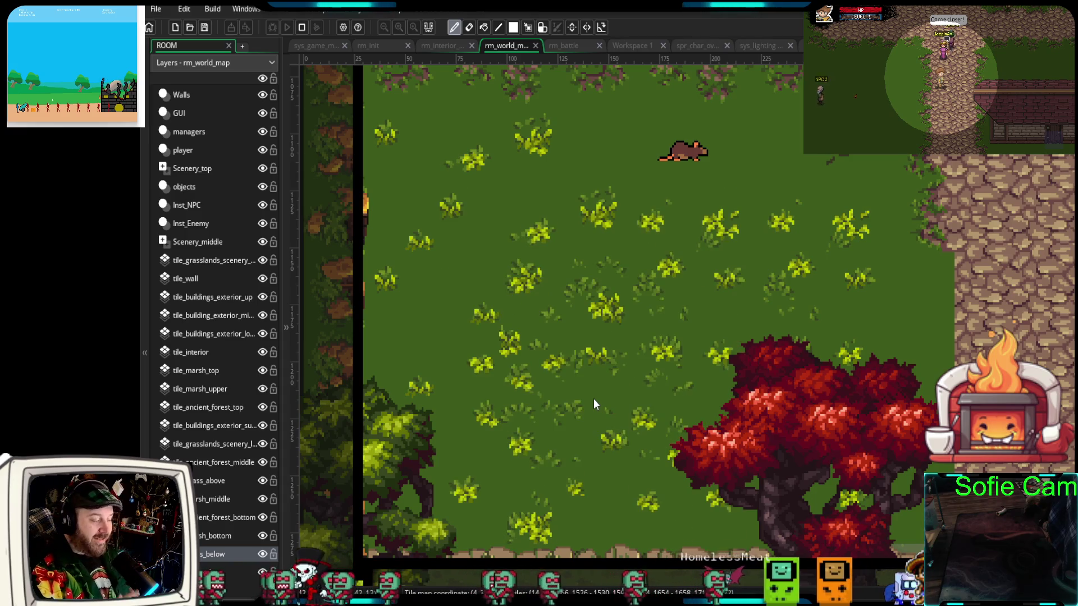
{"action": "key", "text": "ctrl+z"}
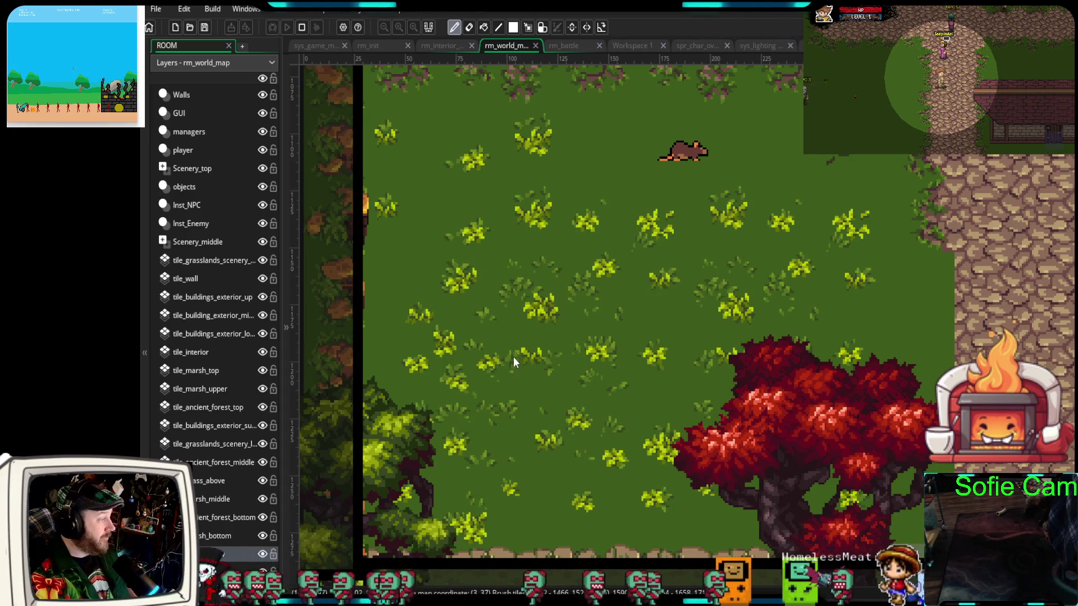
{"action": "key", "text": "ctrl+z"}
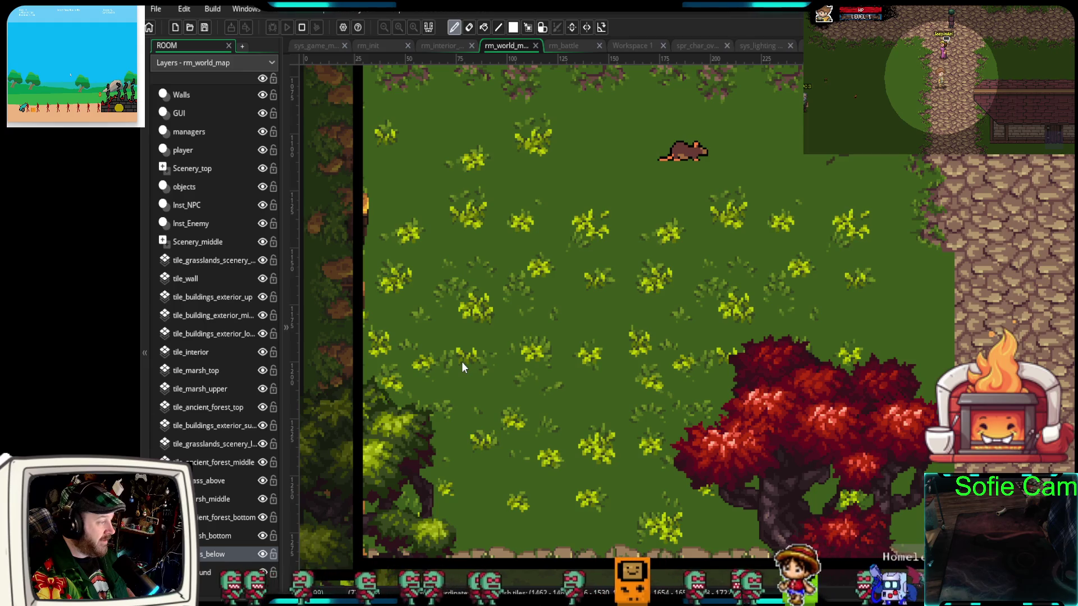
{"action": "left_click_drag", "start_coordinate": [751, 350], "coordinate": [584, 317]}
{"action": "scroll", "coordinate": [592, 319], "scroll_direction": "down", "scroll_amount": 1}
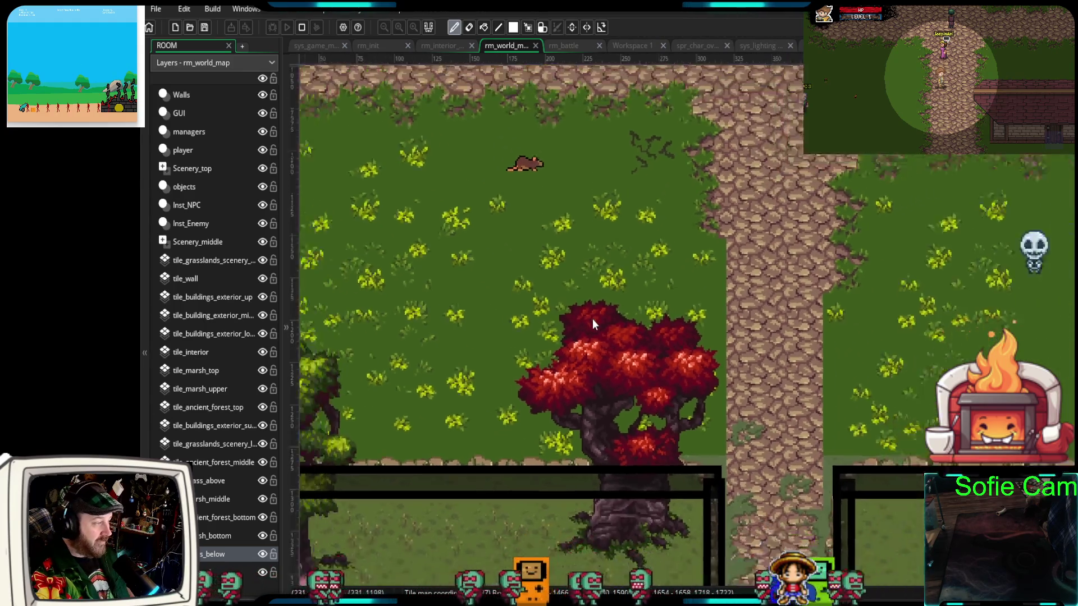
Paint yellow-green grass tufts across the open field past the stone path
{"action": "scroll", "coordinate": [592, 319], "scroll_direction": "down", "scroll_amount": 1}
{"action": "left_click_drag", "start_coordinate": [942, 308], "coordinate": [697, 340]}
{"action": "scroll", "coordinate": [669, 304], "scroll_direction": "up", "scroll_amount": 1}
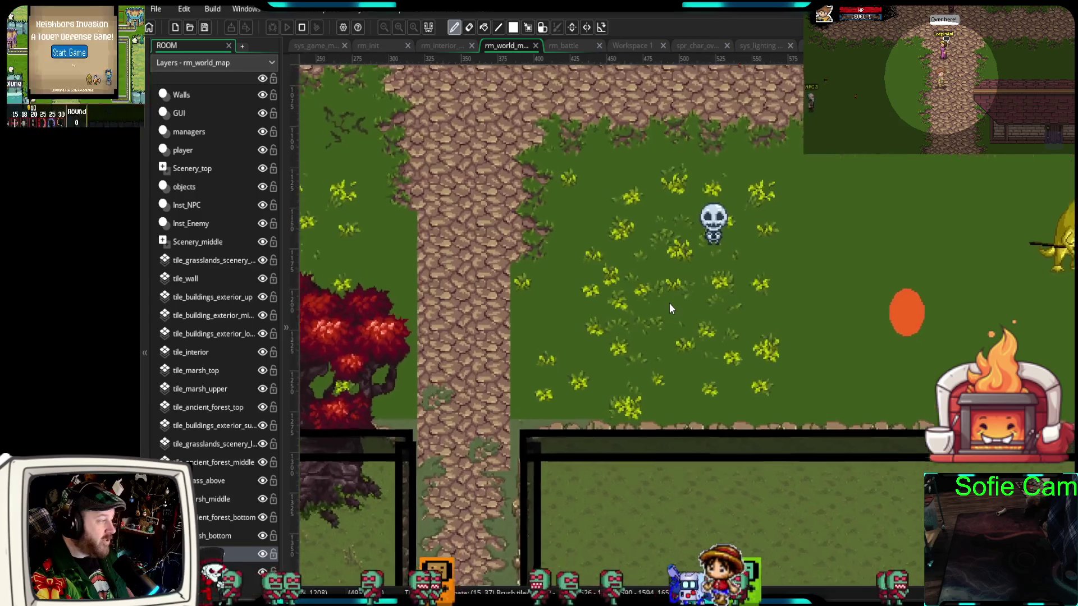
{"action": "scroll", "coordinate": [670, 303], "scroll_direction": "up", "scroll_amount": 2}
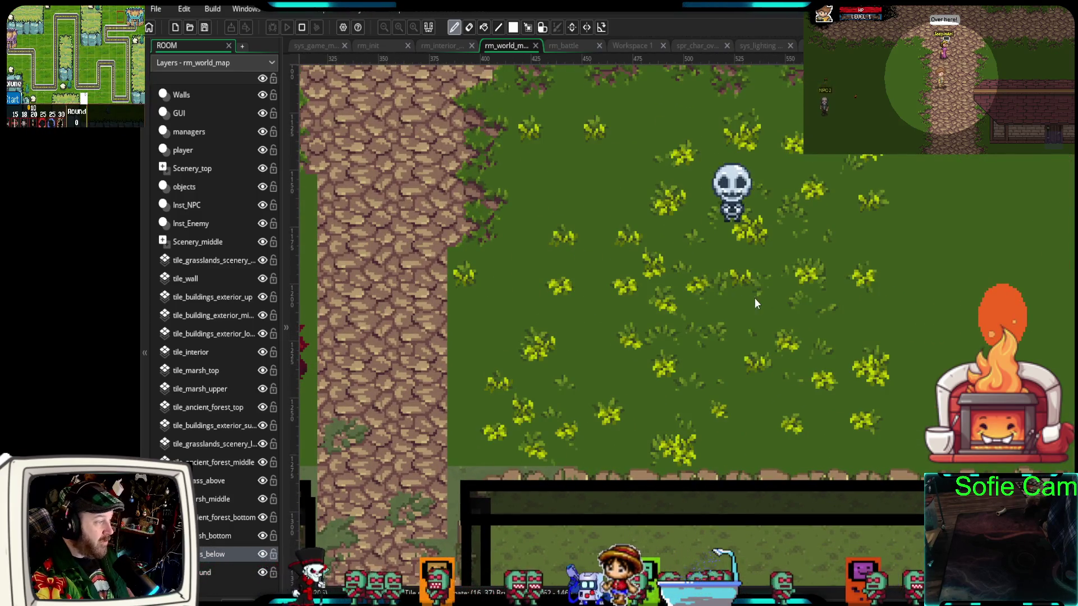
{"action": "left_click_drag", "start_coordinate": [932, 322], "coordinate": [533, 326]}
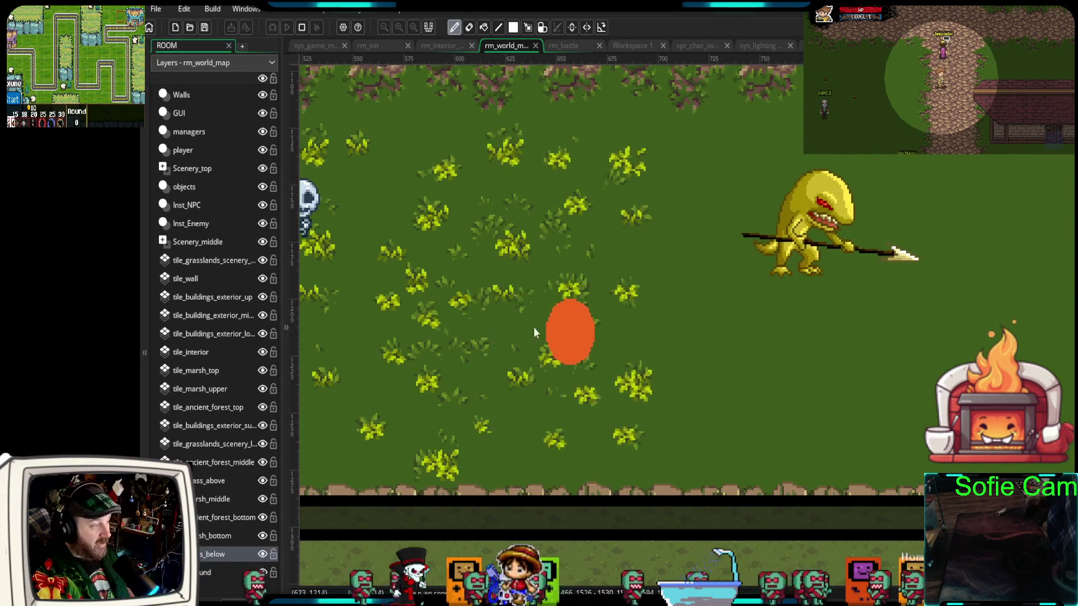
{"action": "mouse_move", "coordinate": [665, 319]}
{"action": "left_mouse_down"}
{"action": "mouse_move", "coordinate": [1002, 308]}
{"action": "mouse_move", "coordinate": [733, 313]}
{"action": "mouse_move", "coordinate": [716, 325]}
{"action": "mouse_move", "coordinate": [841, 404]}
{"action": "left_mouse_up"}
Paint more grass tufts beside and right of the brick building
{"action": "scroll", "coordinate": [686, 335], "scroll_direction": "down", "scroll_amount": 3}
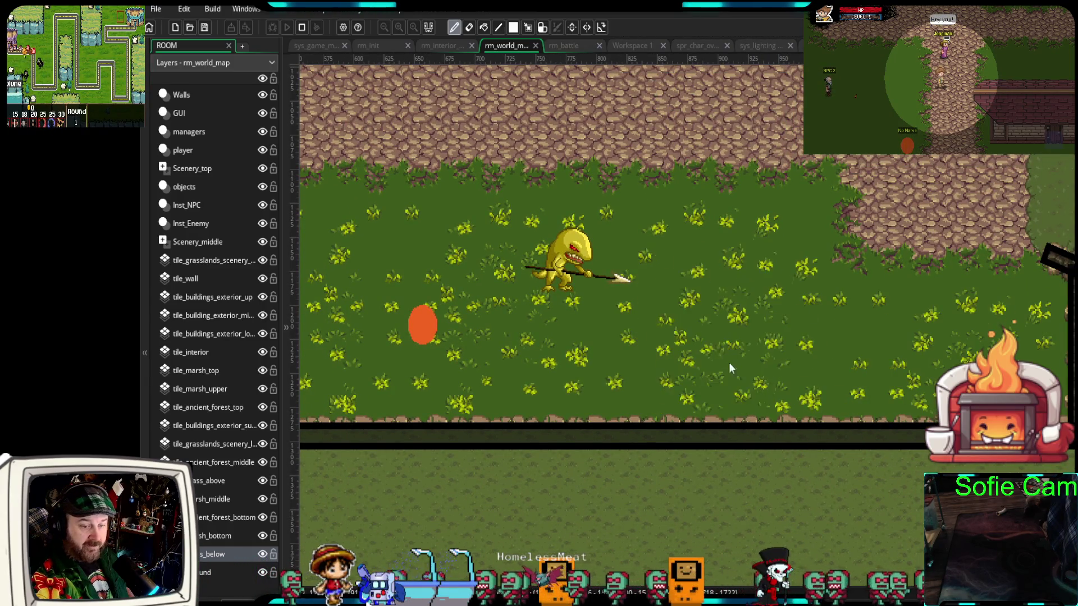
{"action": "left_click_drag", "start_coordinate": [729, 362], "coordinate": [815, 404]}
{"action": "scroll", "coordinate": [814, 404], "scroll_direction": "up", "scroll_amount": 5}
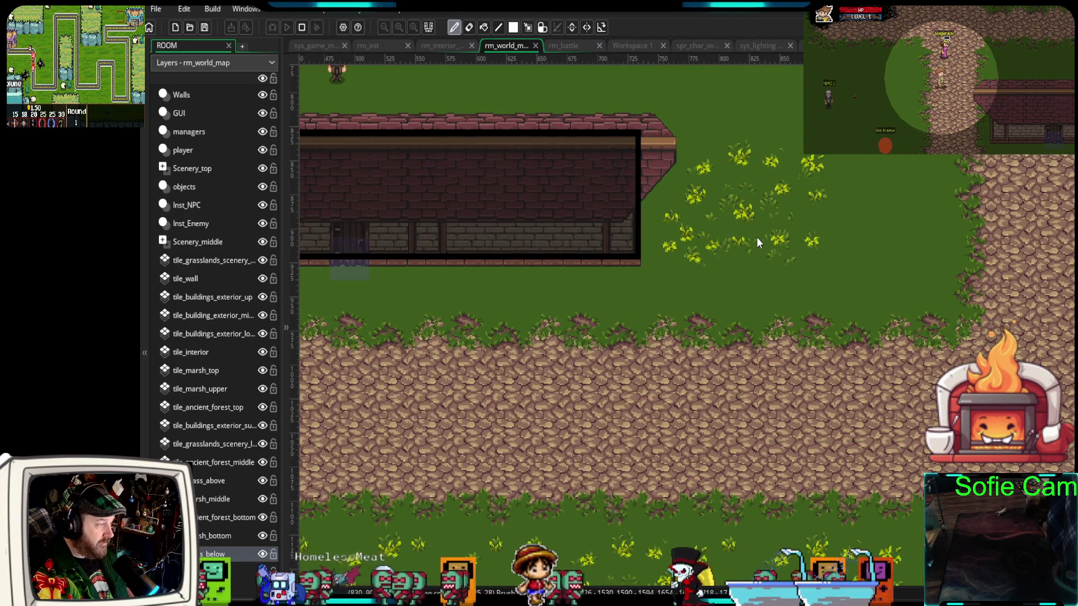
{"action": "left_click_drag", "start_coordinate": [757, 237], "coordinate": [854, 231]}
{"action": "scroll", "coordinate": [805, 241], "scroll_direction": "up", "scroll_amount": 4}
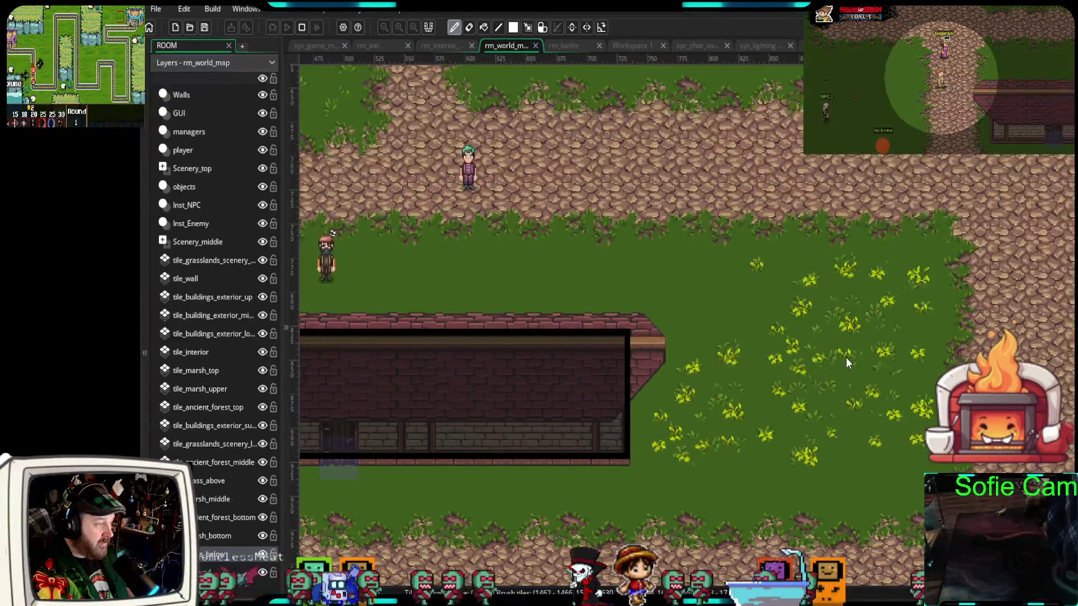
{"action": "left_click_drag", "start_coordinate": [747, 369], "coordinate": [544, 343]}
{"action": "left_click_drag", "start_coordinate": [433, 341], "coordinate": [591, 277]}
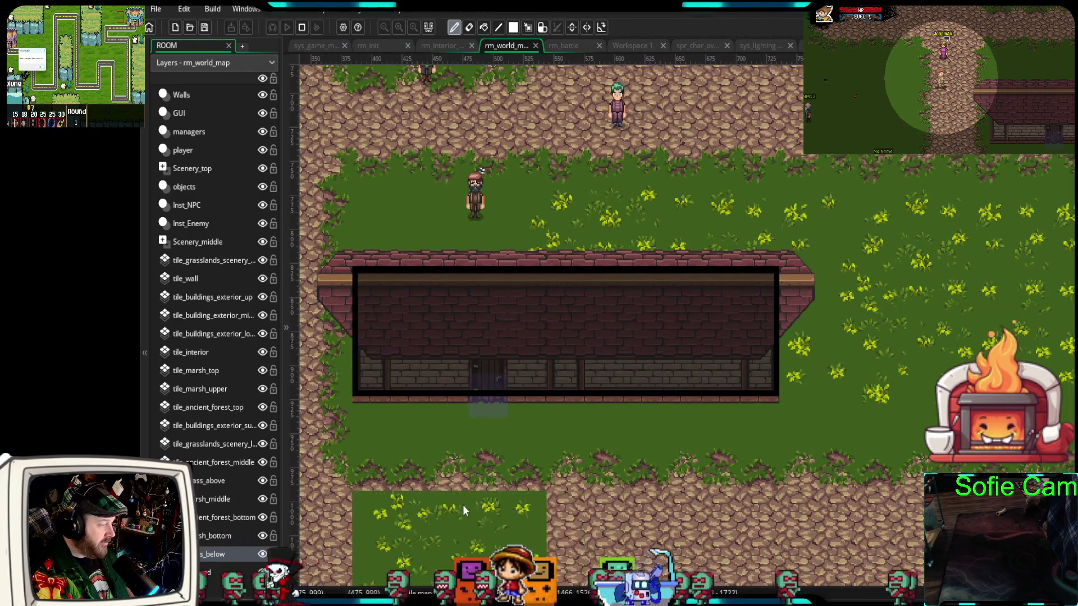
{"action": "mouse_move", "coordinate": [586, 431]}
{"action": "left_mouse_down"}
{"action": "mouse_move", "coordinate": [693, 399]}
{"action": "mouse_move", "coordinate": [788, 344]}
{"action": "left_mouse_up"}
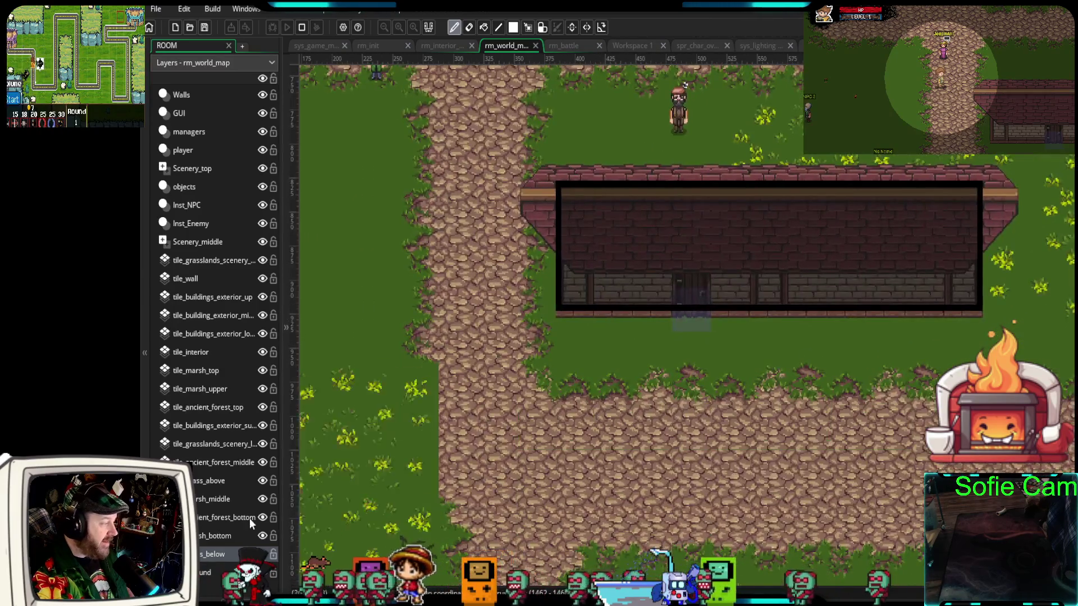
Hide grass_below and erase the grass_above tiles along the strip below the building
{"action": "left_click", "coordinate": [262, 555]}
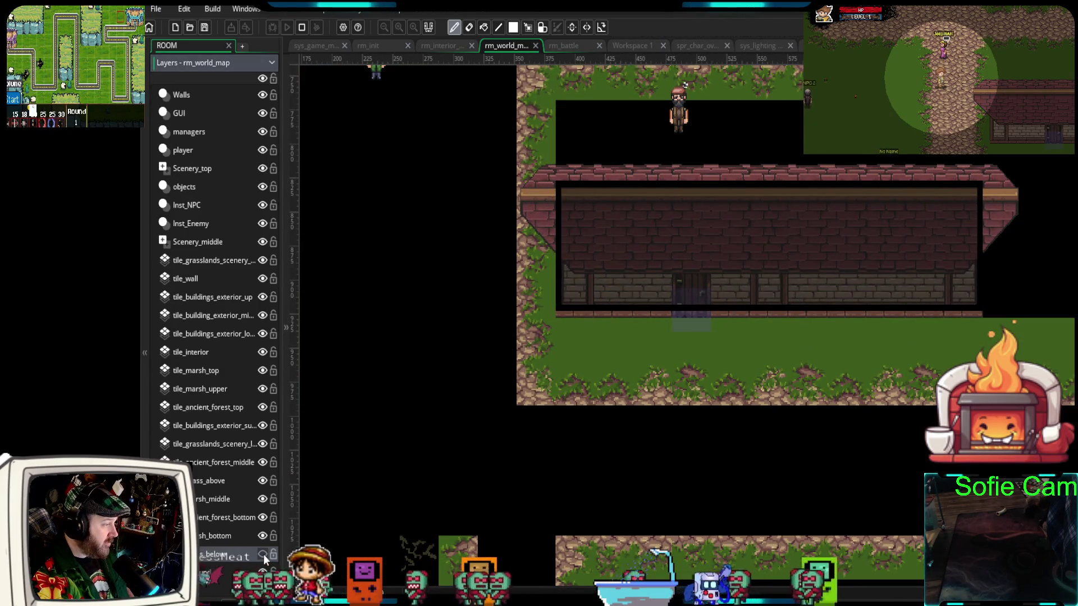
{"action": "scroll", "coordinate": [778, 406], "scroll_direction": "up", "scroll_amount": 3}
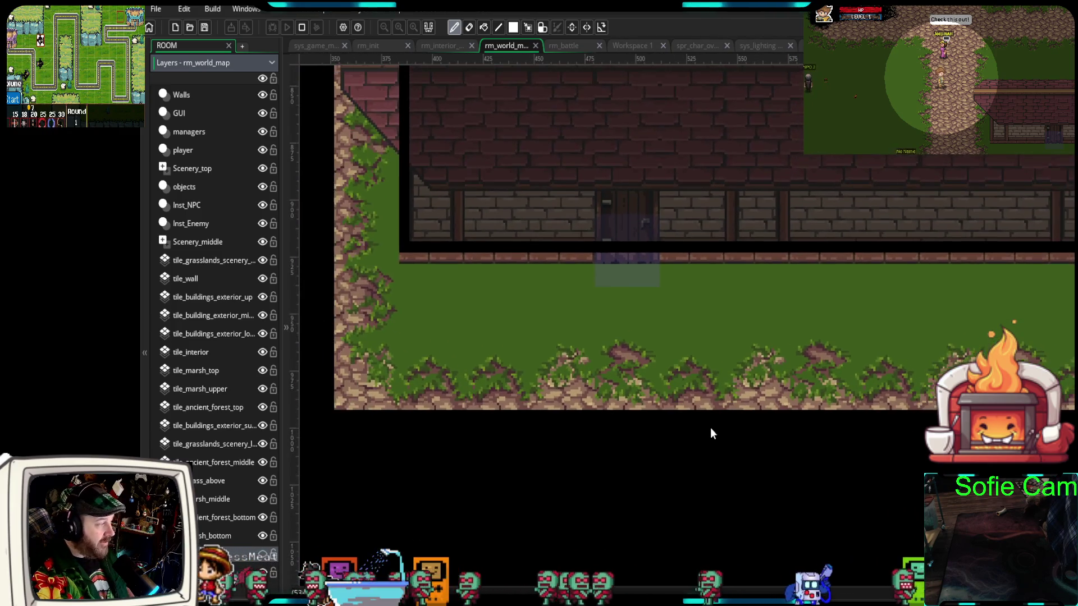
{"action": "left_click", "coordinate": [213, 483]}
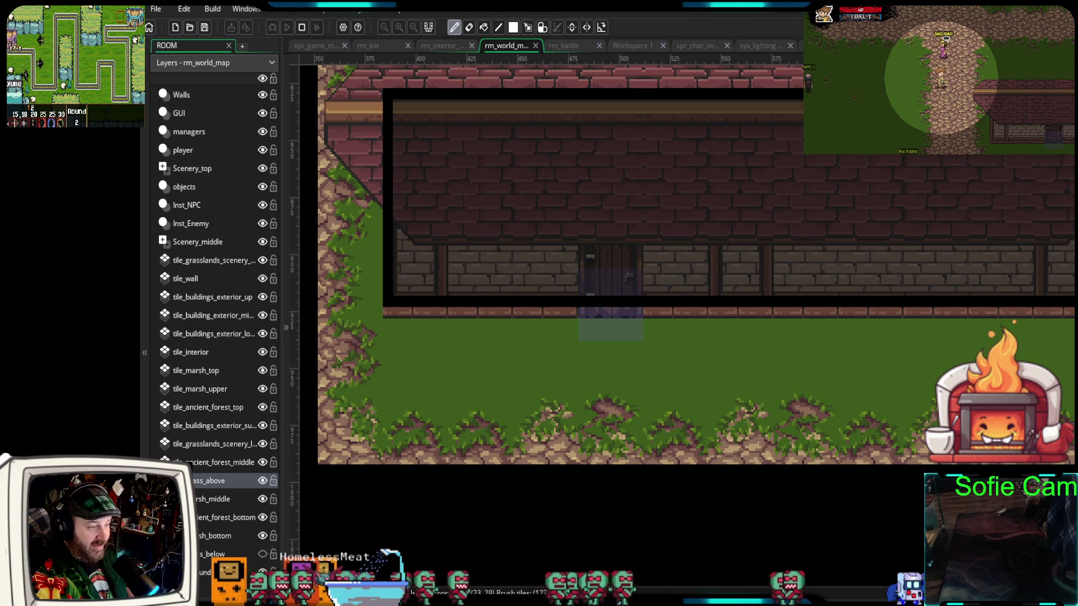
{"action": "mouse_move", "coordinate": [859, 343]}
{"action": "left_mouse_down"}
{"action": "mouse_move", "coordinate": [416, 353]}
{"action": "mouse_move", "coordinate": [441, 367]}
{"action": "left_mouse_up"}
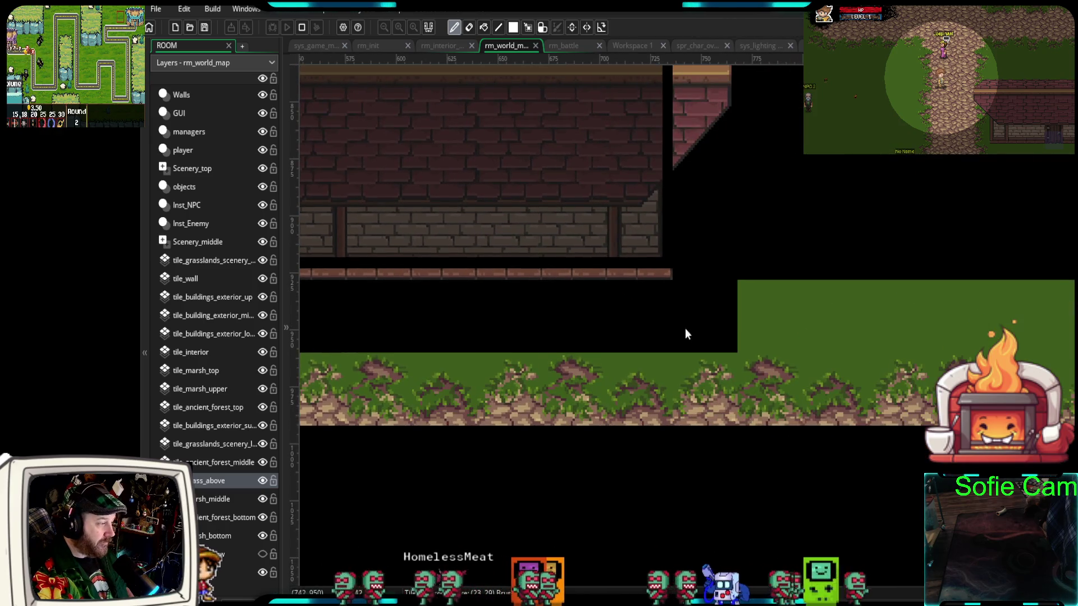
{"action": "mouse_move", "coordinate": [686, 328]}
{"action": "left_mouse_down"}
{"action": "mouse_move", "coordinate": [844, 307]}
{"action": "mouse_move", "coordinate": [1040, 325]}
{"action": "mouse_move", "coordinate": [500, 351]}
{"action": "left_mouse_up"}
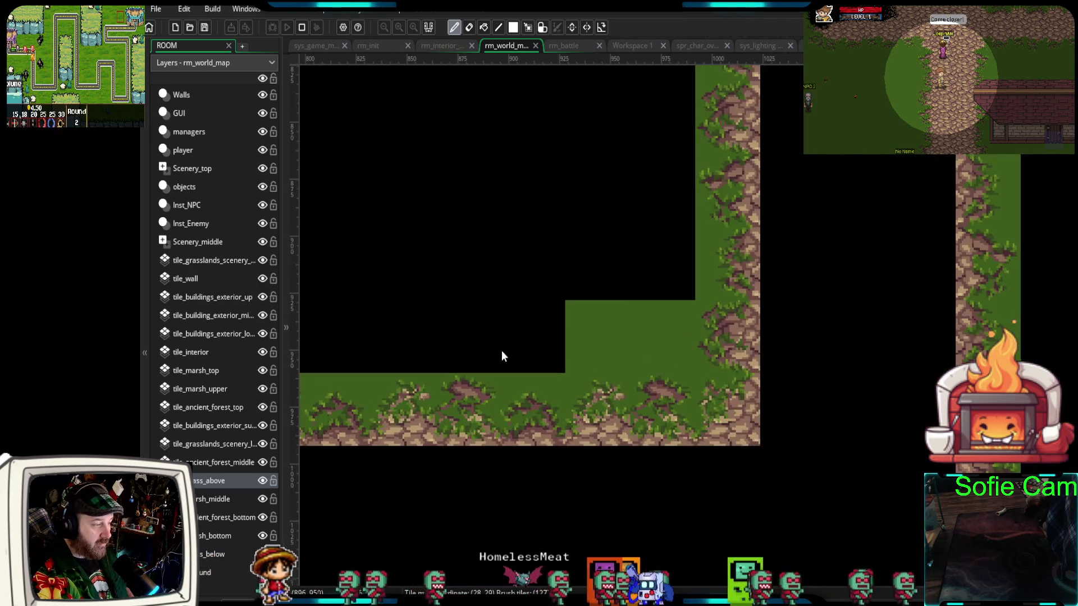
{"action": "mouse_move", "coordinate": [634, 330]}
{"action": "left_mouse_down"}
{"action": "mouse_move", "coordinate": [839, 354]}
{"action": "mouse_move", "coordinate": [894, 414]}
{"action": "left_mouse_up"}
{"action": "scroll", "coordinate": [813, 362], "scroll_direction": "down", "scroll_amount": 5}
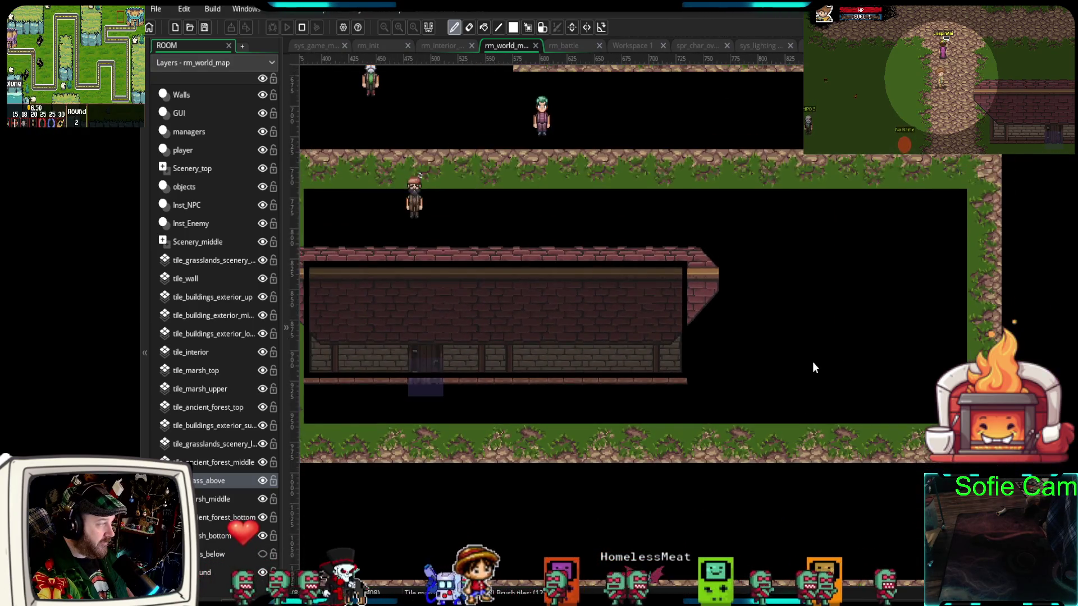
{"action": "scroll", "coordinate": [803, 361], "scroll_direction": "up", "scroll_amount": 5}
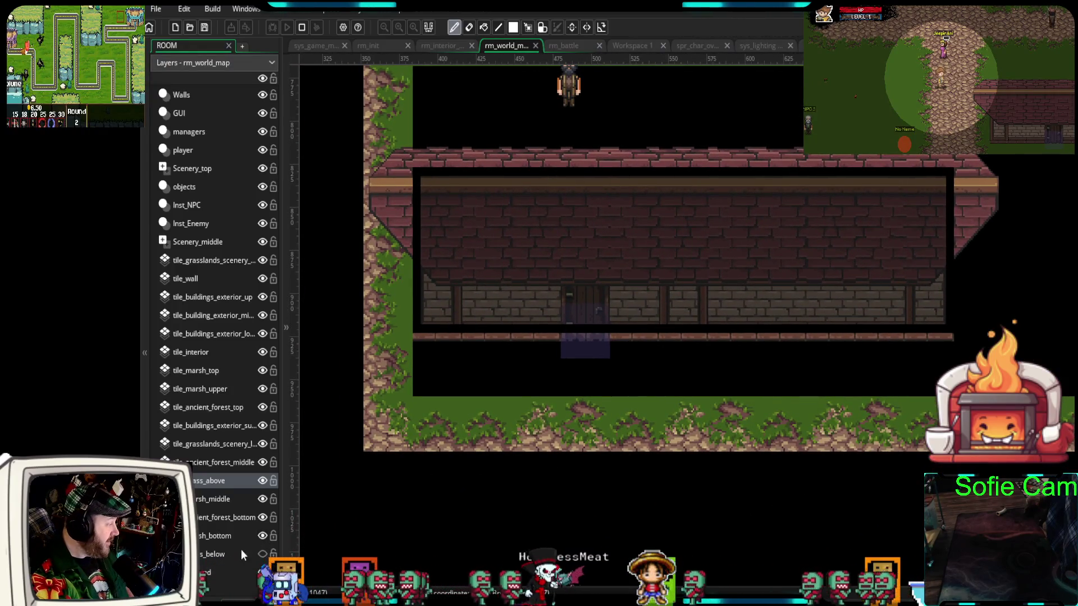
Re-show grass_below and paint yellow flower tufts along the strip below the building
{"action": "left_click", "coordinate": [262, 555]}
{"action": "left_click", "coordinate": [214, 555]}
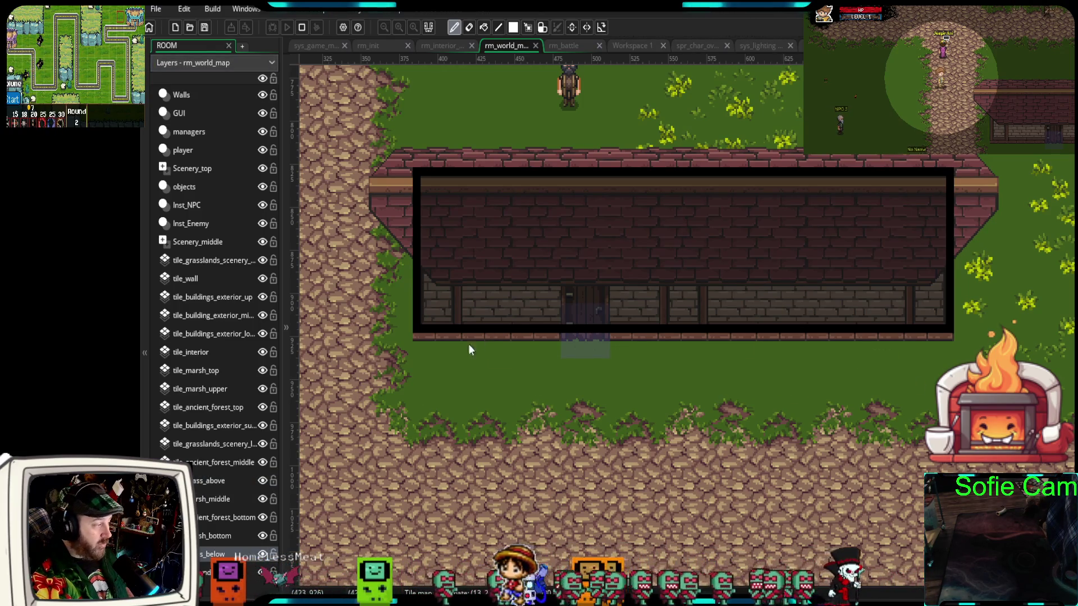
{"action": "mouse_move", "coordinate": [481, 370]}
{"action": "left_mouse_down"}
{"action": "mouse_move", "coordinate": [637, 355]}
{"action": "mouse_move", "coordinate": [918, 363]}
{"action": "mouse_move", "coordinate": [778, 356]}
{"action": "left_mouse_up"}
{"action": "scroll", "coordinate": [730, 322], "scroll_direction": "up", "scroll_amount": 3}
{"action": "scroll", "coordinate": [730, 322], "scroll_direction": "left", "scroll_amount": 2}
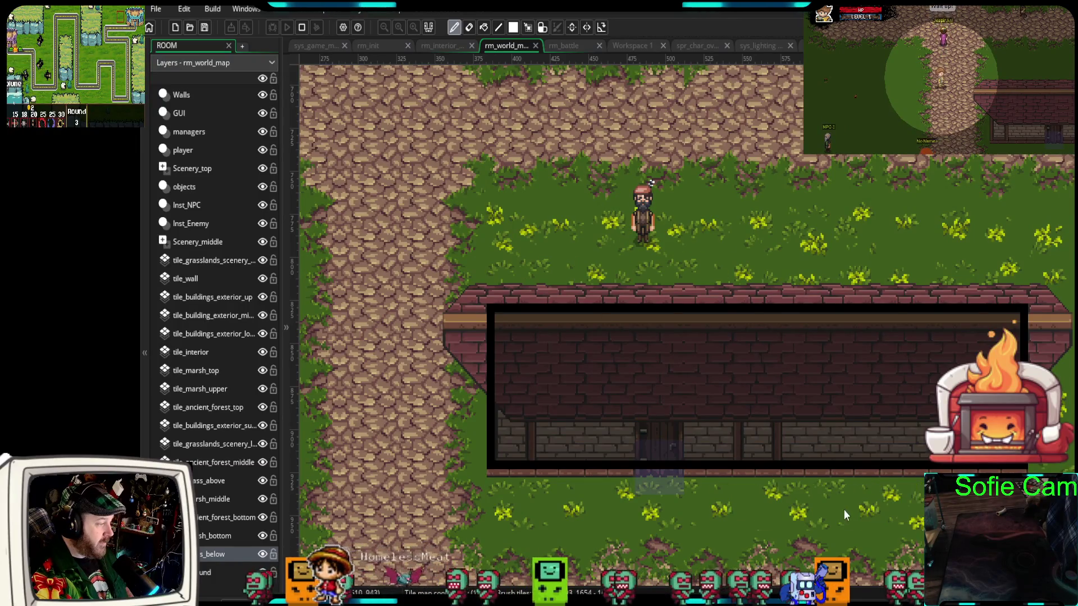
{"action": "scroll", "coordinate": [821, 406], "scroll_direction": "down", "scroll_amount": 3}
{"action": "scroll", "coordinate": [821, 406], "scroll_direction": "right", "scroll_amount": 1}
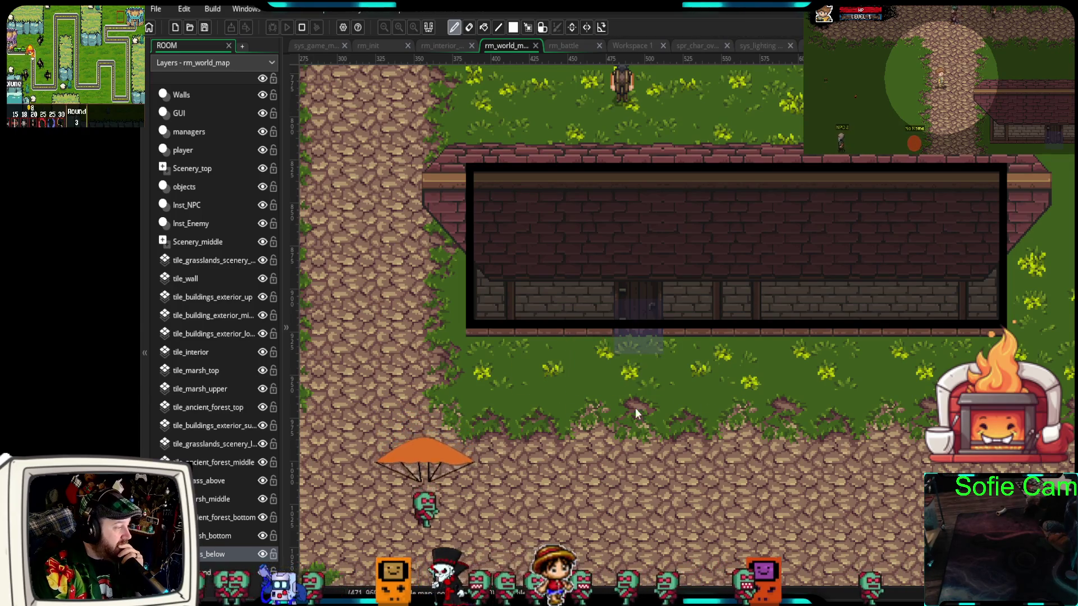
Lay cobblestone tiles from the road up to the brick building's door, erasing one stray tile
{"action": "left_click", "coordinate": [211, 481]}
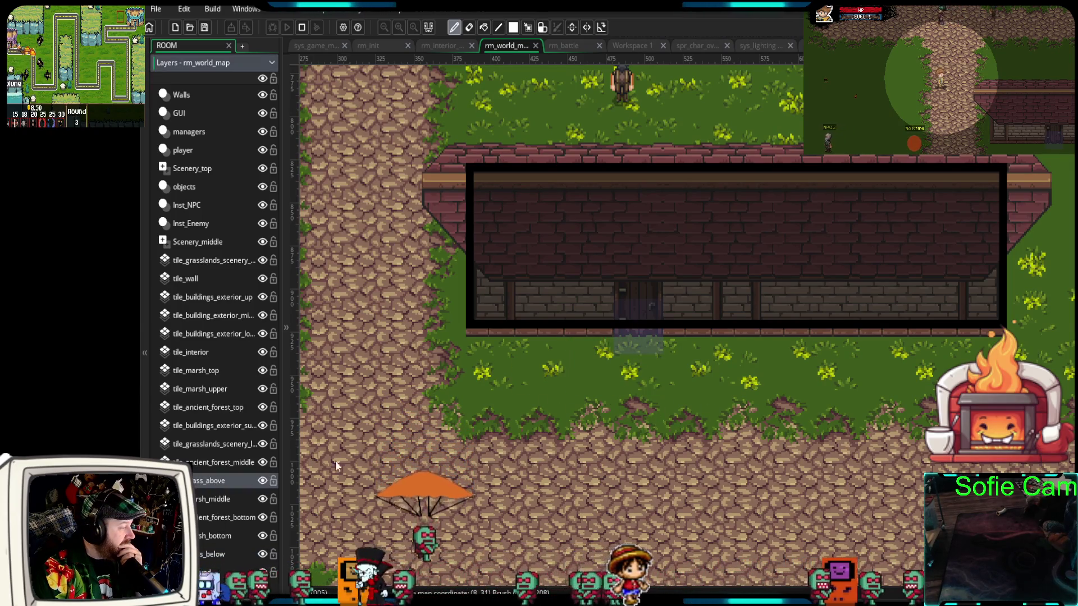
{"action": "left_click", "coordinate": [651, 409]}
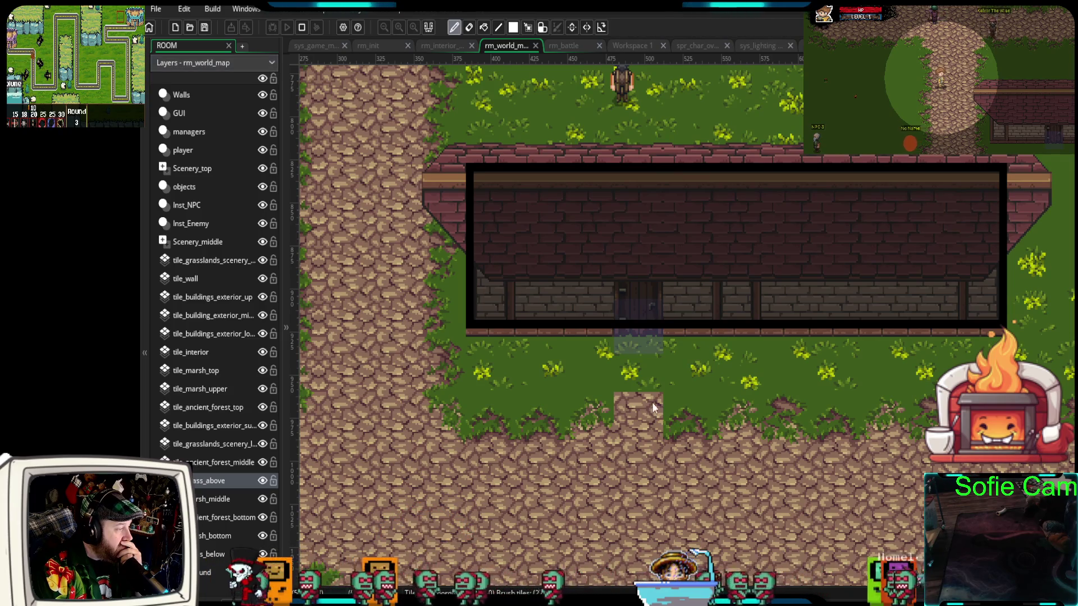
{"action": "left_click_drag", "start_coordinate": [652, 402], "coordinate": [652, 359]}
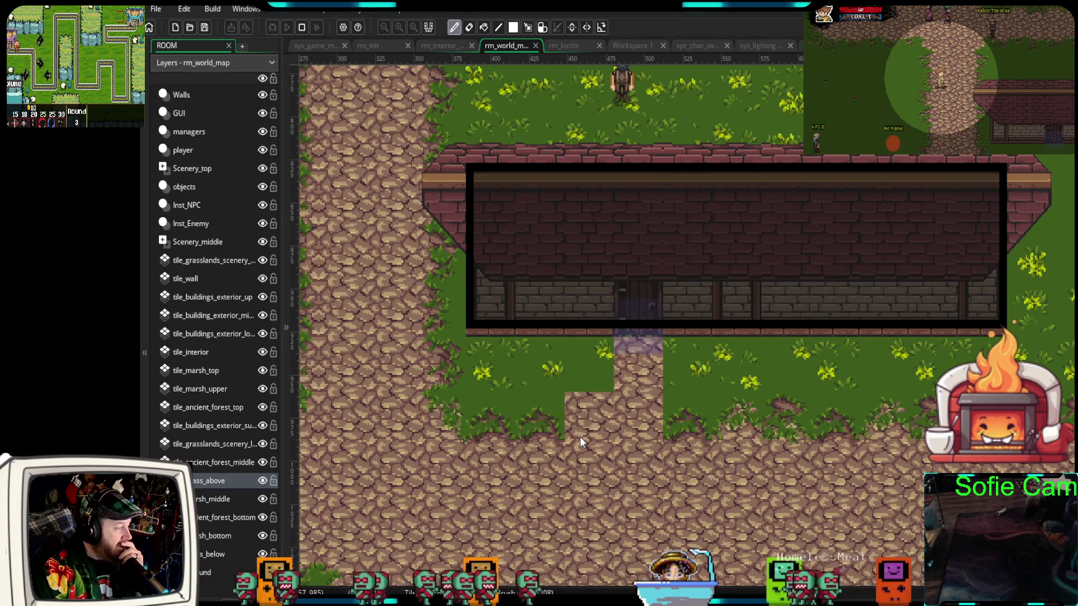
{"action": "right_click", "coordinate": [599, 361]}
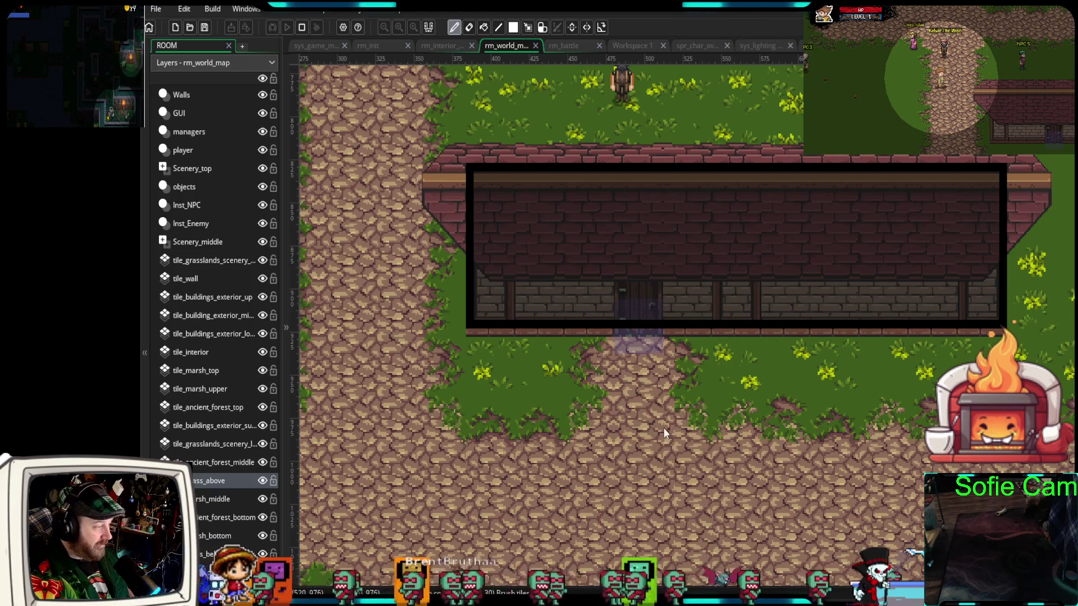
Stamp a single grass tile onto the cobblestone road below the brick building
{"action": "left_click", "coordinate": [548, 544]}
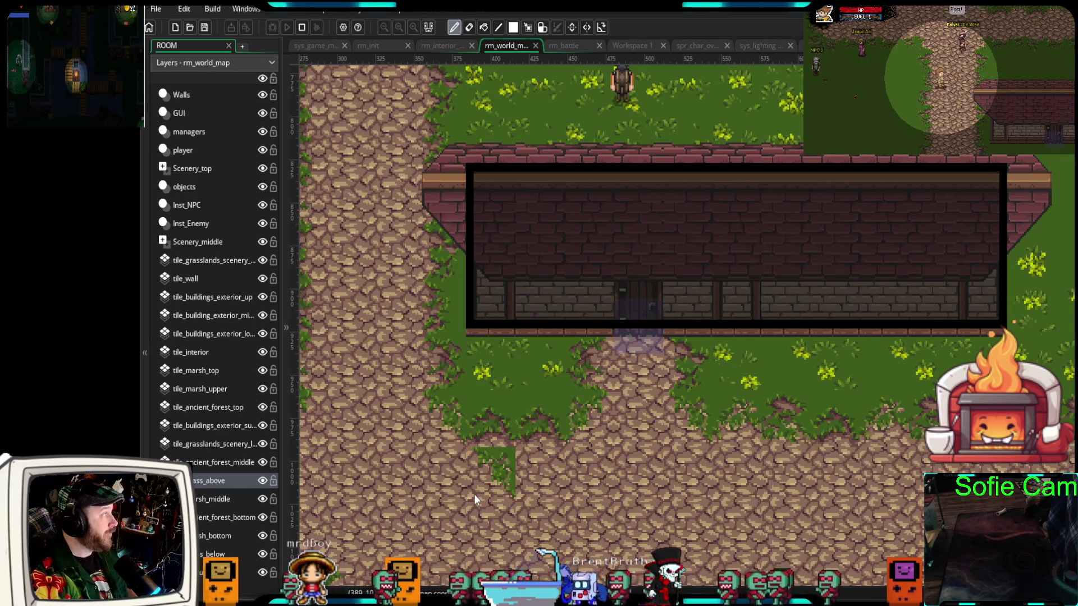
{"action": "mouse_move", "coordinate": [543, 475]}
{"action": "left_mouse_down"}
{"action": "mouse_move", "coordinate": [587, 470]}
{"action": "mouse_move", "coordinate": [615, 487]}
{"action": "left_mouse_up"}
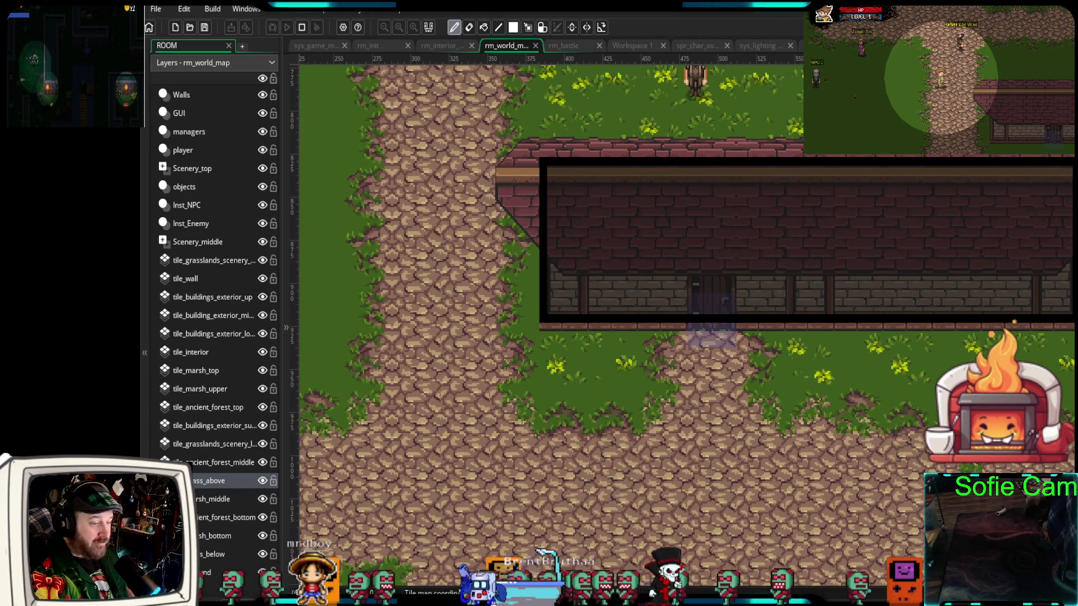
{"action": "scroll", "coordinate": [899, 403], "scroll_direction": "down", "scroll_amount": 2}
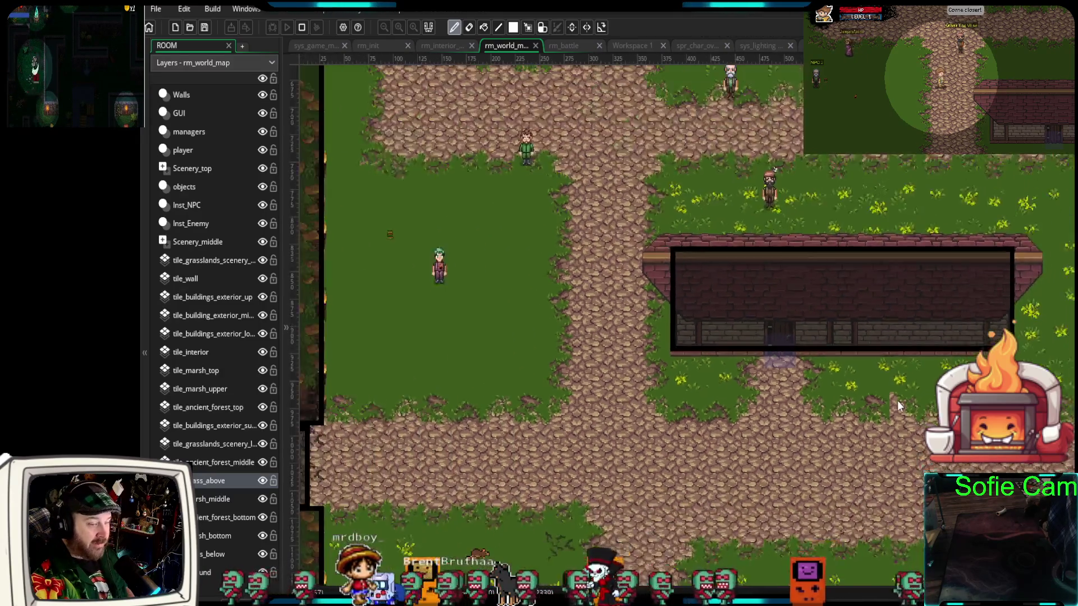
{"action": "scroll", "coordinate": [904, 402], "scroll_direction": "down", "scroll_amount": 2}
{"action": "scroll", "coordinate": [828, 402], "scroll_direction": "up", "scroll_amount": 2}
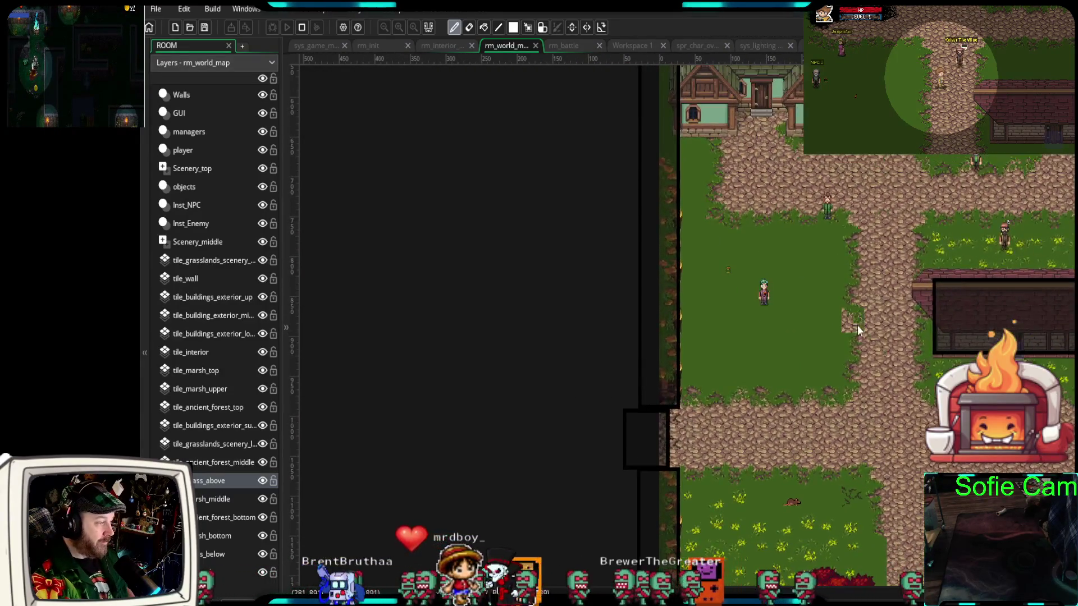
{"action": "scroll", "coordinate": [827, 338], "scroll_direction": "up", "scroll_amount": 4}
{"action": "left_click_drag", "start_coordinate": [773, 380], "coordinate": [870, 366]}
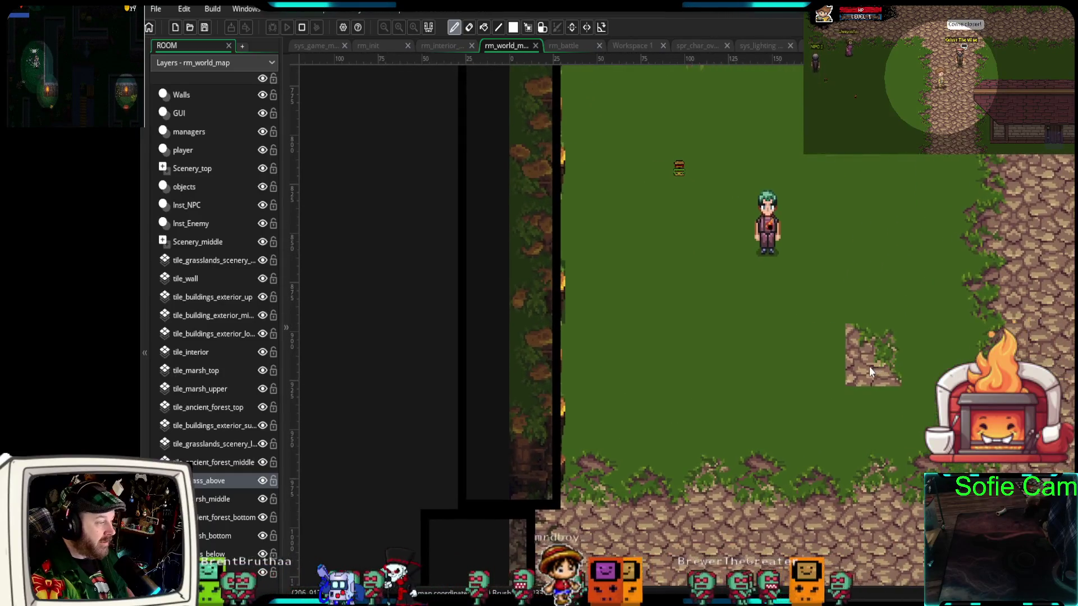
On the grass_below layer, paint grass plant tiles across the field around the player
{"action": "left_click", "coordinate": [221, 553]}
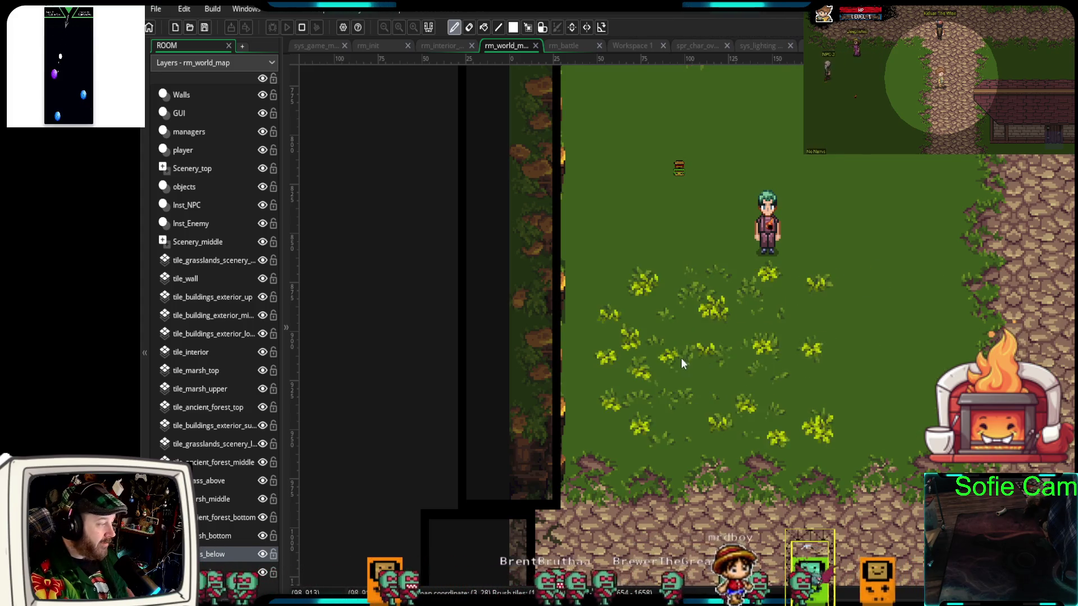
{"action": "left_click", "coordinate": [604, 359]}
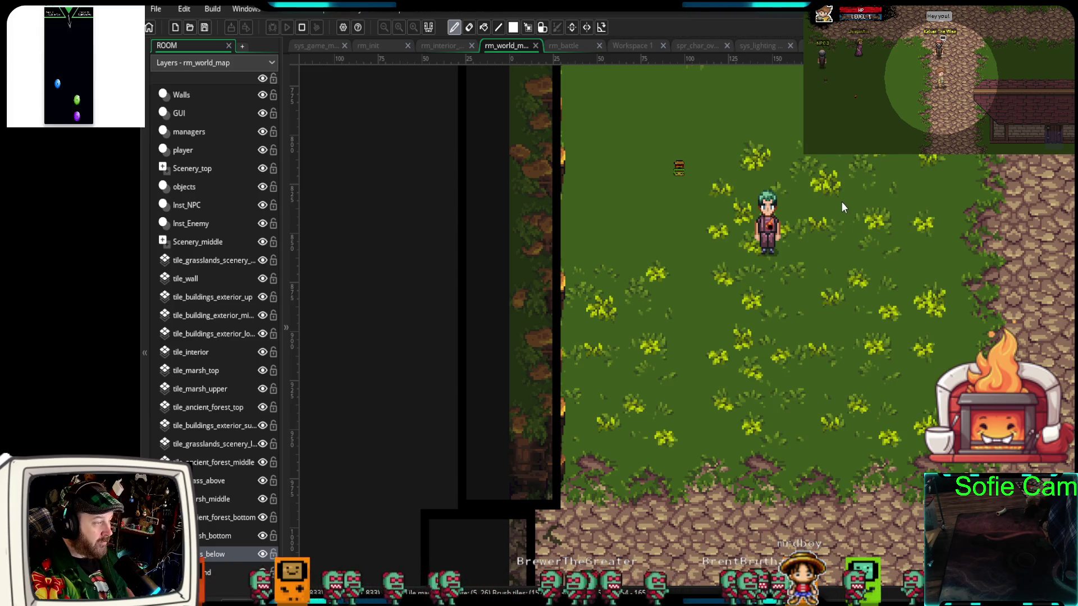
{"action": "scroll", "coordinate": [841, 281], "scroll_direction": "up", "scroll_amount": 1}
{"action": "scroll", "coordinate": [840, 274], "scroll_direction": "up", "scroll_amount": 5}
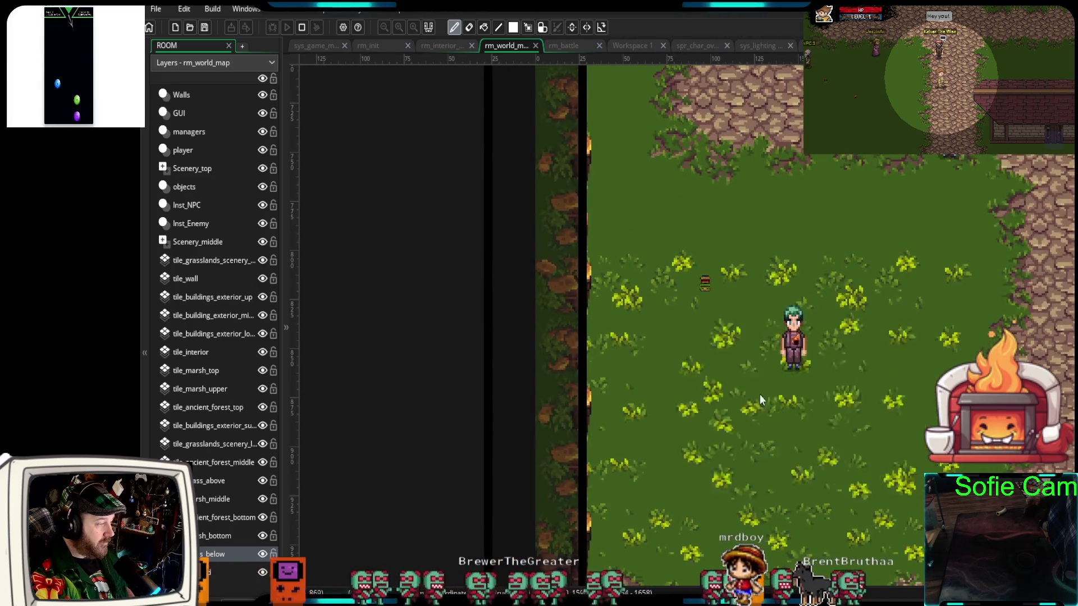
{"action": "left_click", "coordinate": [665, 292]}
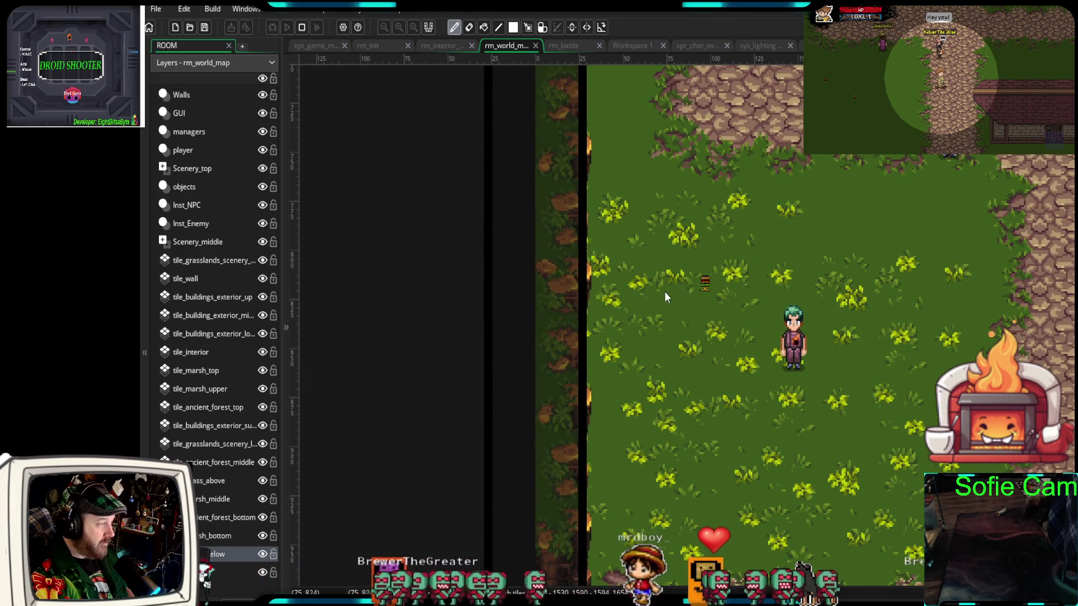
{"action": "left_click", "coordinate": [662, 287]}
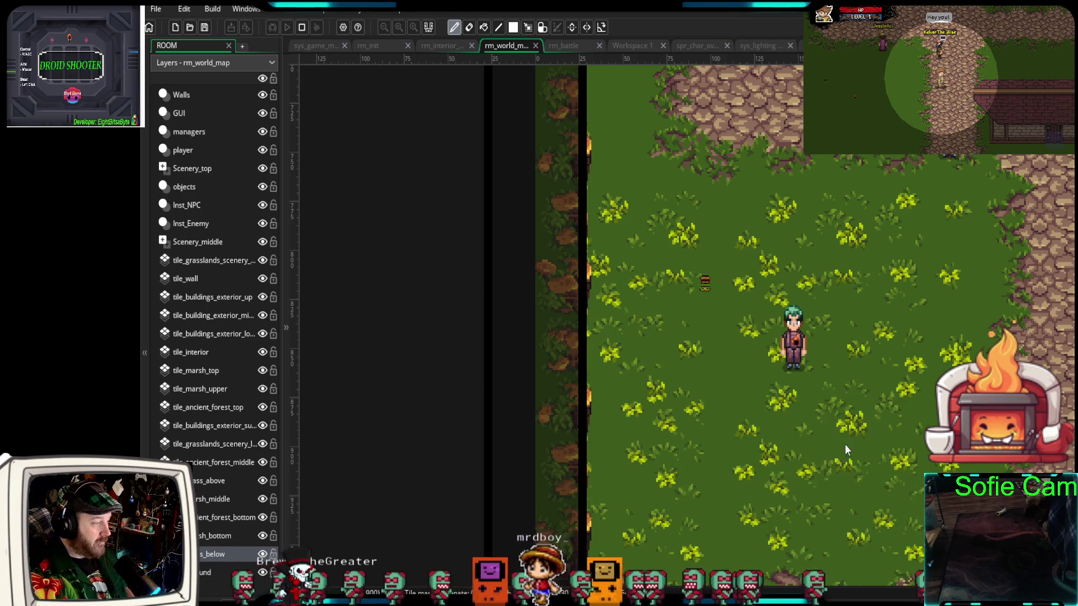
Fill the plain grass beside the village stairs with flowery grass tiles
{"action": "scroll", "coordinate": [844, 440], "scroll_direction": "down", "scroll_amount": 3}
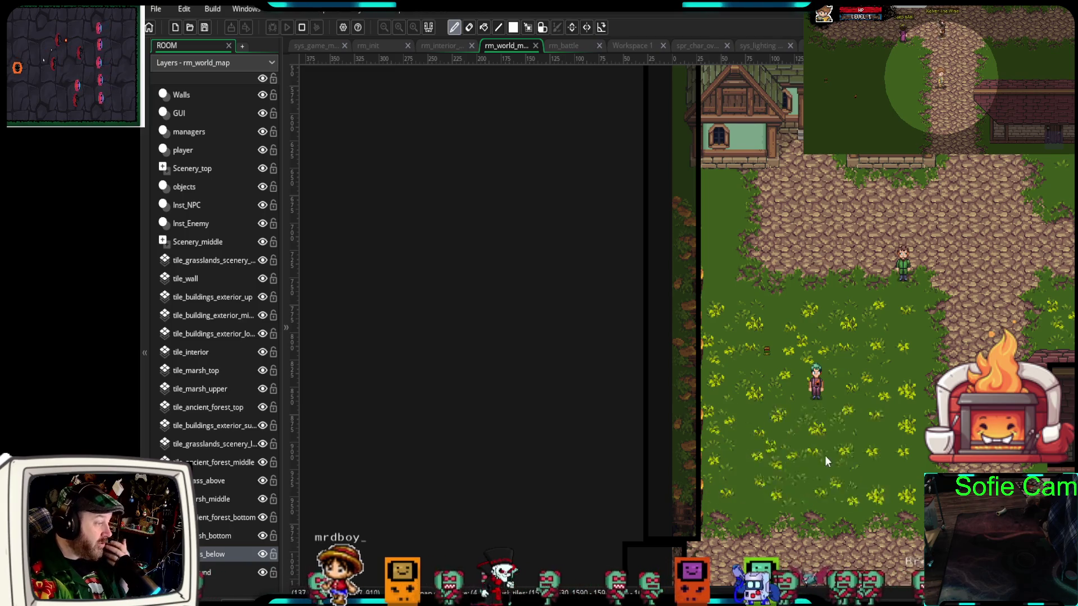
{"action": "left_click_drag", "start_coordinate": [607, 316], "coordinate": [565, 338]}
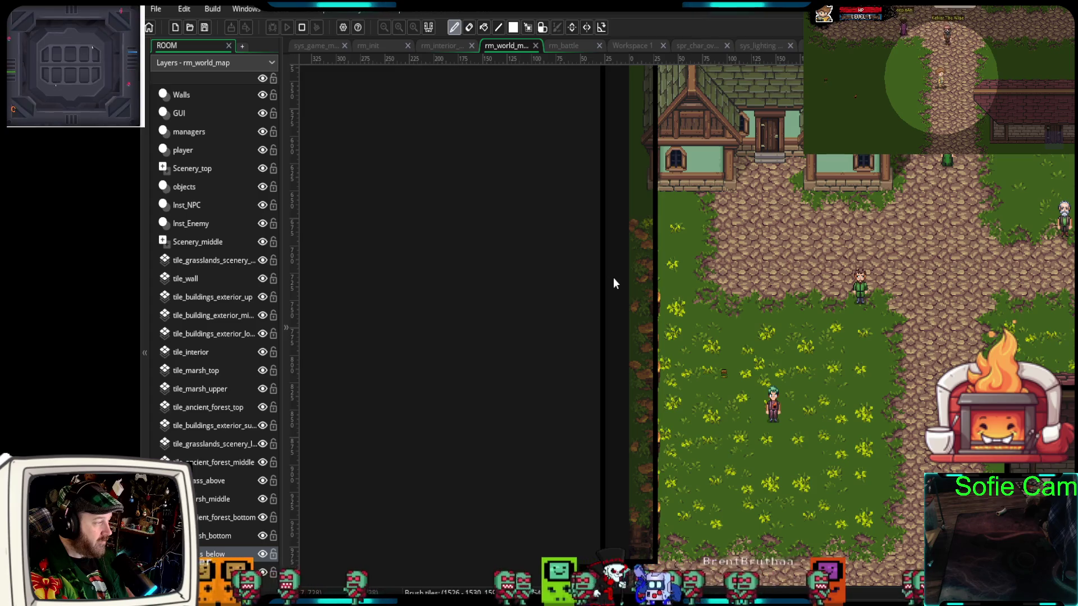
{"action": "mouse_move", "coordinate": [625, 197]}
{"action": "left_mouse_down"}
{"action": "mouse_move", "coordinate": [617, 292]}
{"action": "mouse_move", "coordinate": [584, 345]}
{"action": "left_mouse_up"}
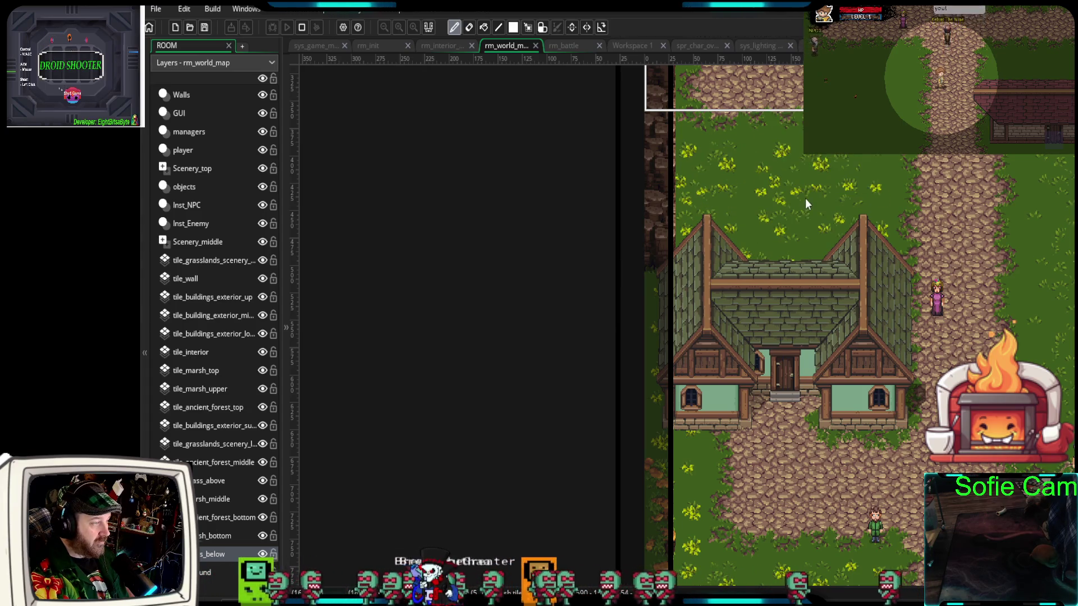
{"action": "mouse_move", "coordinate": [1021, 474]}
{"action": "left_mouse_down"}
{"action": "mouse_move", "coordinate": [656, 365]}
{"action": "mouse_move", "coordinate": [686, 460]}
{"action": "left_mouse_up"}
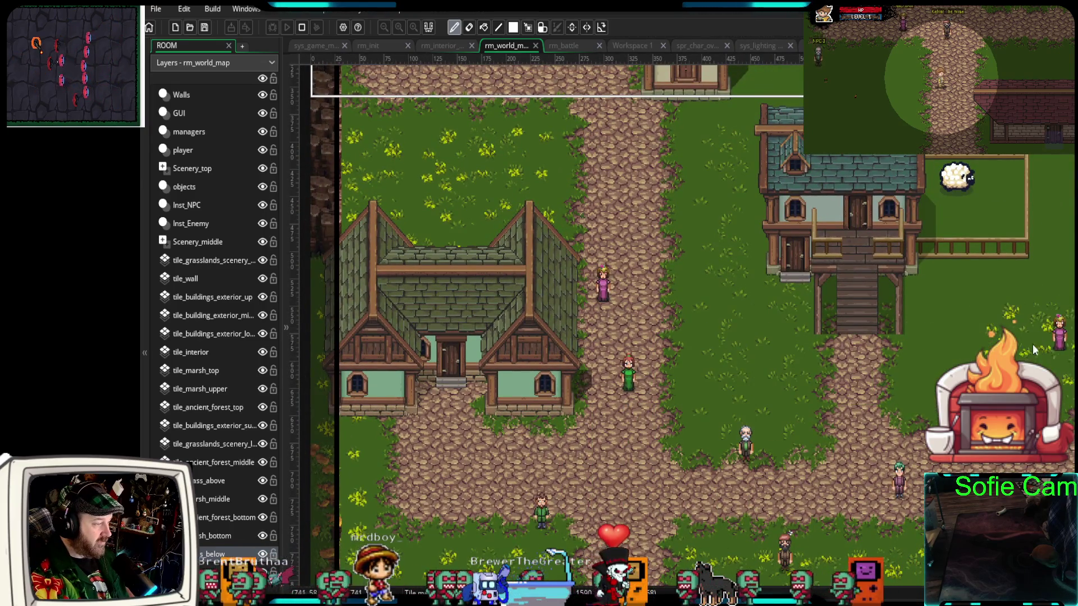
{"action": "left_click_drag", "start_coordinate": [960, 353], "coordinate": [894, 494]}
{"action": "mouse_move", "coordinate": [682, 488]}
{"action": "left_mouse_down"}
{"action": "mouse_move", "coordinate": [744, 383]}
{"action": "mouse_move", "coordinate": [746, 336]}
{"action": "left_mouse_up"}
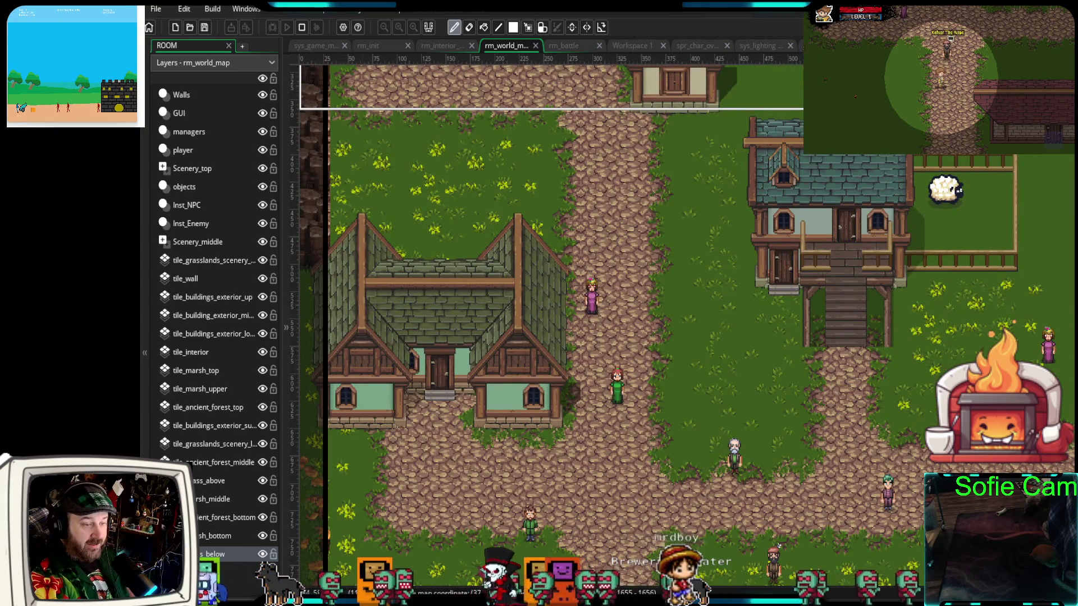
{"action": "mouse_move", "coordinate": [781, 395]}
{"action": "left_mouse_down"}
{"action": "mouse_move", "coordinate": [728, 402]}
{"action": "mouse_move", "coordinate": [745, 337]}
{"action": "mouse_move", "coordinate": [778, 331]}
{"action": "mouse_move", "coordinate": [696, 249]}
{"action": "mouse_move", "coordinate": [726, 248]}
{"action": "mouse_move", "coordinate": [722, 177]}
{"action": "mouse_move", "coordinate": [746, 239]}
{"action": "left_mouse_up"}
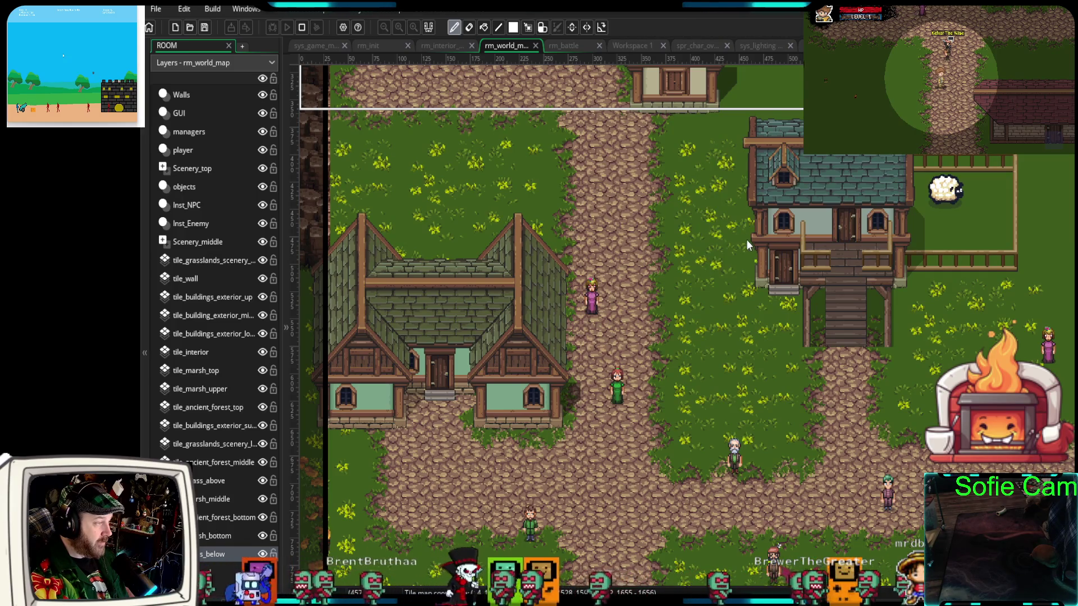
Paint flowery grass tiles to the right of the red-roofed house
{"action": "left_click_drag", "start_coordinate": [746, 165], "coordinate": [697, 325]}
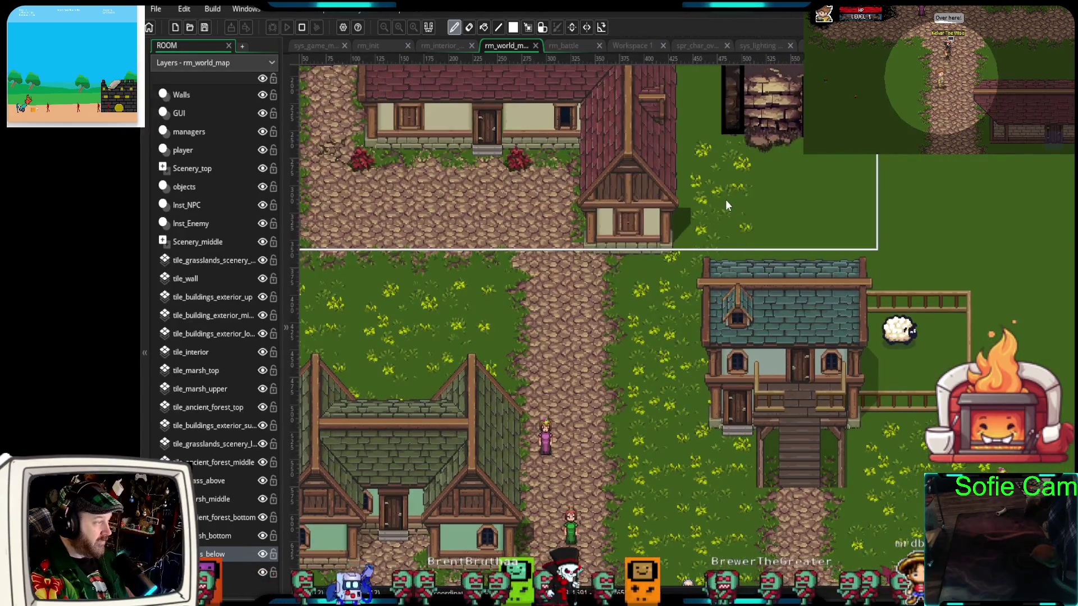
{"action": "mouse_move", "coordinate": [718, 211]}
{"action": "left_mouse_down"}
{"action": "mouse_move", "coordinate": [786, 196]}
{"action": "mouse_move", "coordinate": [733, 187]}
{"action": "mouse_move", "coordinate": [828, 221]}
{"action": "mouse_move", "coordinate": [819, 193]}
{"action": "mouse_move", "coordinate": [884, 228]}
{"action": "mouse_move", "coordinate": [946, 236]}
{"action": "mouse_move", "coordinate": [1029, 287]}
{"action": "mouse_move", "coordinate": [1015, 273]}
{"action": "mouse_move", "coordinate": [1020, 227]}
{"action": "mouse_move", "coordinate": [1050, 337]}
{"action": "left_mouse_up"}
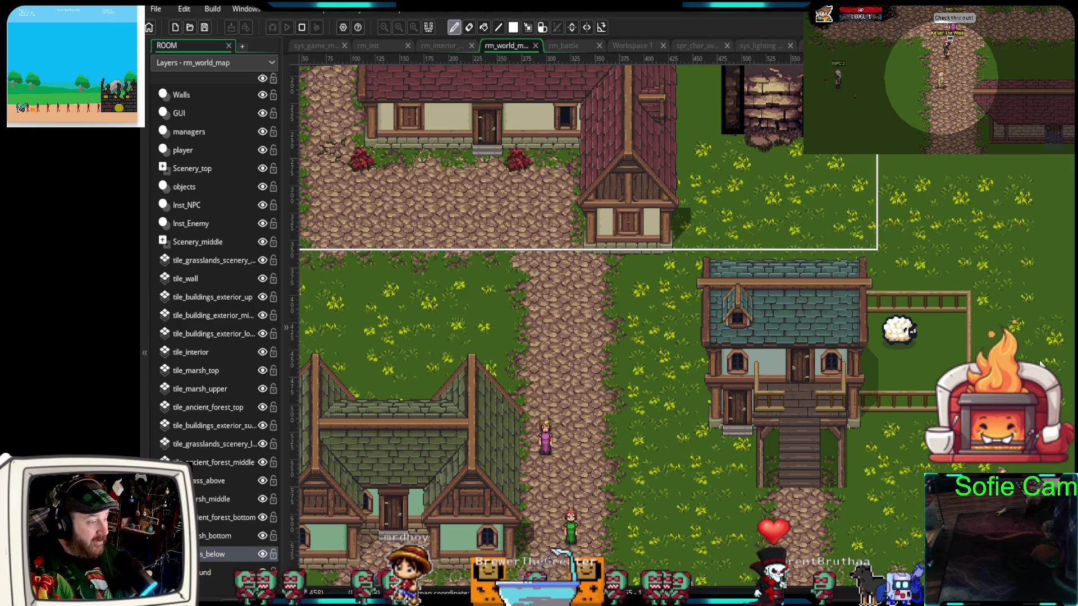
{"action": "mouse_move", "coordinate": [916, 208]}
{"action": "left_mouse_down"}
{"action": "mouse_move", "coordinate": [772, 154]}
{"action": "mouse_move", "coordinate": [806, 264]}
{"action": "left_mouse_up"}
{"action": "left_click_drag", "start_coordinate": [259, 53], "coordinate": [424, 180]}
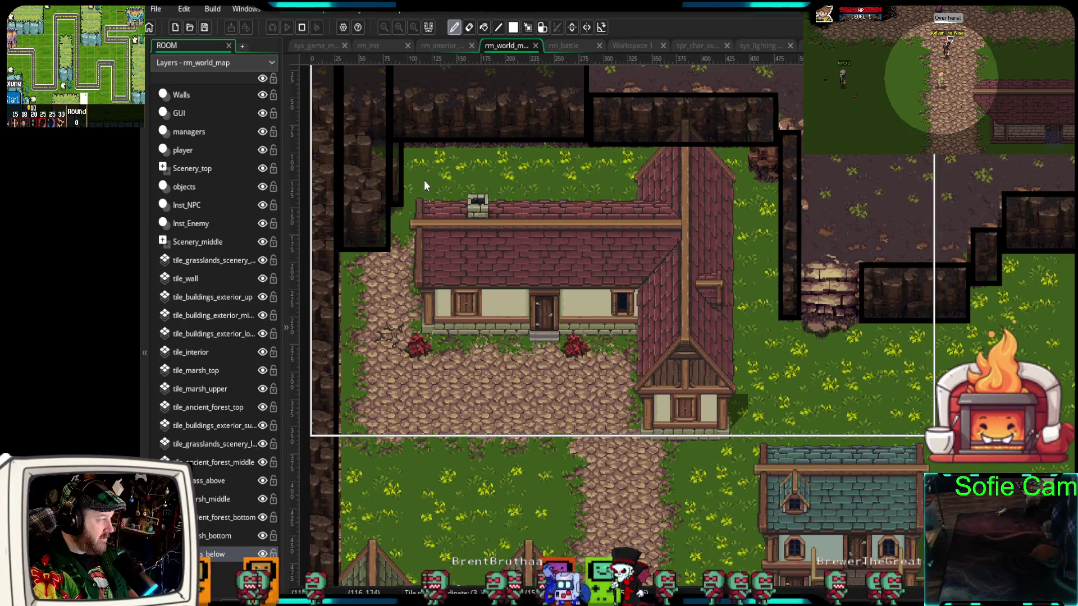
Paint grass plant tiles over the bare field east of the pen, undoing one stroke and repainting below the cliffs
{"action": "left_click_drag", "start_coordinate": [674, 535], "coordinate": [322, 339]}
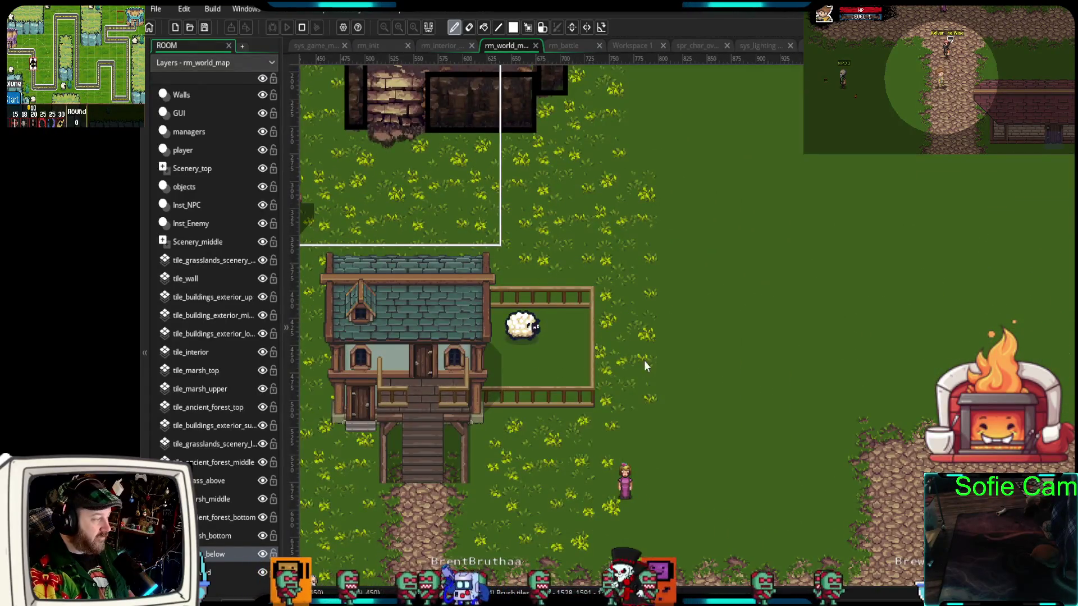
{"action": "mouse_move", "coordinate": [629, 510]}
{"action": "left_mouse_down"}
{"action": "mouse_move", "coordinate": [817, 513]}
{"action": "mouse_move", "coordinate": [817, 503]}
{"action": "left_mouse_up"}
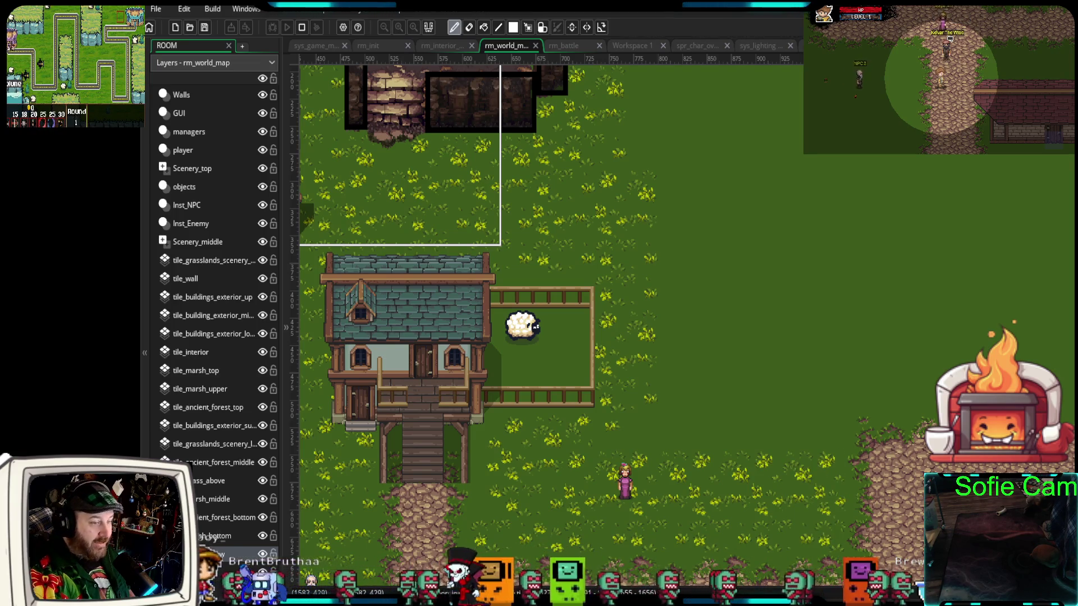
{"action": "mouse_move", "coordinate": [717, 402]}
{"action": "left_mouse_down"}
{"action": "mouse_move", "coordinate": [779, 417]}
{"action": "mouse_move", "coordinate": [830, 409]}
{"action": "mouse_move", "coordinate": [716, 311]}
{"action": "mouse_move", "coordinate": [779, 241]}
{"action": "left_mouse_up"}
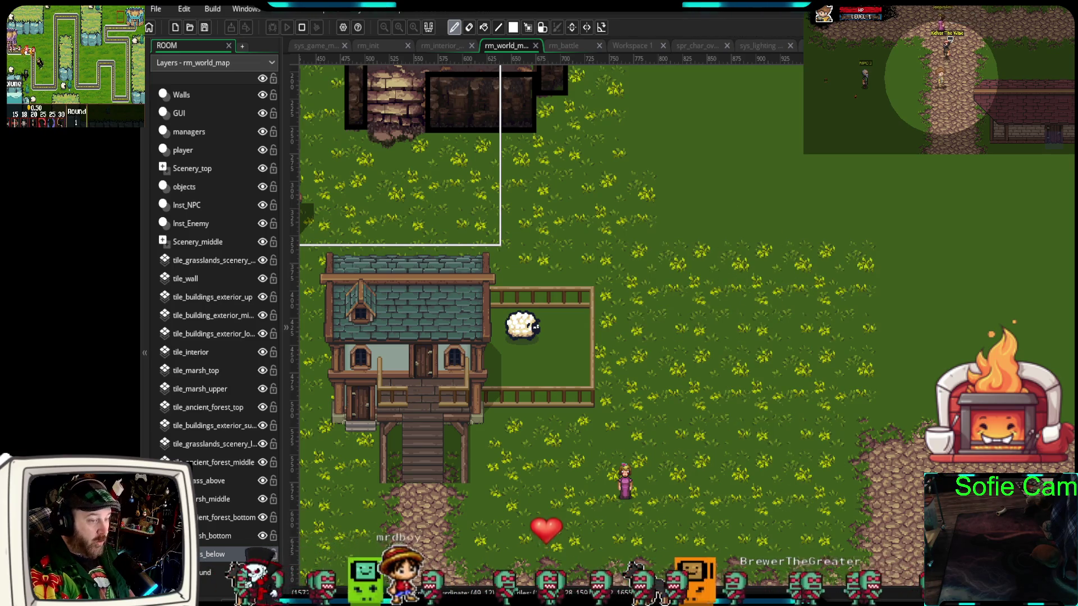
{"action": "mouse_move", "coordinate": [809, 262]}
{"action": "left_mouse_down"}
{"action": "mouse_move", "coordinate": [728, 345]}
{"action": "mouse_move", "coordinate": [872, 298]}
{"action": "mouse_move", "coordinate": [892, 317]}
{"action": "mouse_move", "coordinate": [998, 307]}
{"action": "mouse_move", "coordinate": [1011, 322]}
{"action": "mouse_move", "coordinate": [994, 229]}
{"action": "mouse_move", "coordinate": [824, 197]}
{"action": "mouse_move", "coordinate": [720, 237]}
{"action": "left_mouse_up"}
{"action": "key", "text": "ctrl+z"}
{"action": "scroll", "coordinate": [869, 333], "scroll_direction": "up", "scroll_amount": 5}
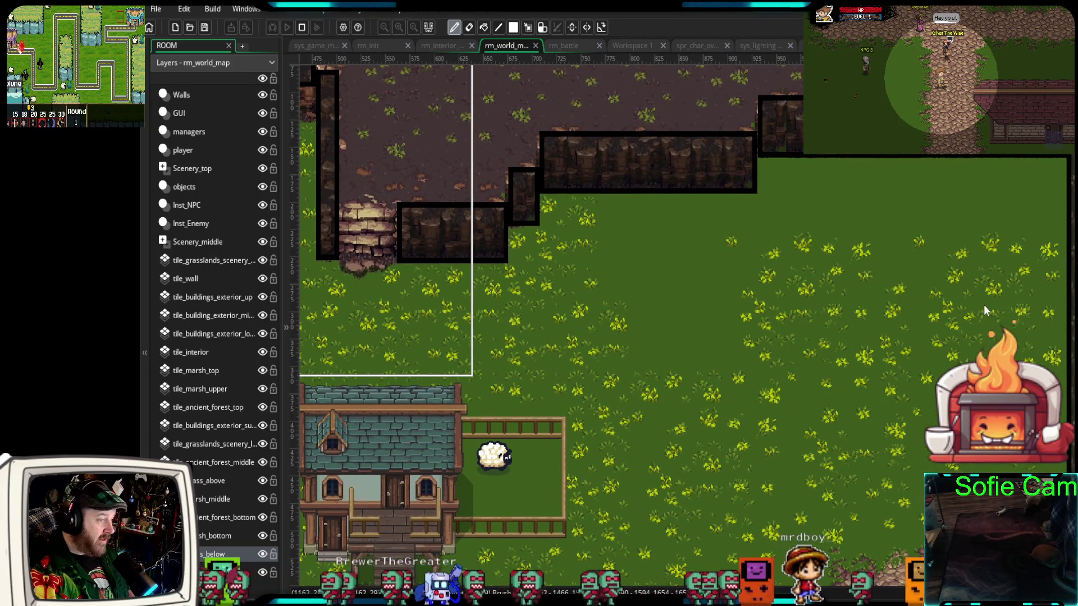
{"action": "mouse_move", "coordinate": [1022, 297]}
{"action": "left_mouse_down"}
{"action": "mouse_move", "coordinate": [1028, 201]}
{"action": "mouse_move", "coordinate": [884, 187]}
{"action": "left_mouse_up"}
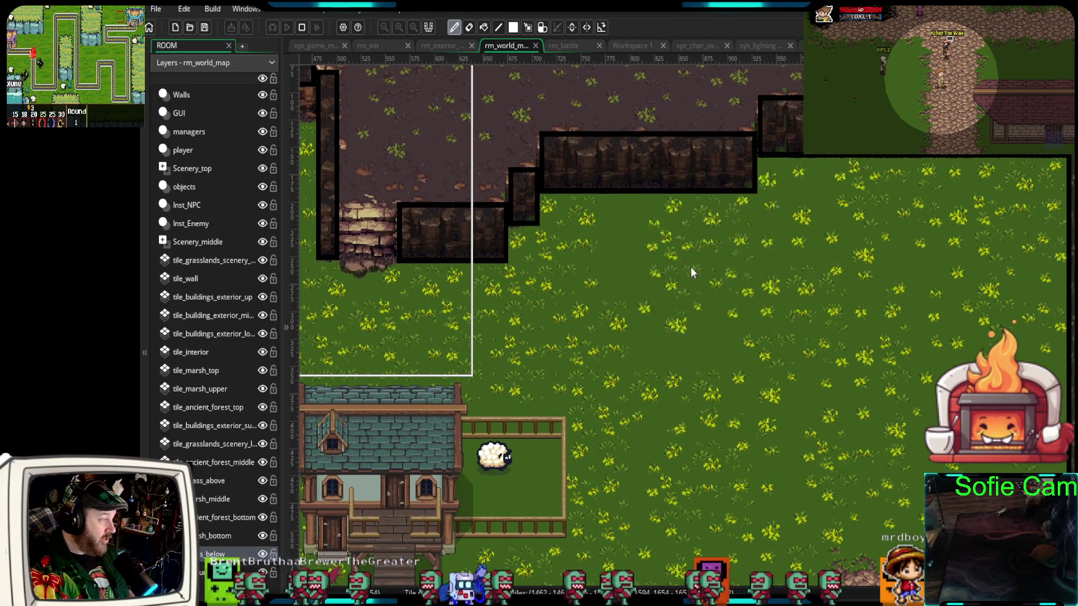
Zoom and pan across the room to the cobbled path beside the eastern cliffs
{"action": "scroll", "coordinate": [915, 209], "scroll_direction": "down", "scroll_amount": 5}
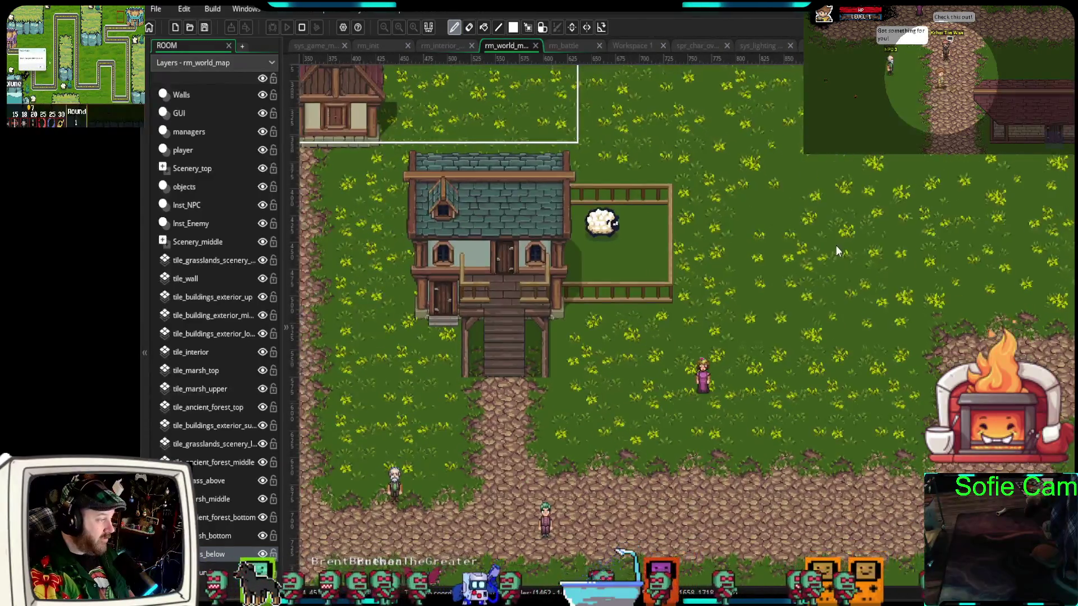
{"action": "scroll", "coordinate": [835, 245], "scroll_direction": "down", "scroll_amount": 4}
{"action": "scroll", "coordinate": [759, 313], "scroll_direction": "up", "scroll_amount": 1}
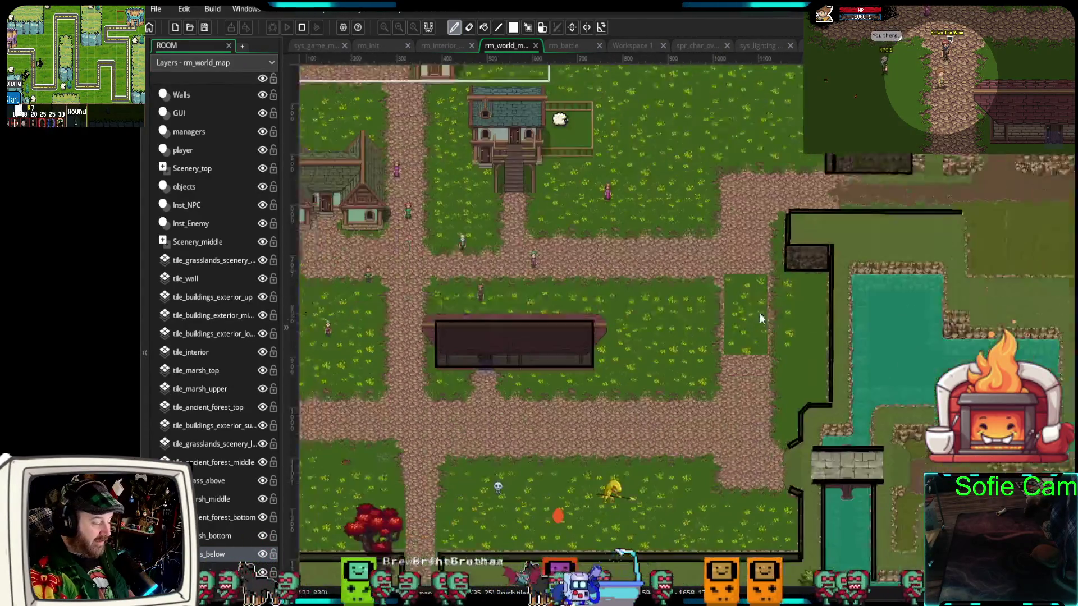
{"action": "scroll", "coordinate": [759, 313], "scroll_direction": "up", "scroll_amount": 3}
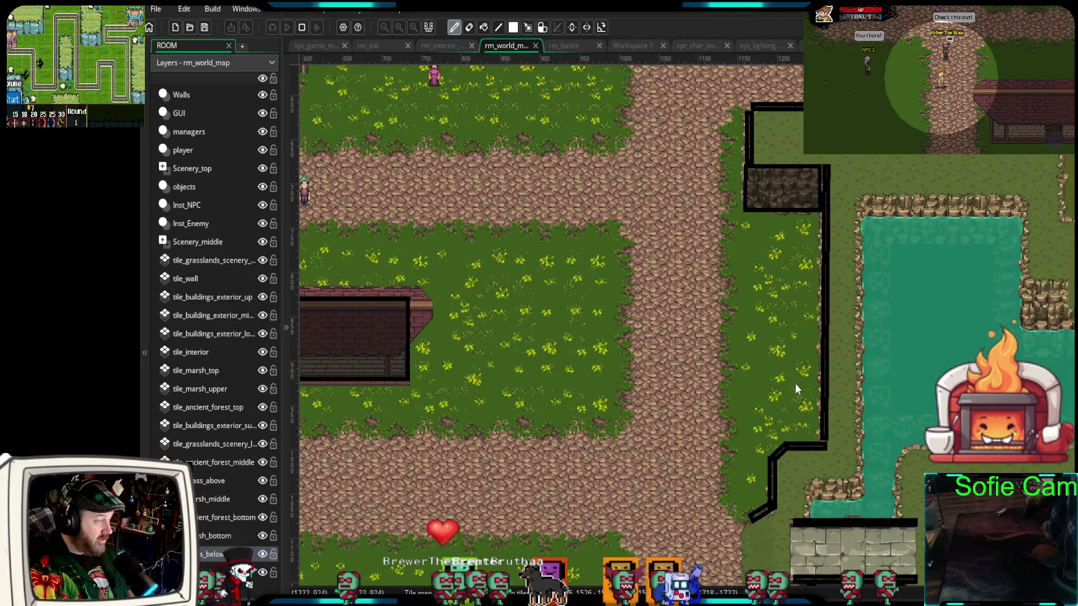
{"action": "left_click_drag", "start_coordinate": [558, 372], "coordinate": [1035, 174]}
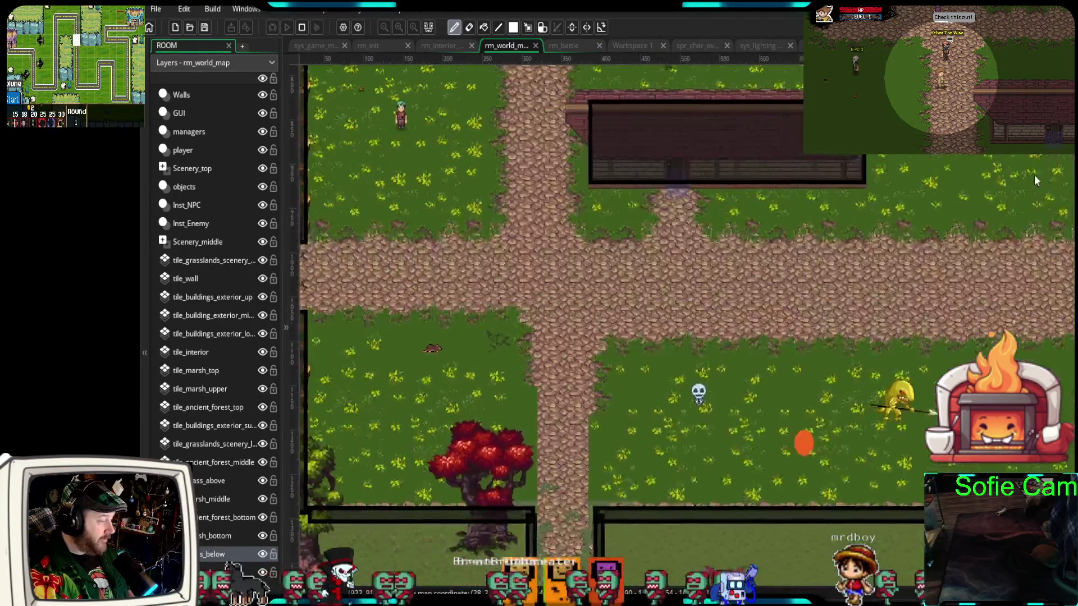
{"action": "scroll", "coordinate": [921, 239], "scroll_direction": "down", "scroll_amount": 2}
{"action": "mouse_move", "coordinate": [918, 242]}
{"action": "left_mouse_down"}
{"action": "mouse_move", "coordinate": [872, 351]}
{"action": "mouse_move", "coordinate": [830, 373]}
{"action": "left_mouse_up"}
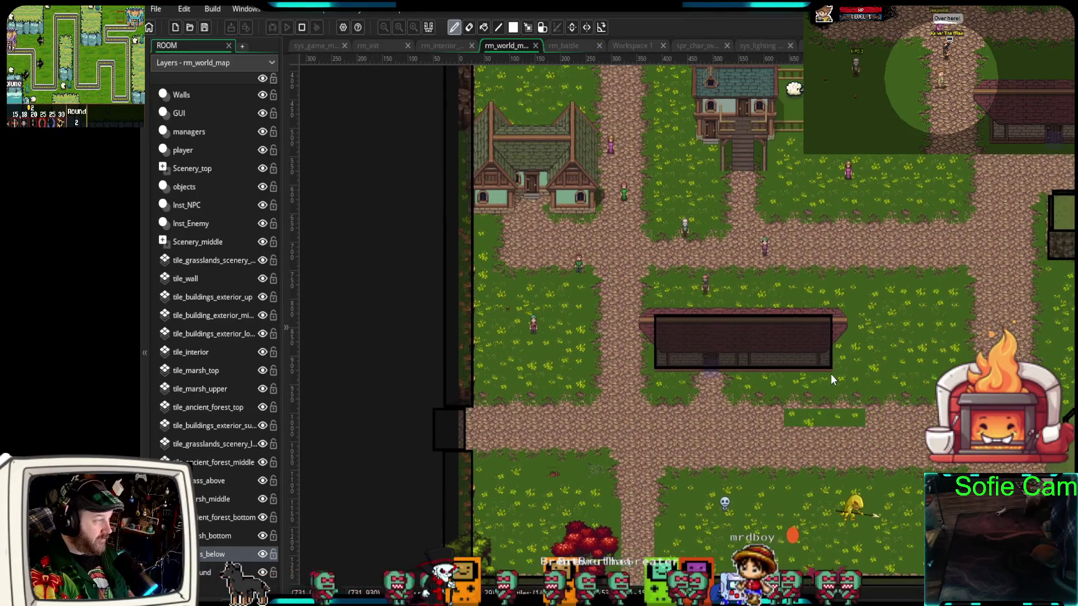
{"action": "scroll", "coordinate": [579, 461], "scroll_direction": "down", "scroll_amount": 1}
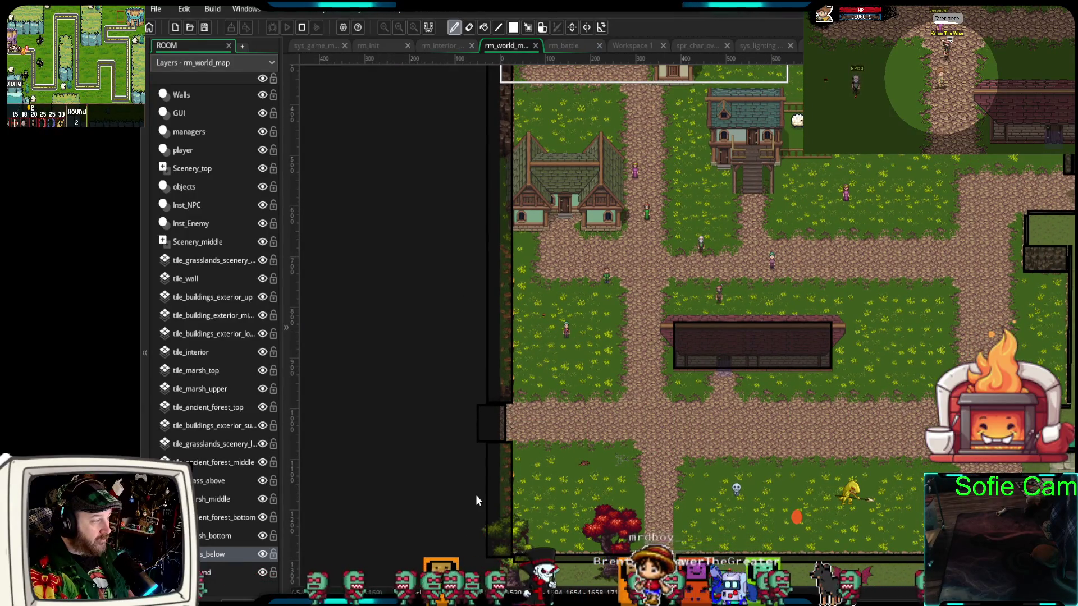
{"action": "scroll", "coordinate": [792, 348], "scroll_direction": "down", "scroll_amount": 1}
{"action": "scroll", "coordinate": [794, 358], "scroll_direction": "up", "scroll_amount": 3}
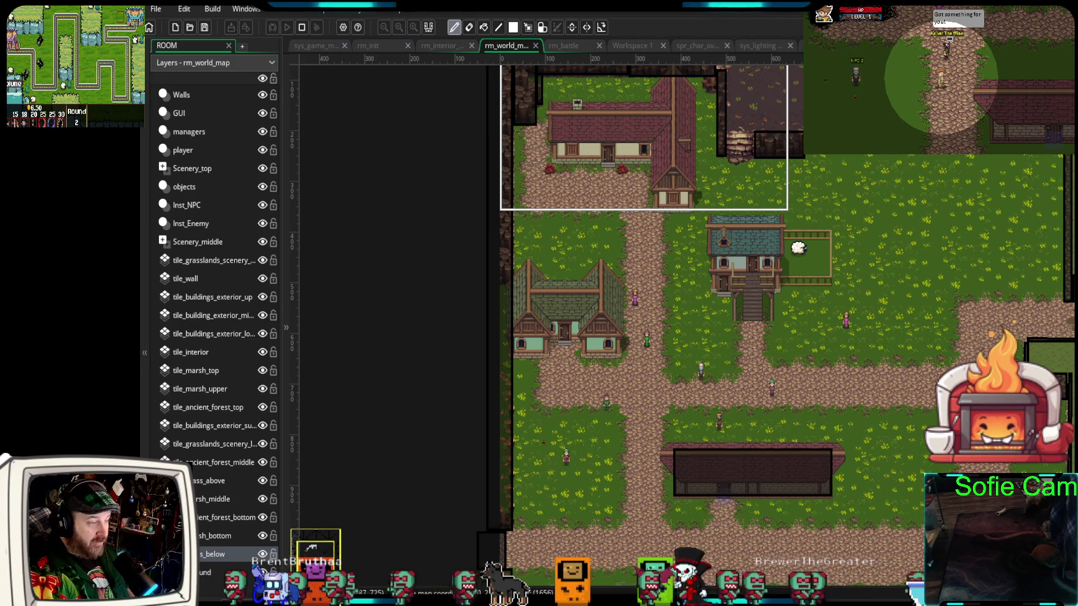
{"action": "scroll", "coordinate": [852, 379], "scroll_direction": "right", "scroll_amount": 3}
{"action": "scroll", "coordinate": [868, 317], "scroll_direction": "up", "scroll_amount": 5}
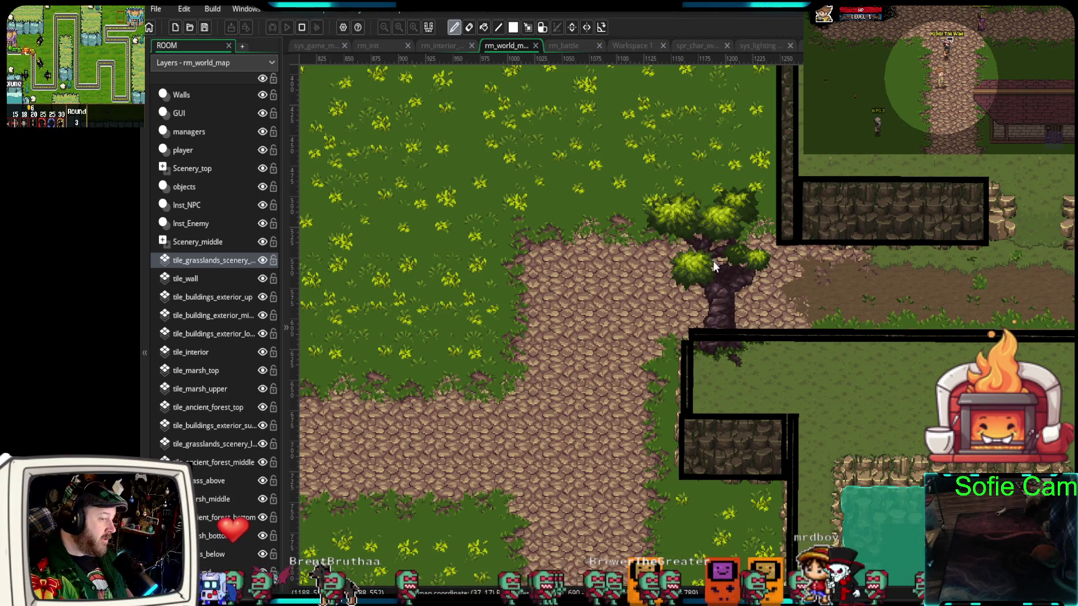
Select the Scenery_middle layer in the room editor's Layers panel
{"action": "left_click", "coordinate": [194, 241]}
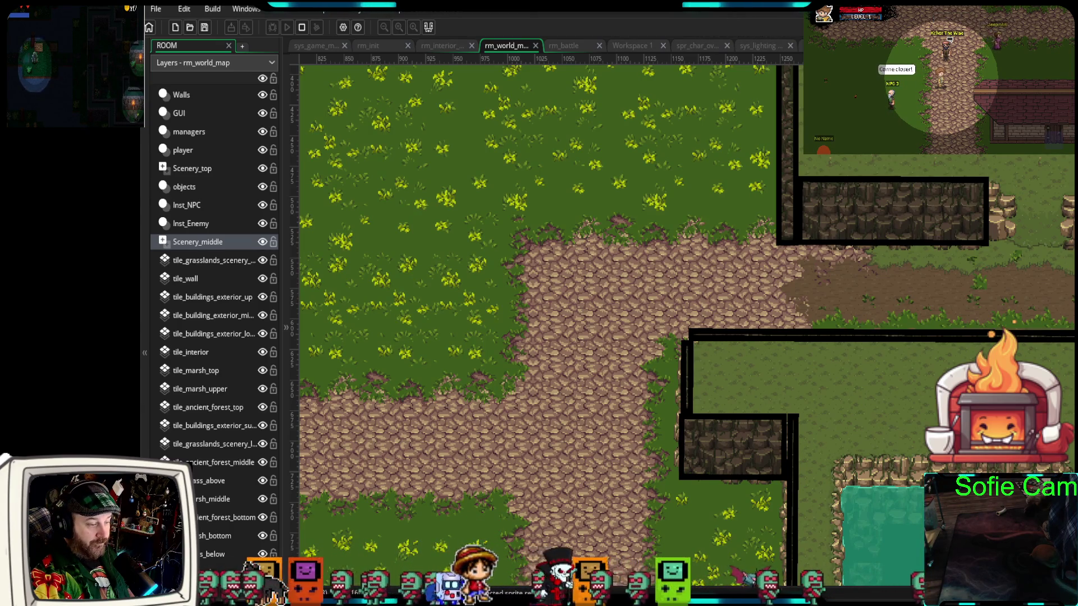
{"action": "scroll", "coordinate": [819, 319], "scroll_direction": "up", "scroll_amount": 5}
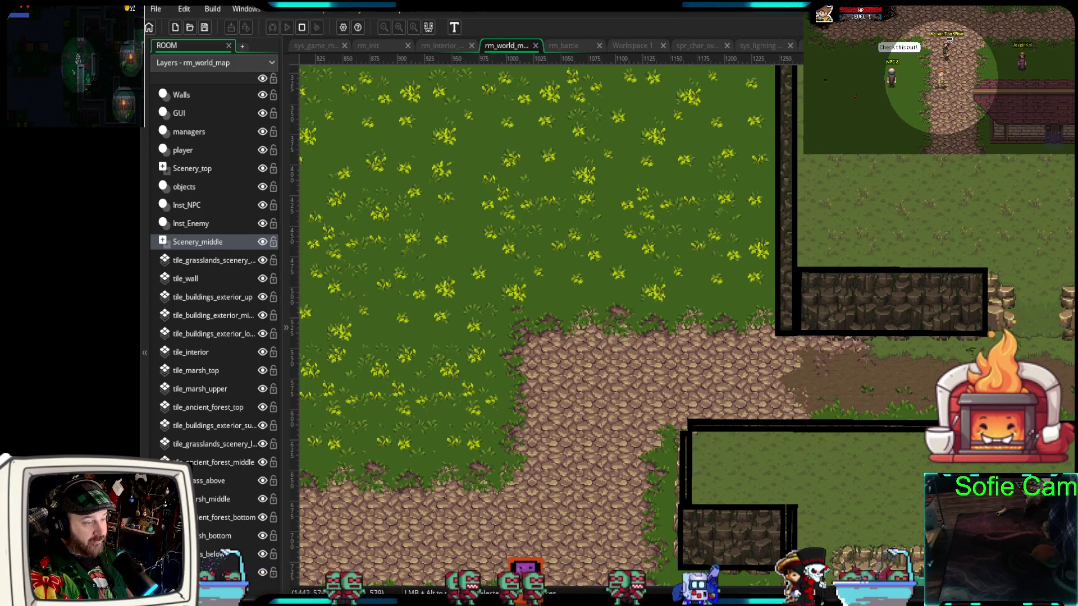
{"action": "left_click_drag", "start_coordinate": [929, 409], "coordinate": [971, 388]}
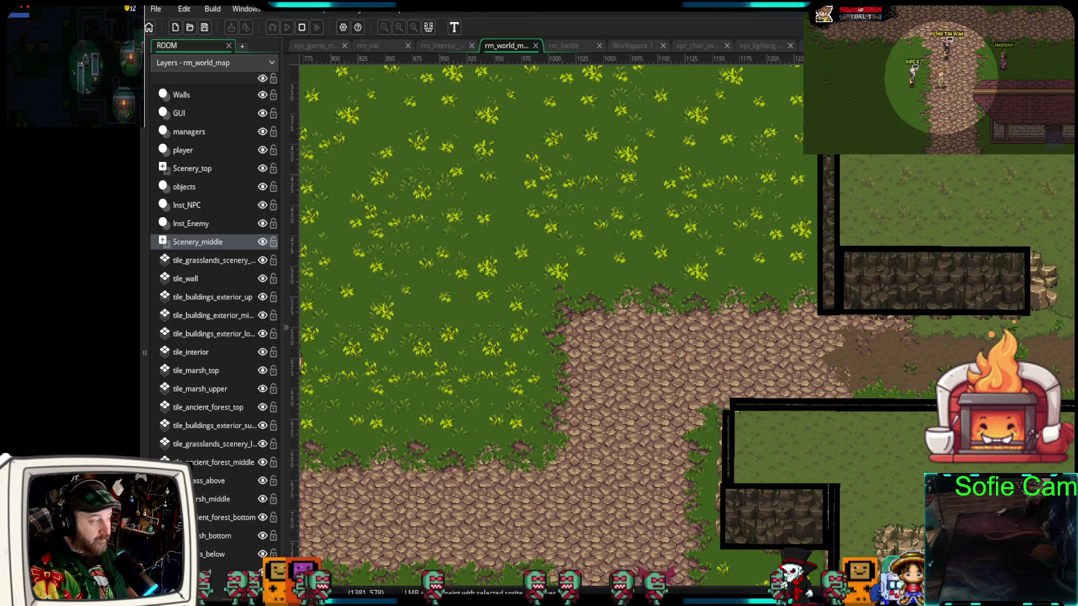
{"action": "left_click_drag", "start_coordinate": [938, 349], "coordinate": [759, 407]}
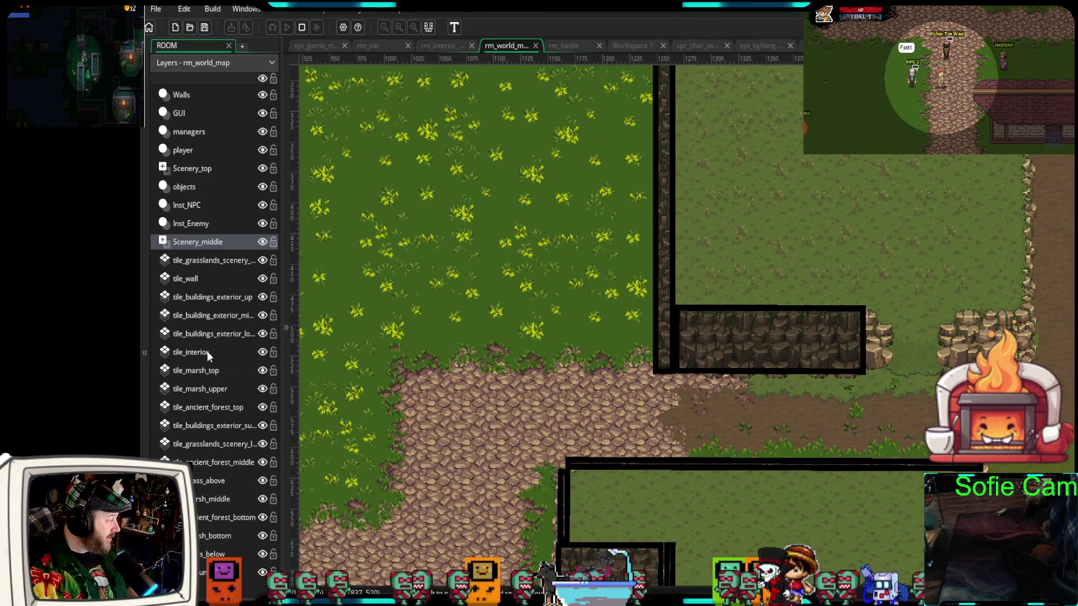
{"action": "left_click", "coordinate": [200, 445]}
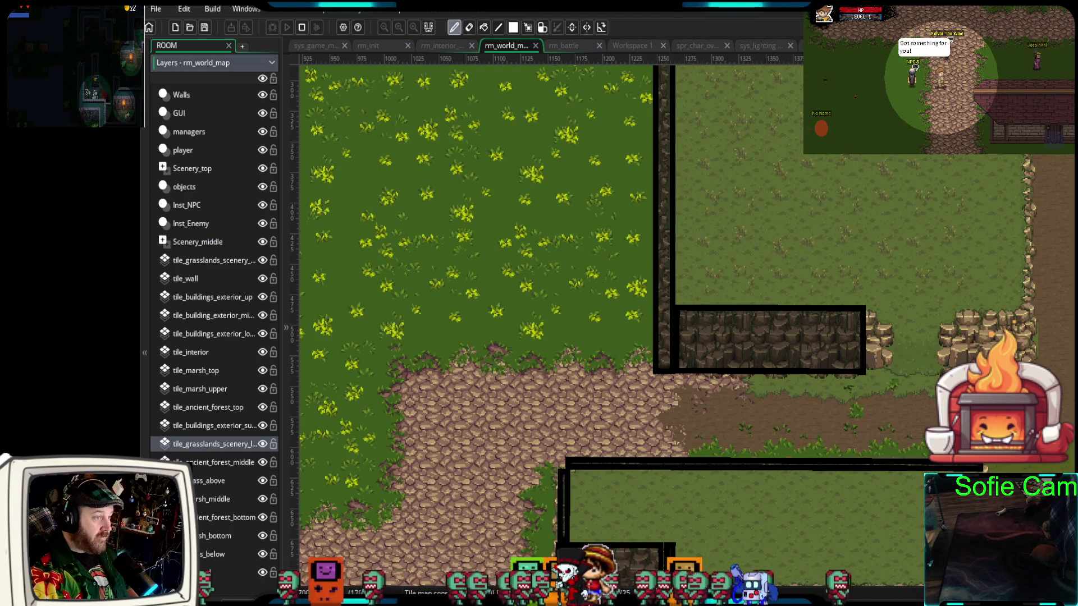
{"action": "left_click", "coordinate": [210, 264]}
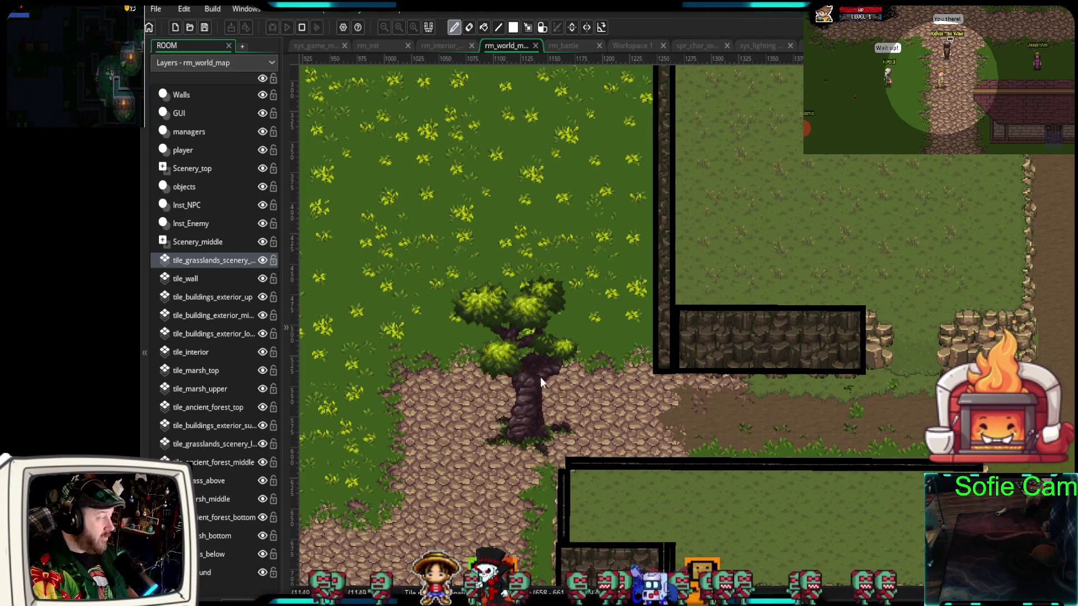
{"action": "left_click", "coordinate": [208, 480]}
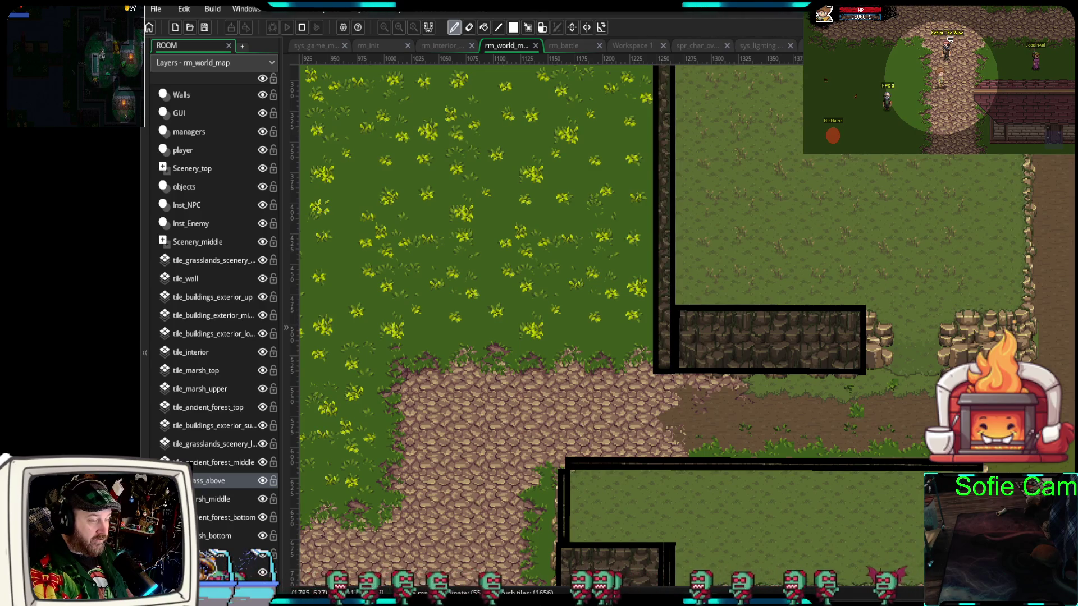
{"action": "left_click_drag", "start_coordinate": [759, 463], "coordinate": [725, 452]}
{"action": "left_click", "coordinate": [230, 463]}
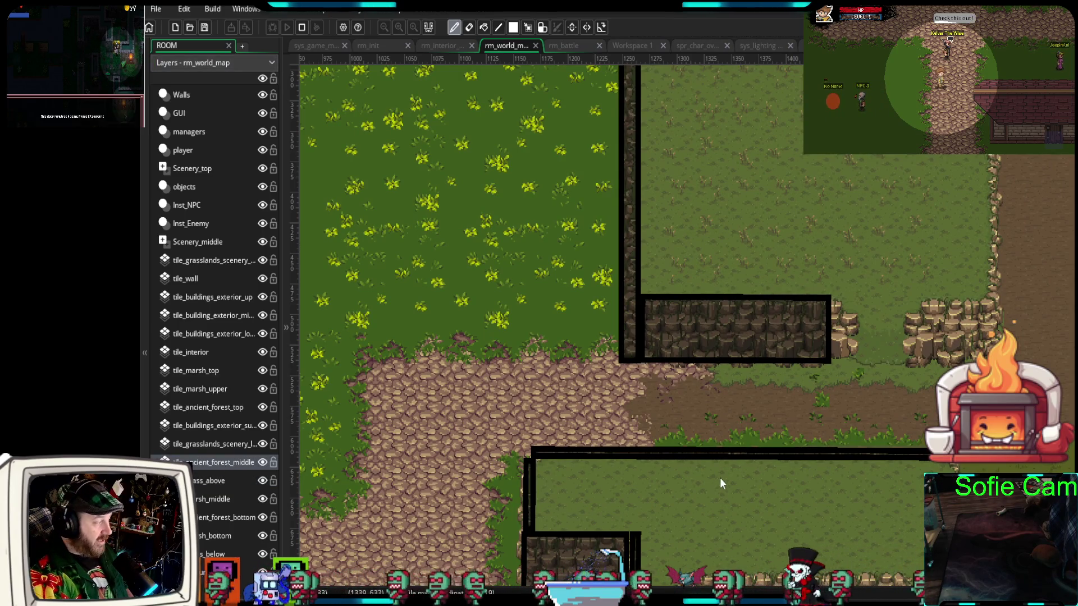
{"action": "scroll", "coordinate": [696, 452], "scroll_direction": "up", "scroll_amount": 4}
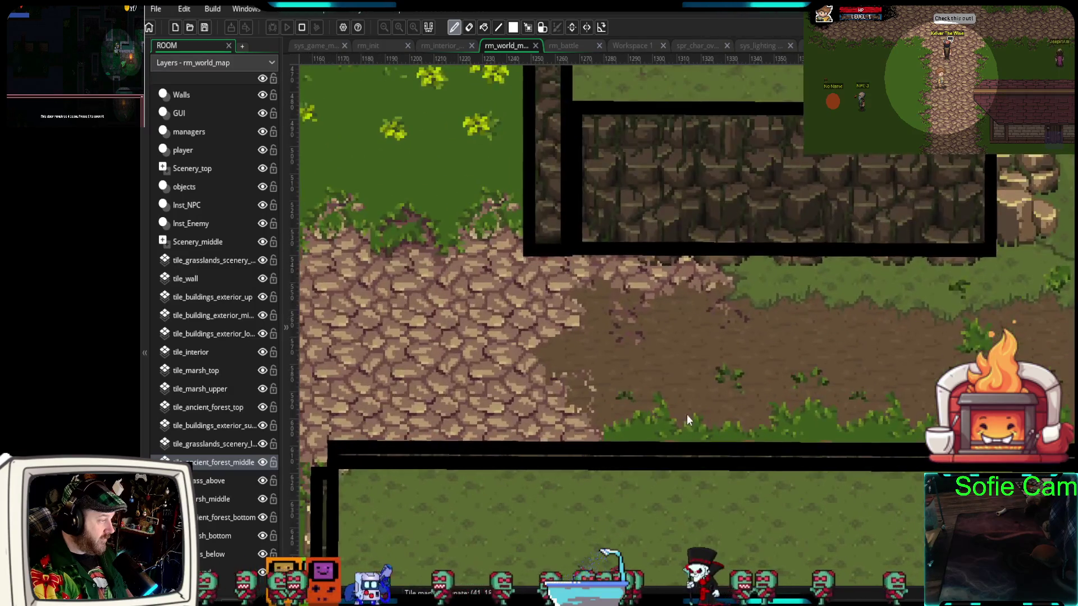
Drop a fallen-log sprite onto Scenery_middle by the wall, removing the extra copy
{"action": "left_click_drag", "start_coordinate": [688, 416], "coordinate": [811, 470]}
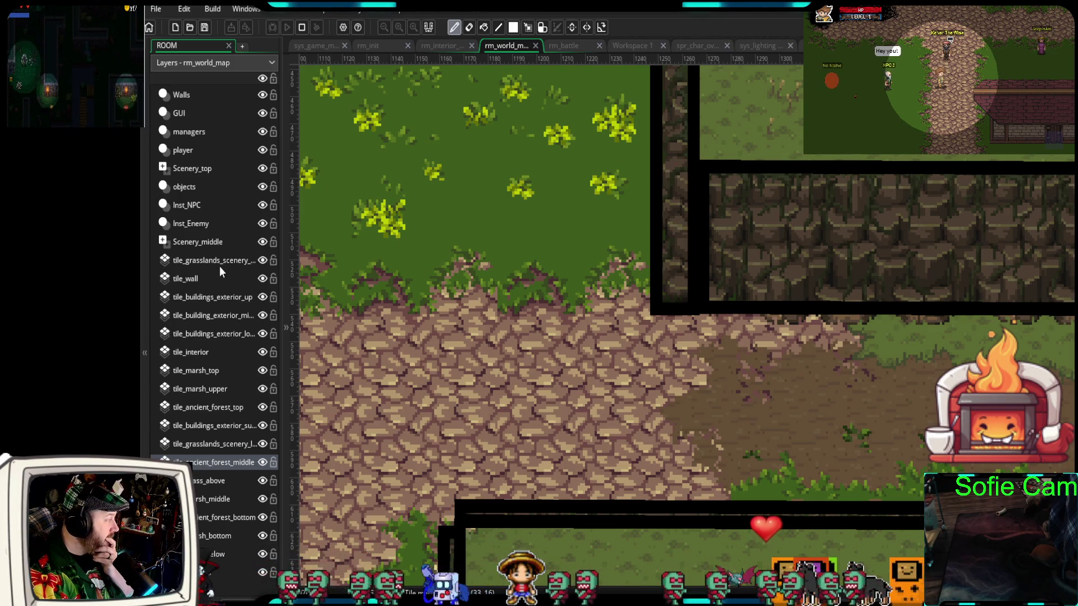
{"action": "left_click", "coordinate": [196, 241]}
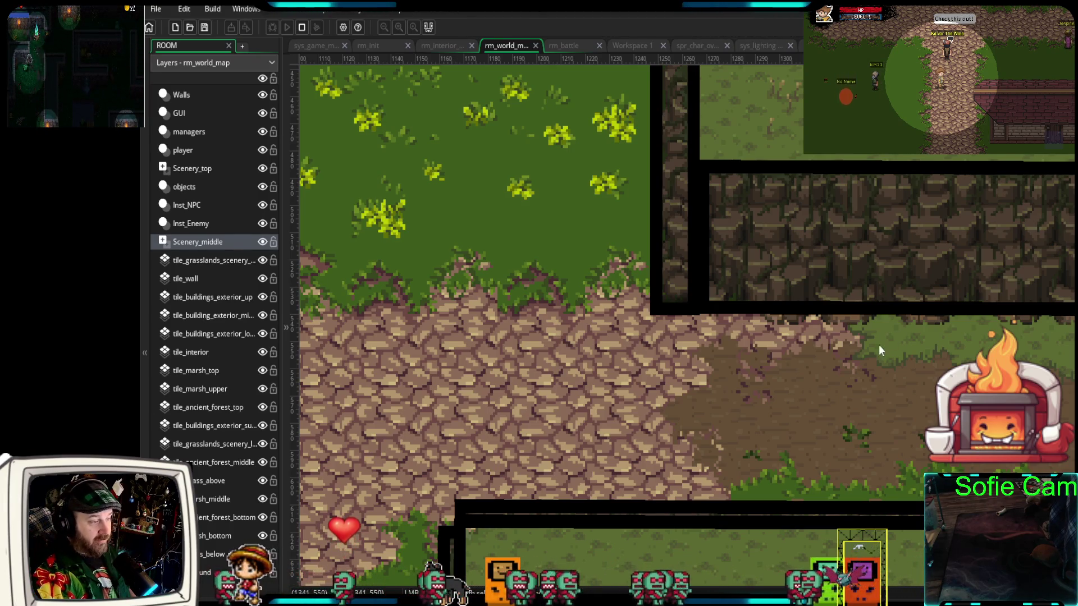
{"action": "mouse_move", "coordinate": [1011, 225]}
{"action": "left_mouse_down"}
{"action": "mouse_move", "coordinate": [716, 365]}
{"action": "mouse_move", "coordinate": [629, 373]}
{"action": "mouse_move", "coordinate": [657, 373]}
{"action": "left_mouse_up"}
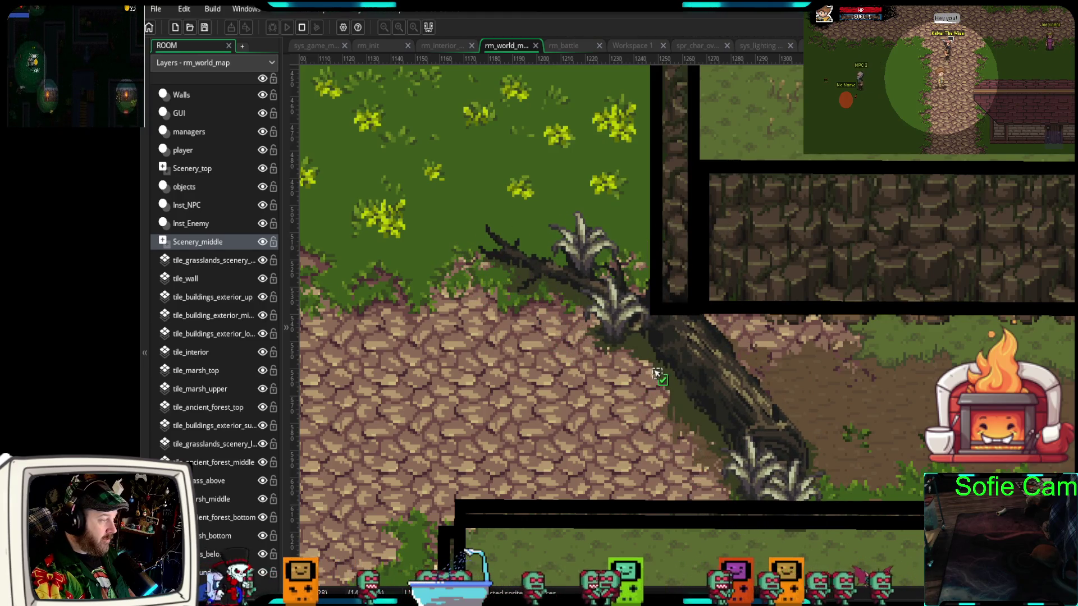
{"action": "mouse_move", "coordinate": [820, 400]}
{"action": "left_mouse_down"}
{"action": "mouse_move", "coordinate": [763, 397]}
{"action": "mouse_move", "coordinate": [809, 392]}
{"action": "left_mouse_up"}
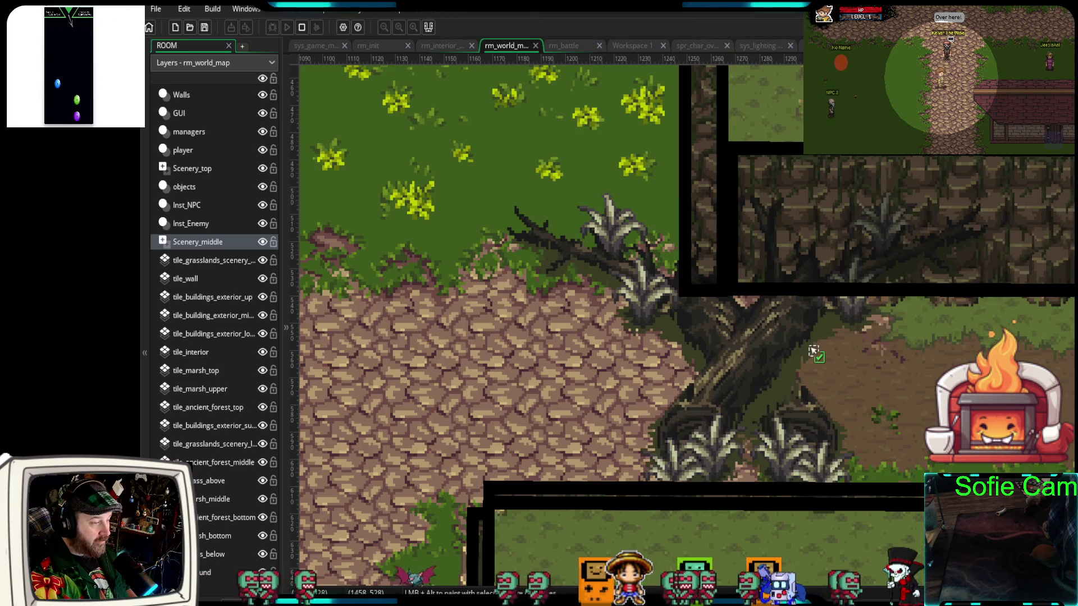
{"action": "left_click_drag", "start_coordinate": [812, 351], "coordinate": [813, 351]}
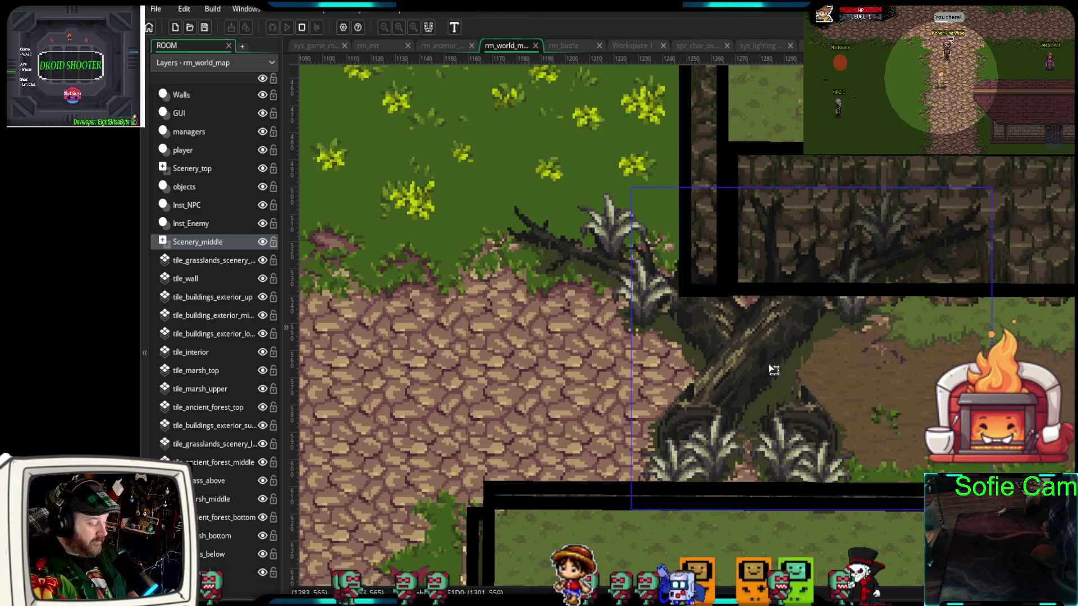
{"action": "key", "text": "ctrl+z"}
Move, rotate and shrink the fallen log to lie diagonally across the path's edge
{"action": "left_click", "coordinate": [796, 392]}
{"action": "left_click_drag", "start_coordinate": [791, 407], "coordinate": [779, 405]}
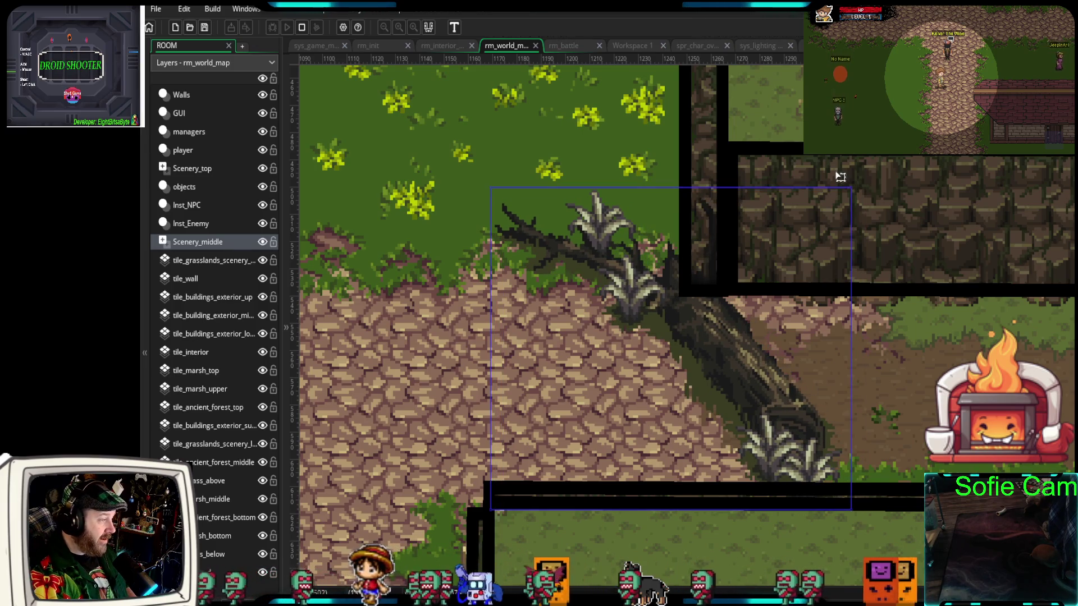
{"action": "mouse_move", "coordinate": [851, 187]}
{"action": "left_mouse_down"}
{"action": "mouse_move", "coordinate": [871, 200]}
{"action": "mouse_move", "coordinate": [863, 222]}
{"action": "left_mouse_up"}
{"action": "mouse_move", "coordinate": [741, 331]}
{"action": "left_mouse_down"}
{"action": "mouse_move", "coordinate": [723, 302]}
{"action": "mouse_move", "coordinate": [682, 346]}
{"action": "mouse_move", "coordinate": [673, 339]}
{"action": "left_mouse_up"}
{"action": "mouse_move", "coordinate": [462, 137]}
{"action": "left_mouse_down"}
{"action": "mouse_move", "coordinate": [558, 169]}
{"action": "mouse_move", "coordinate": [561, 187]}
{"action": "left_mouse_up"}
{"action": "key", "text": "Down"}
{"action": "key", "text": "Down"}
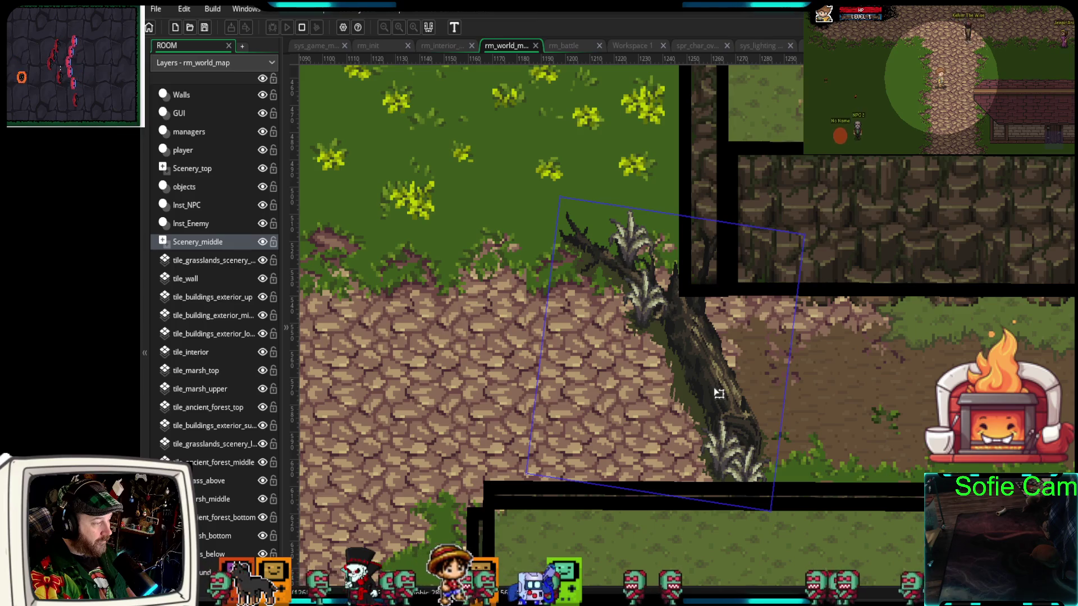
{"action": "left_click_drag", "start_coordinate": [718, 392], "coordinate": [714, 387]}
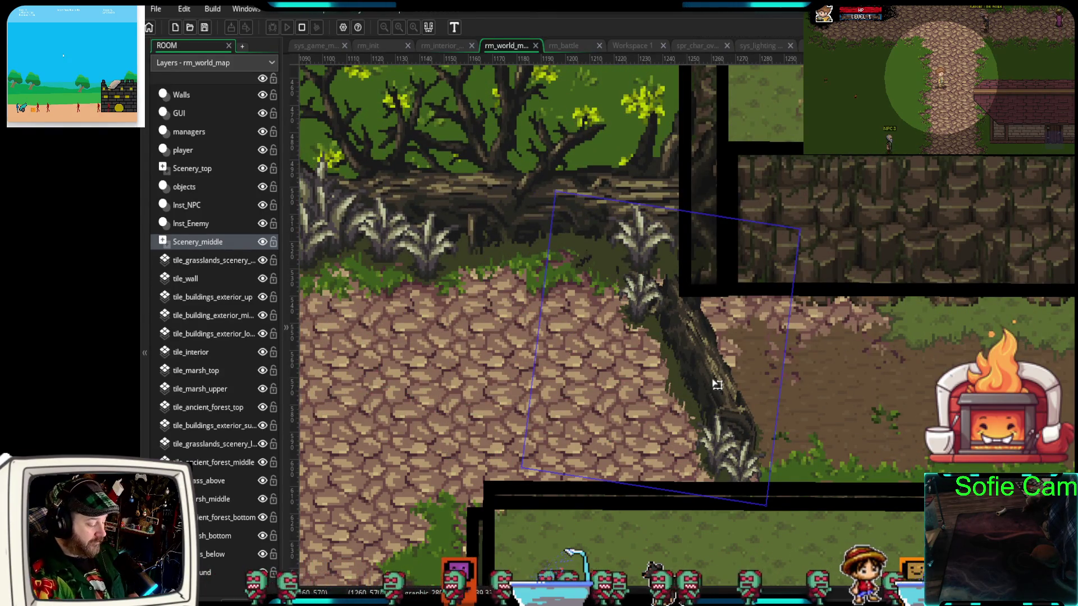
Try the fallen log diagonal and smaller, then undo back to its full size
{"action": "key", "text": "ctrl+z"}
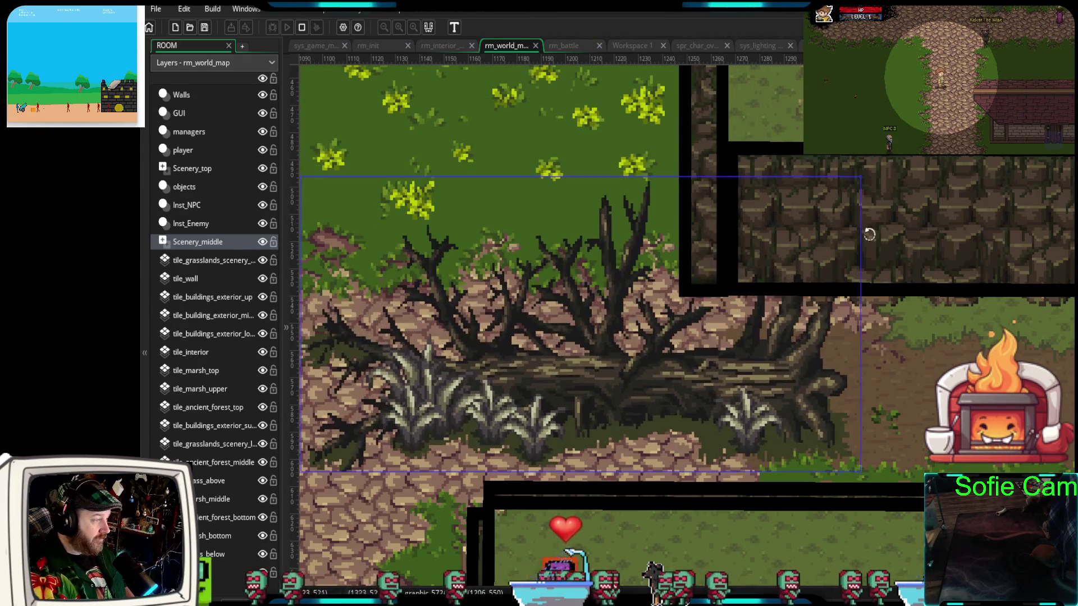
{"action": "mouse_move", "coordinate": [864, 172]}
{"action": "left_mouse_down"}
{"action": "mouse_move", "coordinate": [859, 286]}
{"action": "mouse_move", "coordinate": [796, 390]}
{"action": "mouse_move", "coordinate": [749, 414]}
{"action": "mouse_move", "coordinate": [784, 381]}
{"action": "left_mouse_up"}
{"action": "mouse_move", "coordinate": [538, 349]}
{"action": "left_mouse_down"}
{"action": "mouse_move", "coordinate": [583, 337]}
{"action": "mouse_move", "coordinate": [623, 354]}
{"action": "left_mouse_up"}
{"action": "left_click_drag", "start_coordinate": [596, 174], "coordinate": [597, 209]}
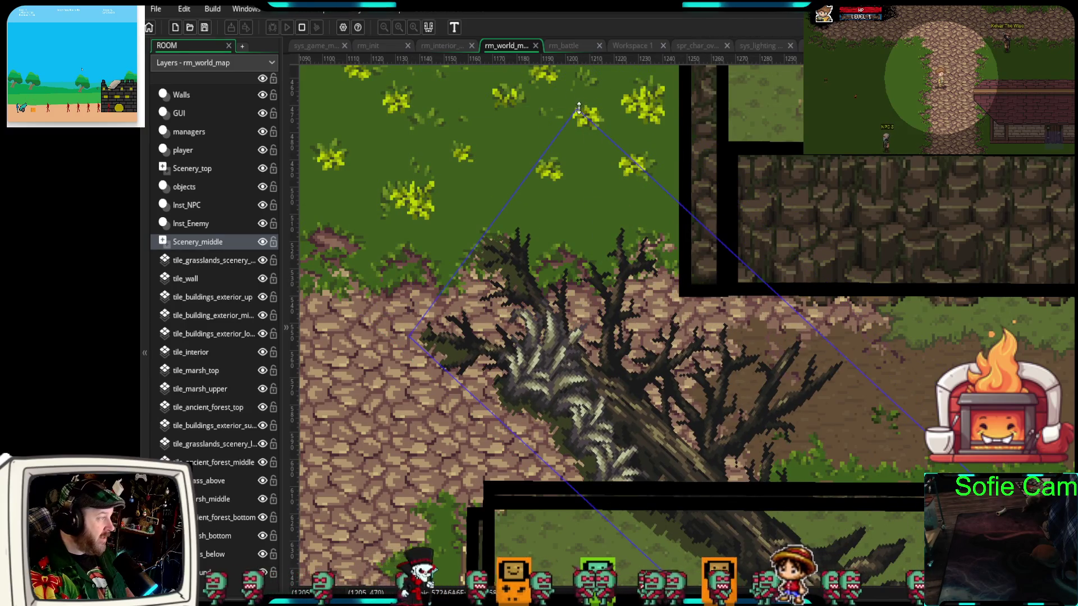
{"action": "mouse_move", "coordinate": [577, 108]}
{"action": "left_mouse_down"}
{"action": "mouse_move", "coordinate": [674, 250]}
{"action": "mouse_move", "coordinate": [722, 282]}
{"action": "mouse_move", "coordinate": [629, 263]}
{"action": "mouse_move", "coordinate": [637, 265]}
{"action": "mouse_move", "coordinate": [637, 211]}
{"action": "mouse_move", "coordinate": [649, 238]}
{"action": "mouse_move", "coordinate": [690, 243]}
{"action": "left_mouse_up"}
{"action": "key", "text": "ctrl+z"}
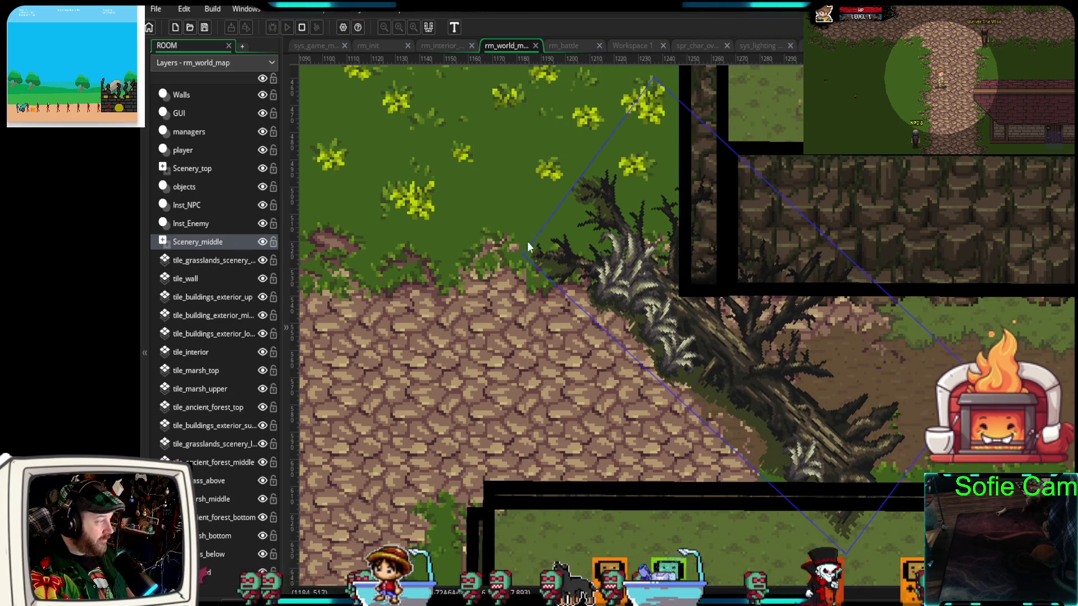
Rotate the log back horizontal and set it under the stone wall, right of the path
{"action": "left_click_drag", "start_coordinate": [516, 255], "coordinate": [519, 438]}
{"action": "mouse_move", "coordinate": [758, 384]}
{"action": "left_mouse_down"}
{"action": "mouse_move", "coordinate": [752, 456]}
{"action": "mouse_move", "coordinate": [775, 334]}
{"action": "mouse_move", "coordinate": [781, 407]}
{"action": "left_mouse_up"}
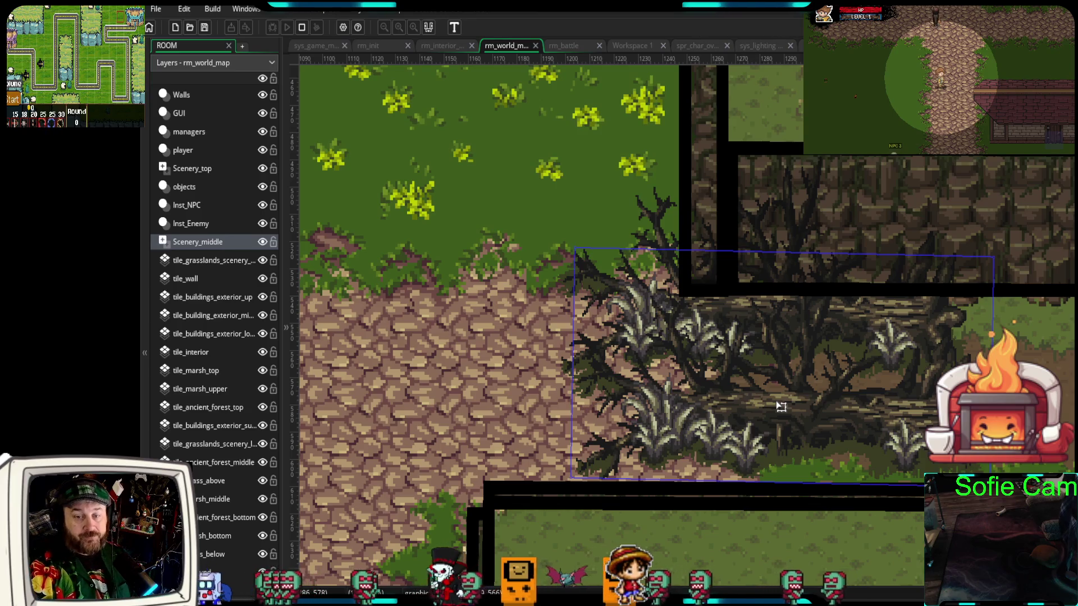
{"action": "left_click_drag", "start_coordinate": [1032, 396], "coordinate": [890, 392]}
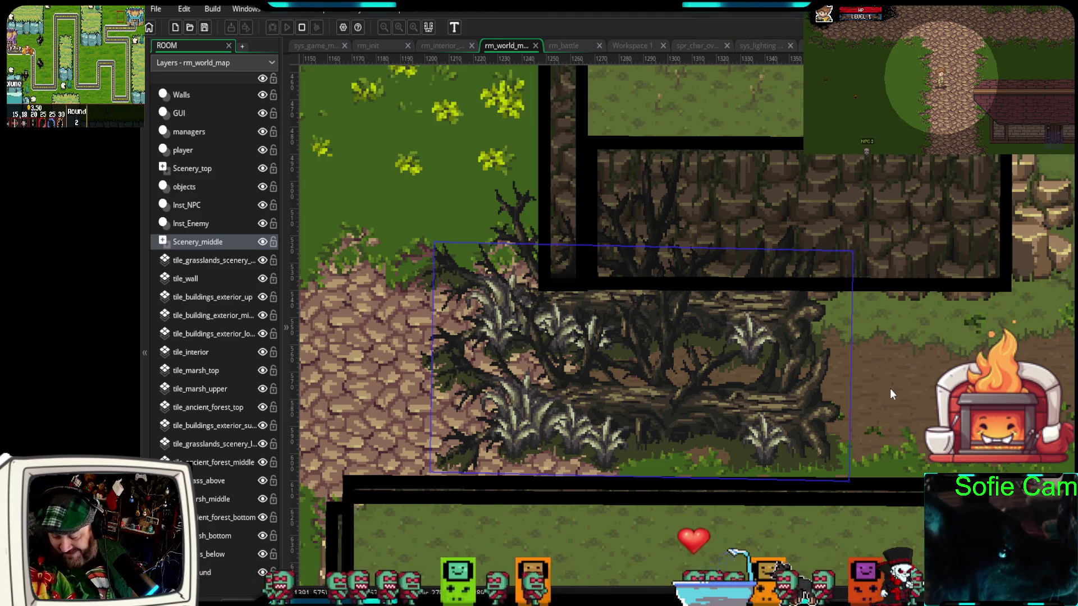
{"action": "left_click_drag", "start_coordinate": [889, 379], "coordinate": [923, 338]}
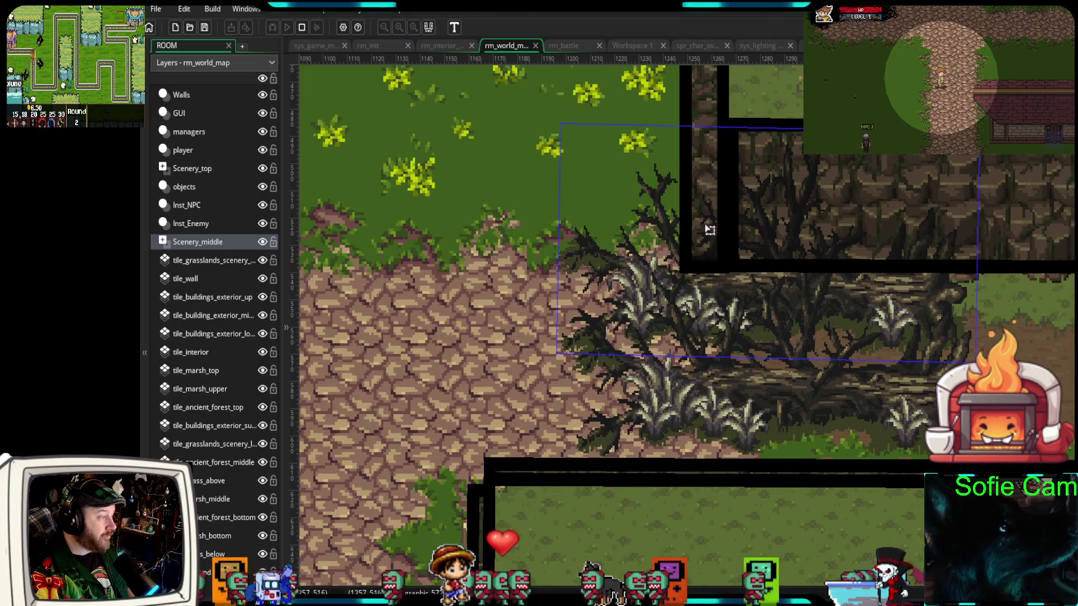
{"action": "left_click", "coordinate": [211, 97]}
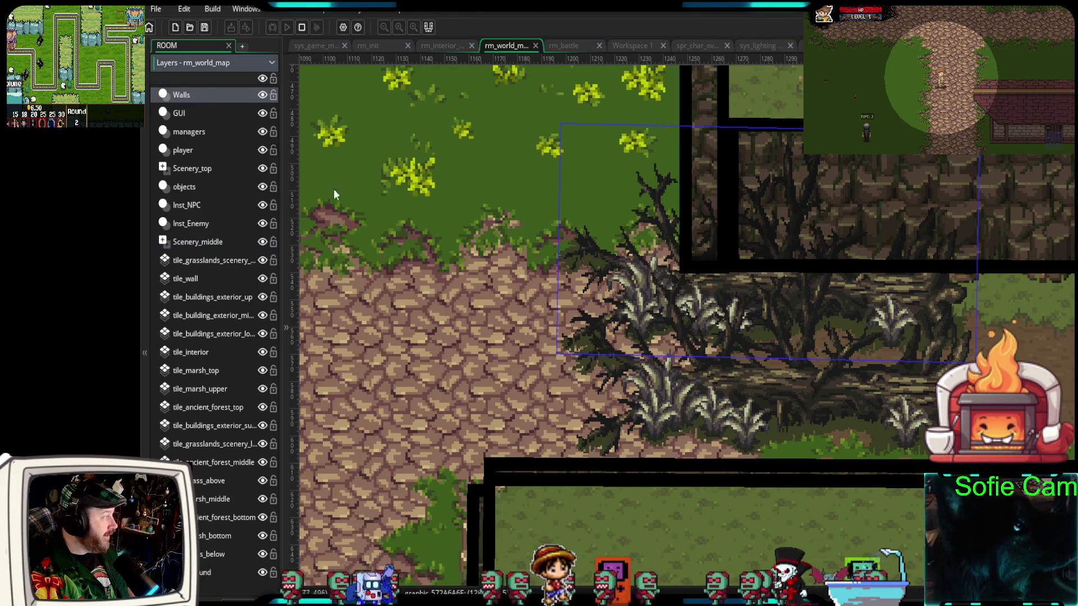
Extend the vertical wall collider down to the path and reshape the horizontal collider narrower and taller
{"action": "left_click", "coordinate": [696, 117]}
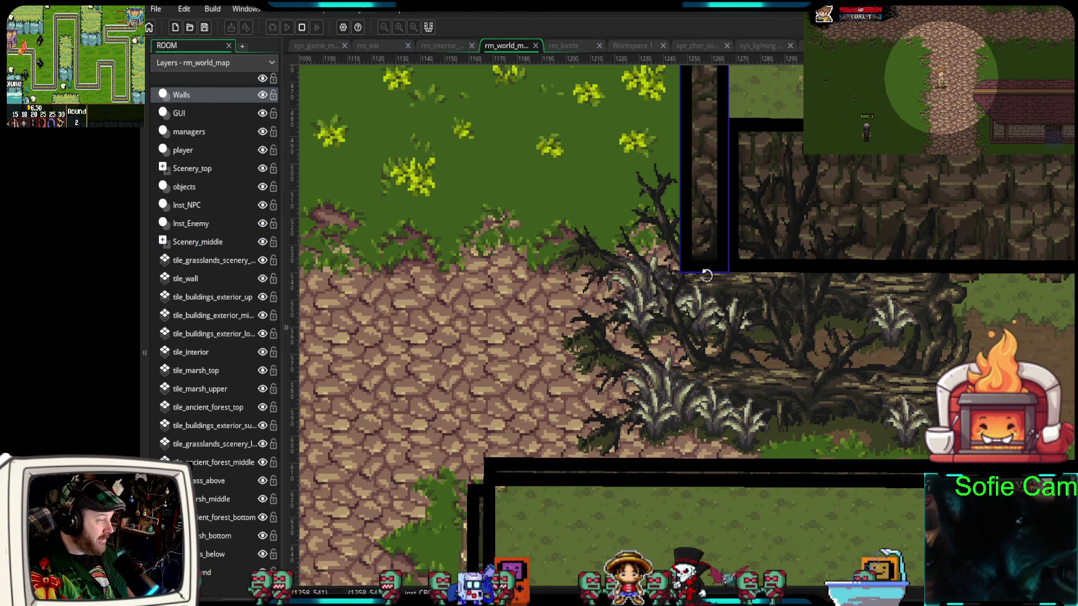
{"action": "left_click_drag", "start_coordinate": [708, 275], "coordinate": [707, 457]}
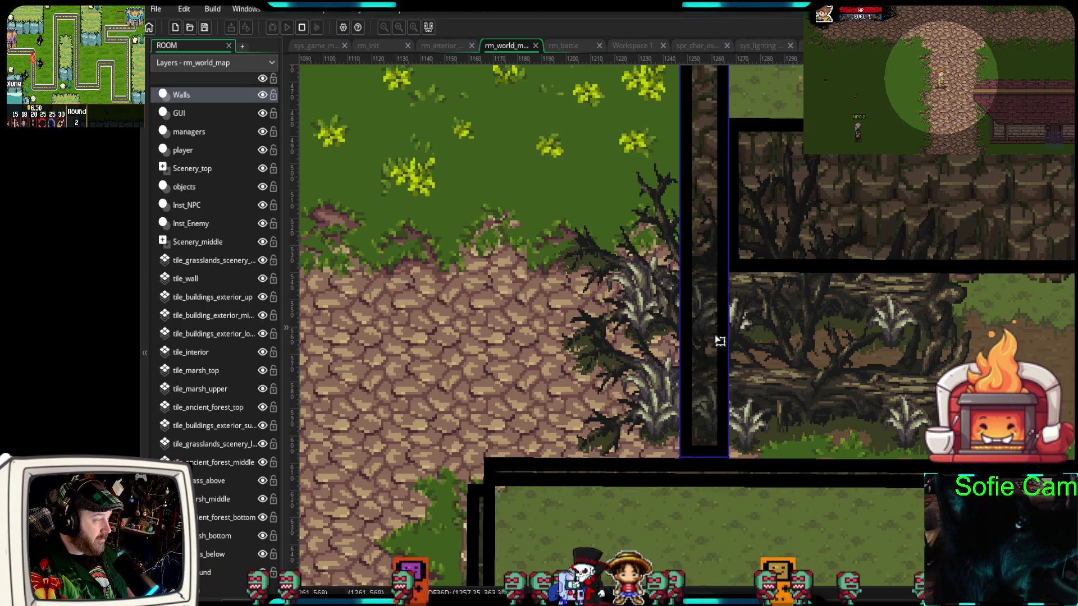
{"action": "left_click_drag", "start_coordinate": [625, 439], "coordinate": [667, 417]}
{"action": "scroll", "coordinate": [667, 417], "scroll_direction": "down", "scroll_amount": 4}
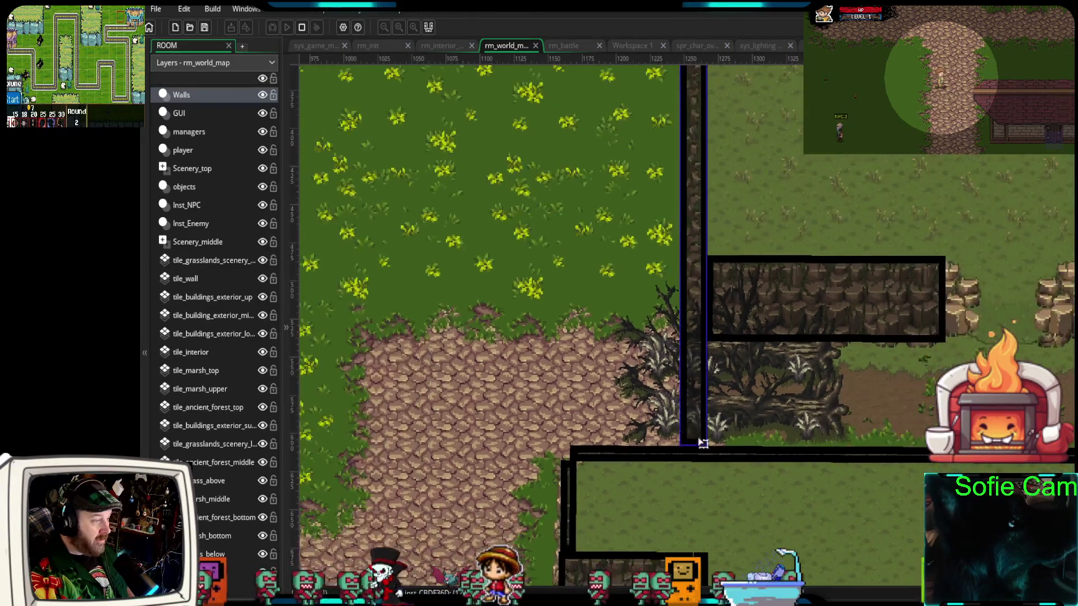
{"action": "mouse_move", "coordinate": [792, 321]}
{"action": "left_mouse_down"}
{"action": "mouse_move", "coordinate": [787, 337]}
{"action": "mouse_move", "coordinate": [713, 381]}
{"action": "mouse_move", "coordinate": [712, 365]}
{"action": "mouse_move", "coordinate": [701, 375]}
{"action": "left_mouse_up"}
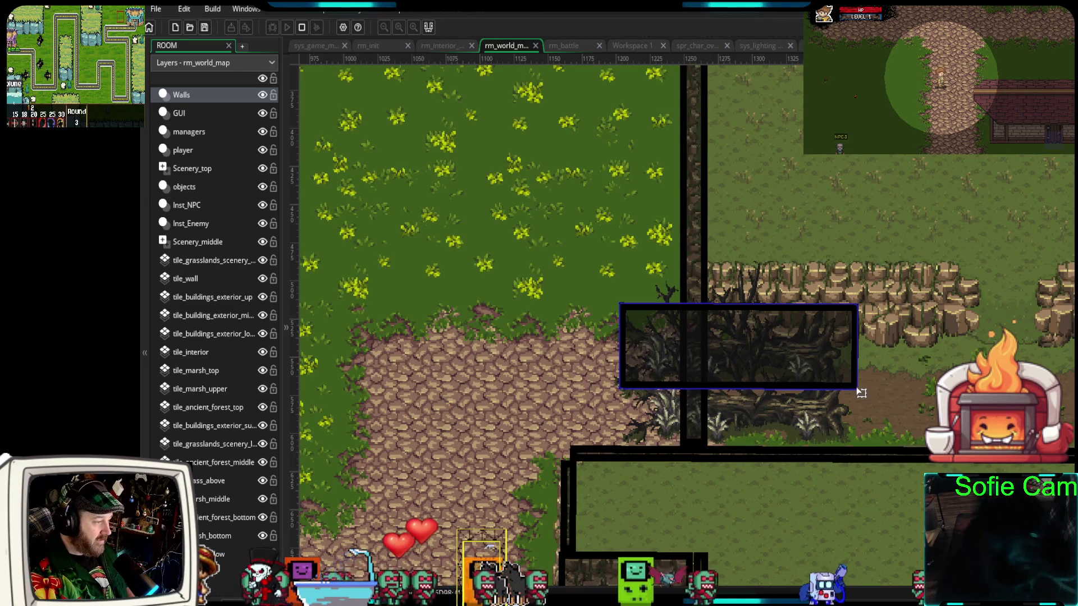
{"action": "mouse_move", "coordinate": [857, 389]}
{"action": "left_mouse_down"}
{"action": "mouse_move", "coordinate": [775, 443]}
{"action": "mouse_move", "coordinate": [713, 442]}
{"action": "left_mouse_up"}
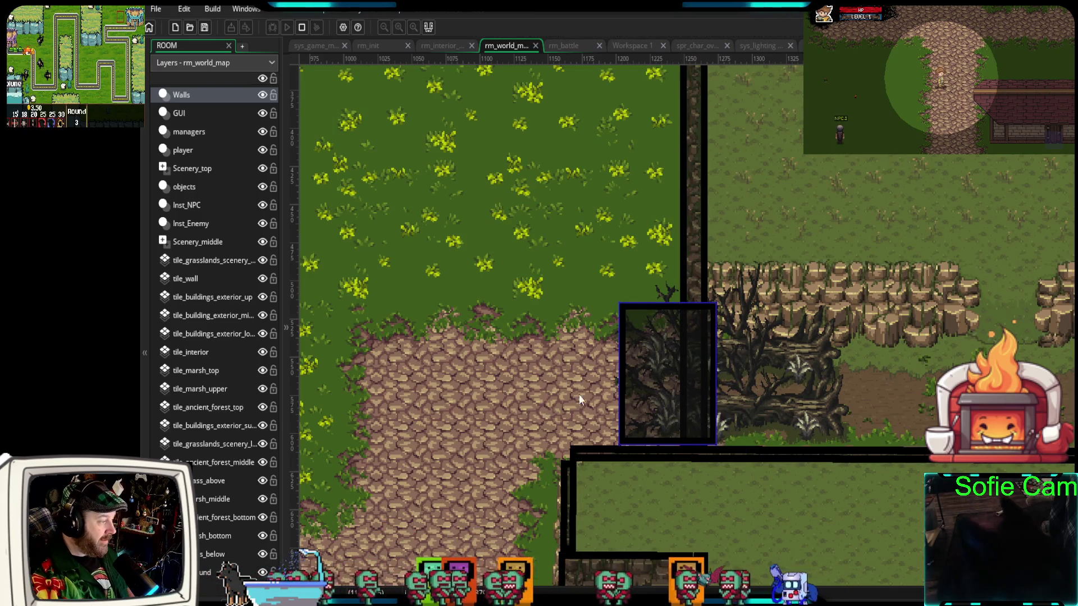
{"action": "left_click_drag", "start_coordinate": [650, 391], "coordinate": [653, 390]}
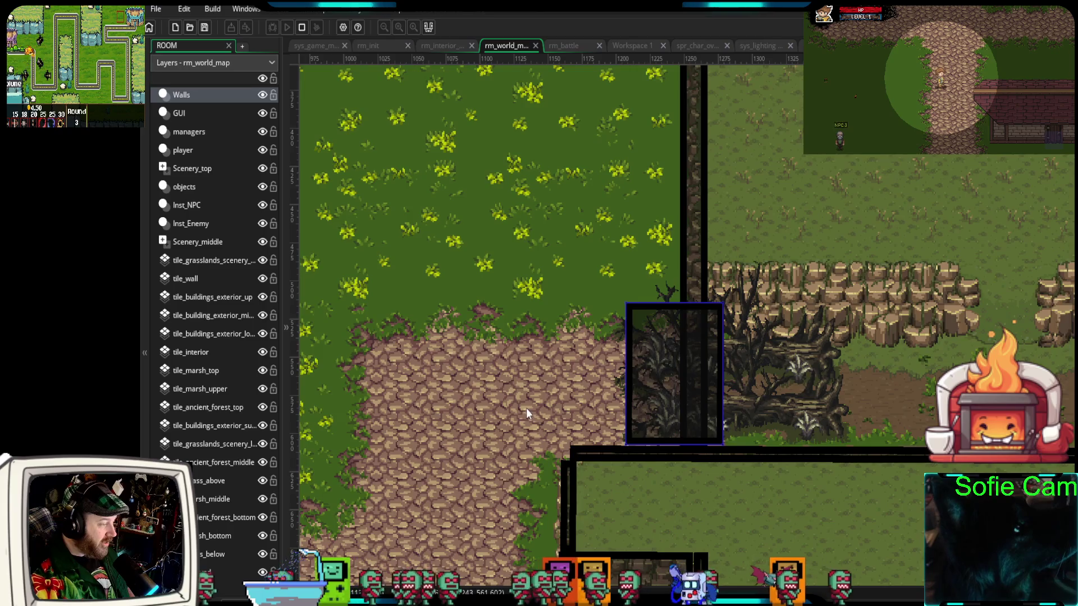
{"action": "scroll", "coordinate": [526, 408], "scroll_direction": "up", "scroll_amount": 5}
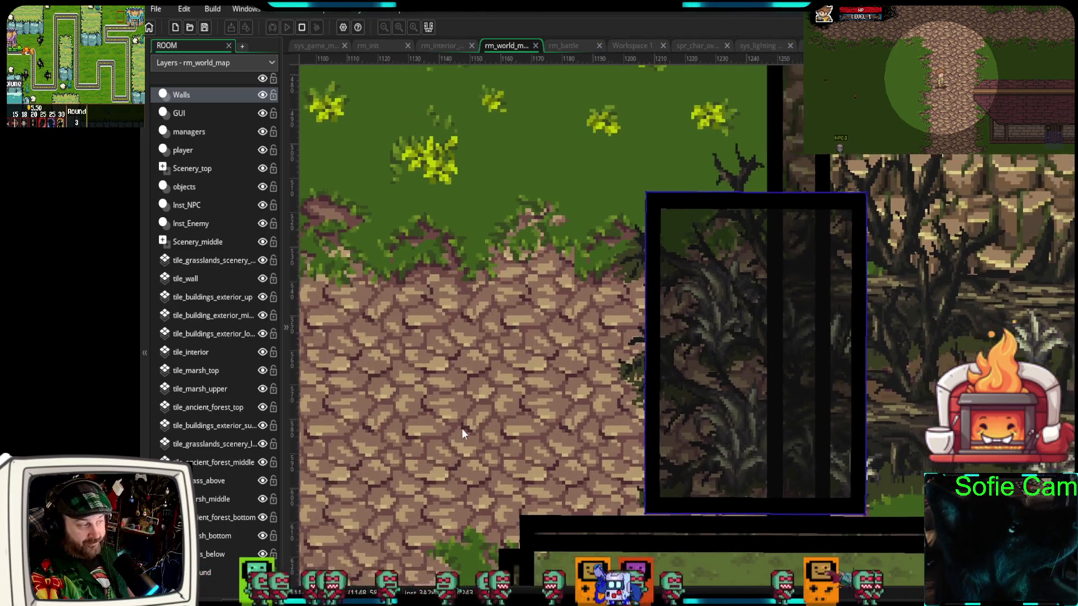
{"action": "left_click_drag", "start_coordinate": [461, 429], "coordinate": [405, 436]}
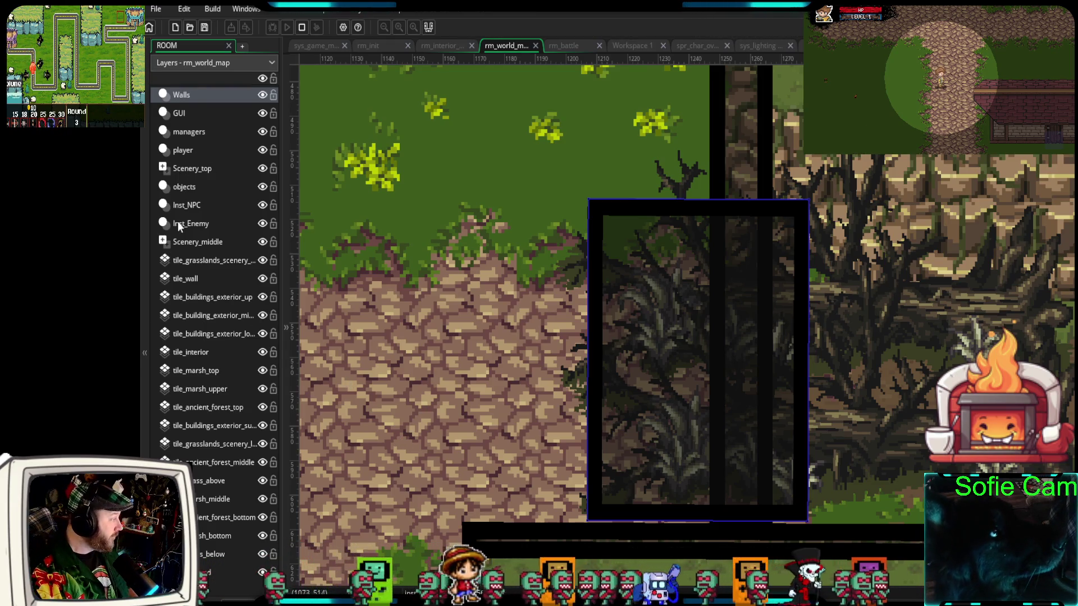
On Scenery_middle, shift the log right and nudge the dead-tree thicket into place
{"action": "left_click", "coordinate": [202, 240]}
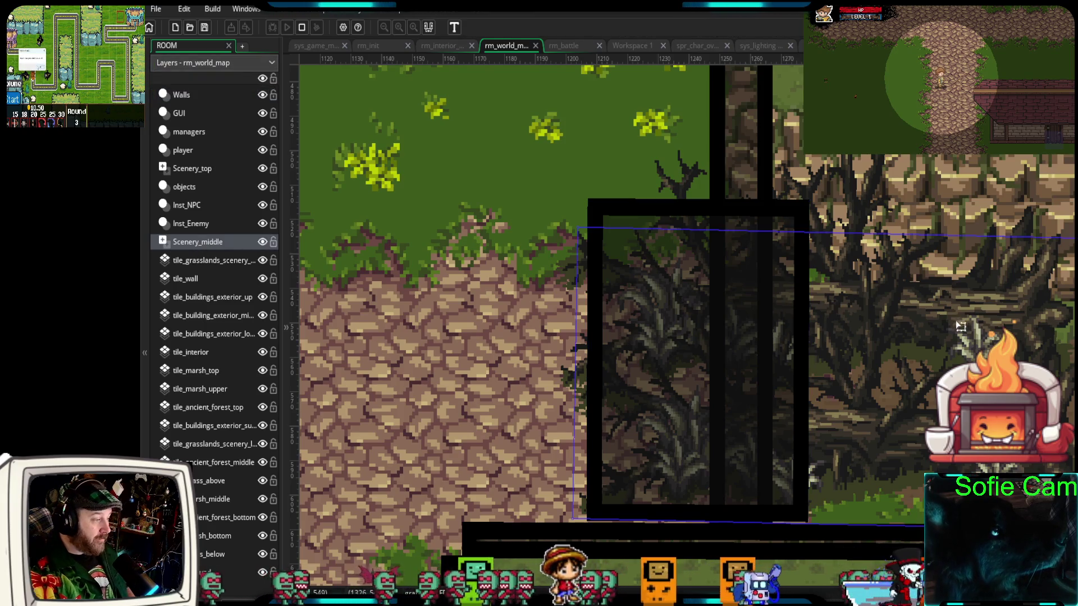
{"action": "left_click_drag", "start_coordinate": [925, 336], "coordinate": [958, 339]}
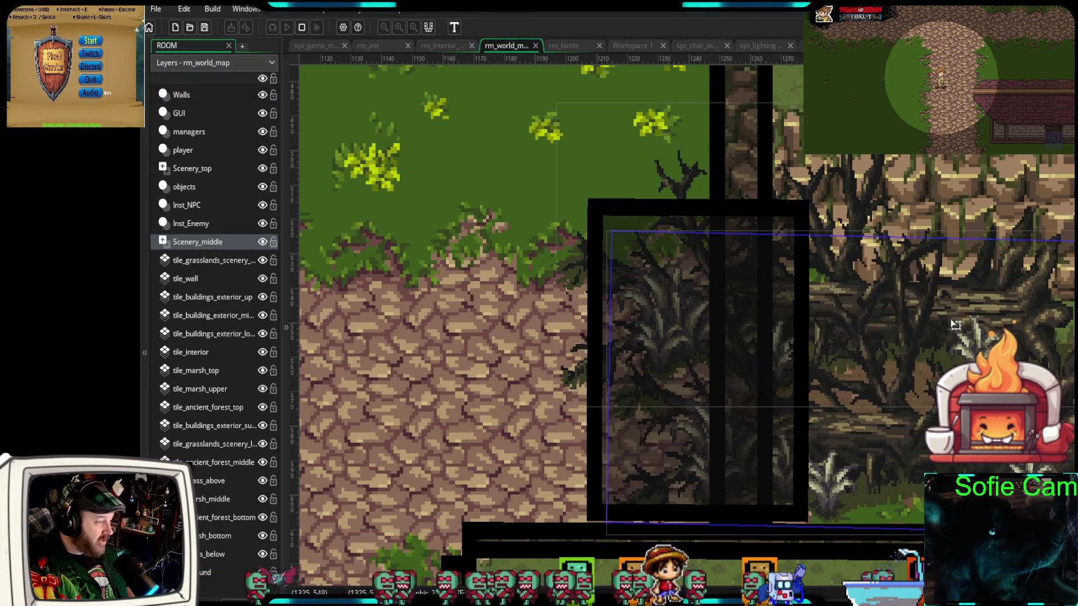
{"action": "left_click_drag", "start_coordinate": [901, 194], "coordinate": [915, 206]}
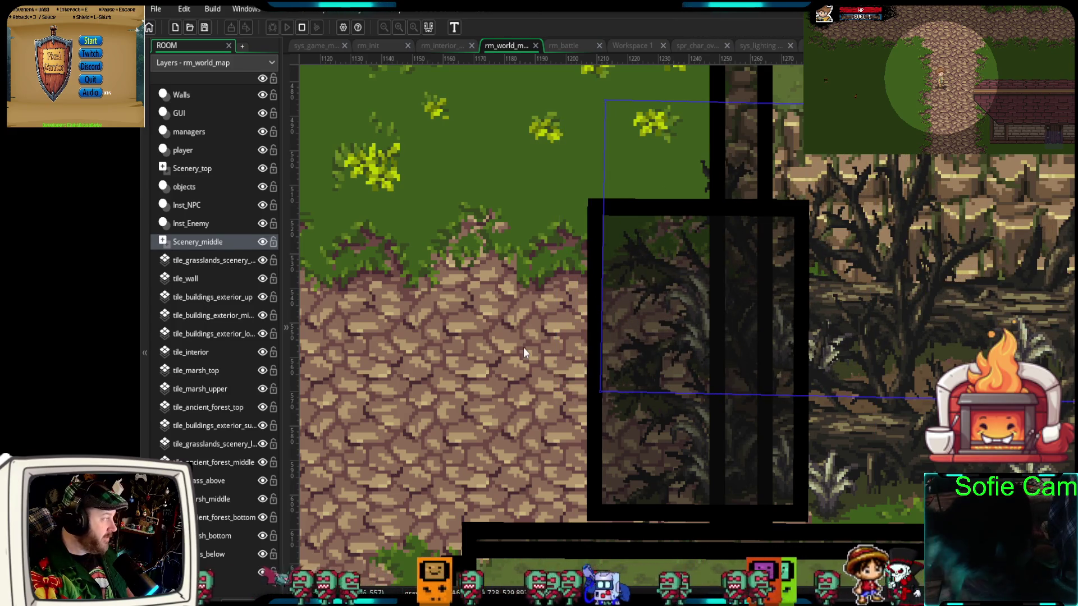
Trim the black Walls block over the thicket from its top-left corner and nudge it right
{"action": "left_click", "coordinate": [204, 95]}
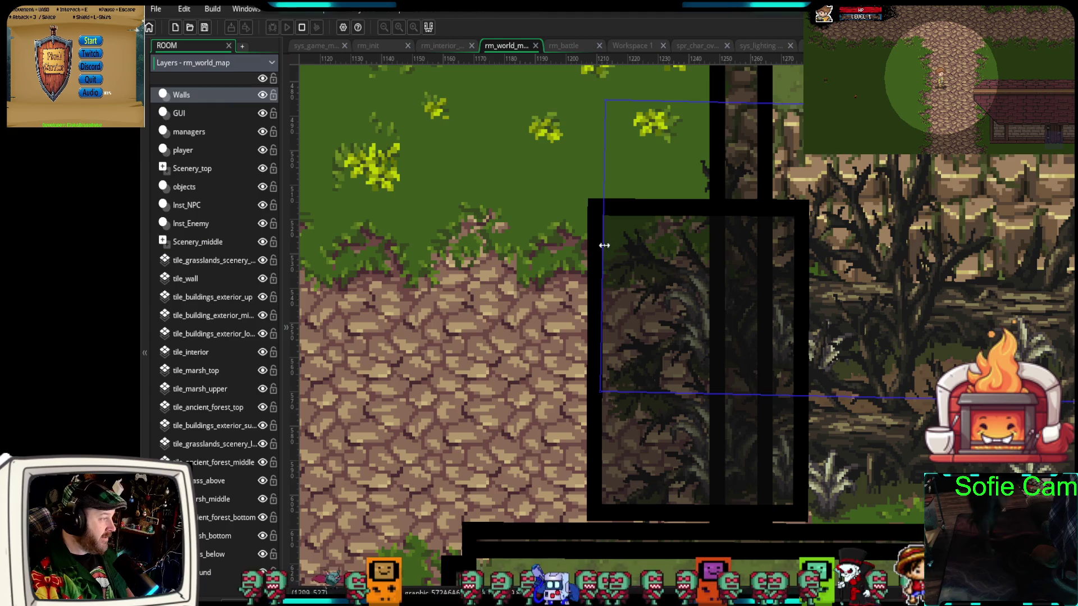
{"action": "left_click", "coordinate": [598, 207]}
{"action": "left_click_drag", "start_coordinate": [588, 200], "coordinate": [619, 218]}
{"action": "left_click_drag", "start_coordinate": [676, 393], "coordinate": [685, 392]}
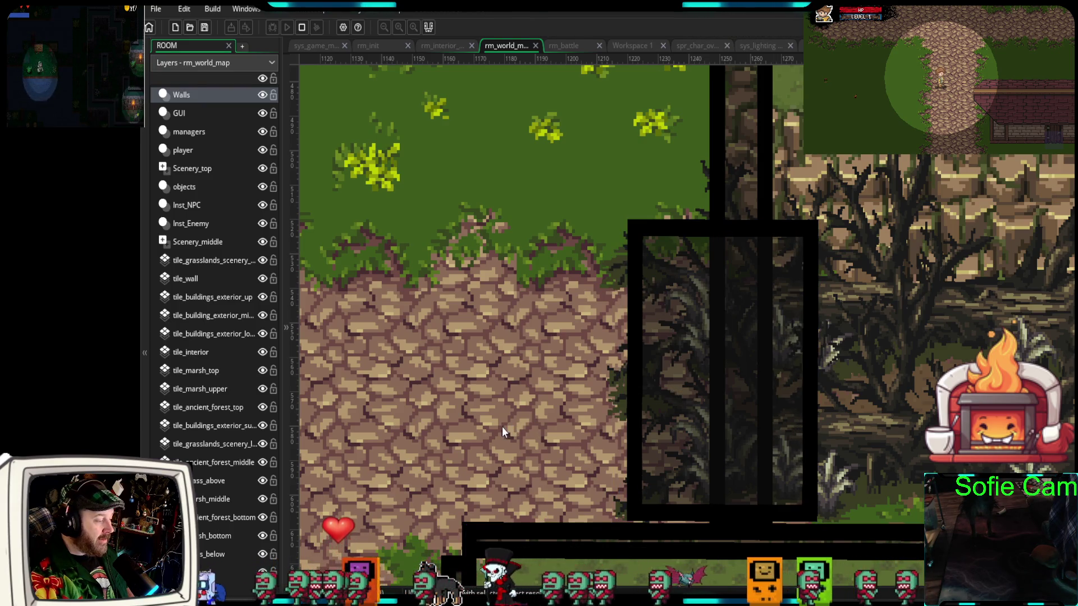
{"action": "scroll", "coordinate": [502, 433], "scroll_direction": "down", "scroll_amount": 4}
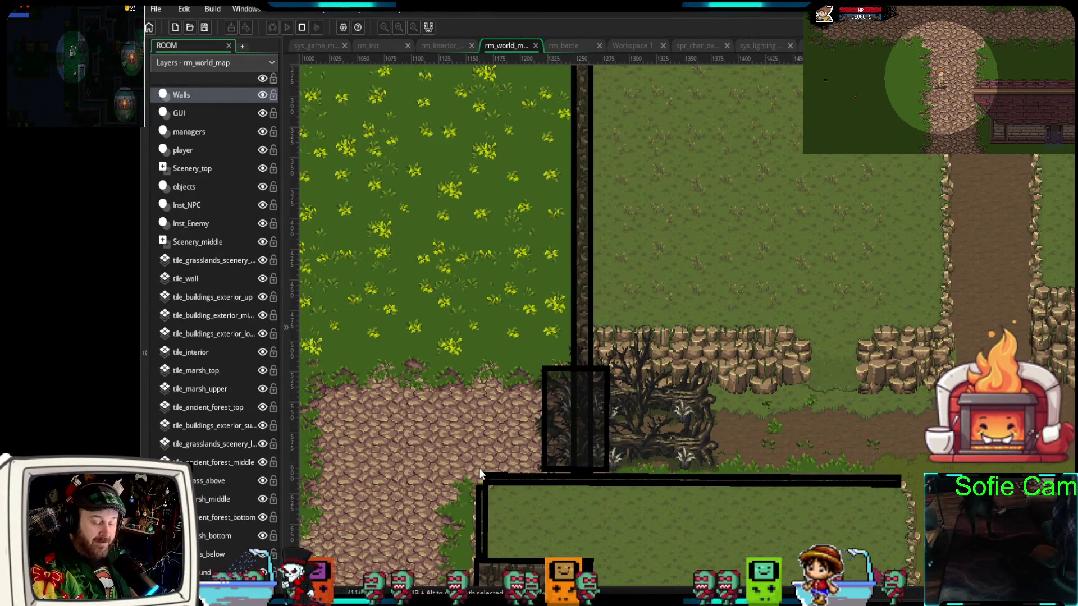
Bring the grass beside the east wall into view and make Scenery_middle the active layer
{"action": "scroll", "coordinate": [615, 418], "scroll_direction": "down", "scroll_amount": 2}
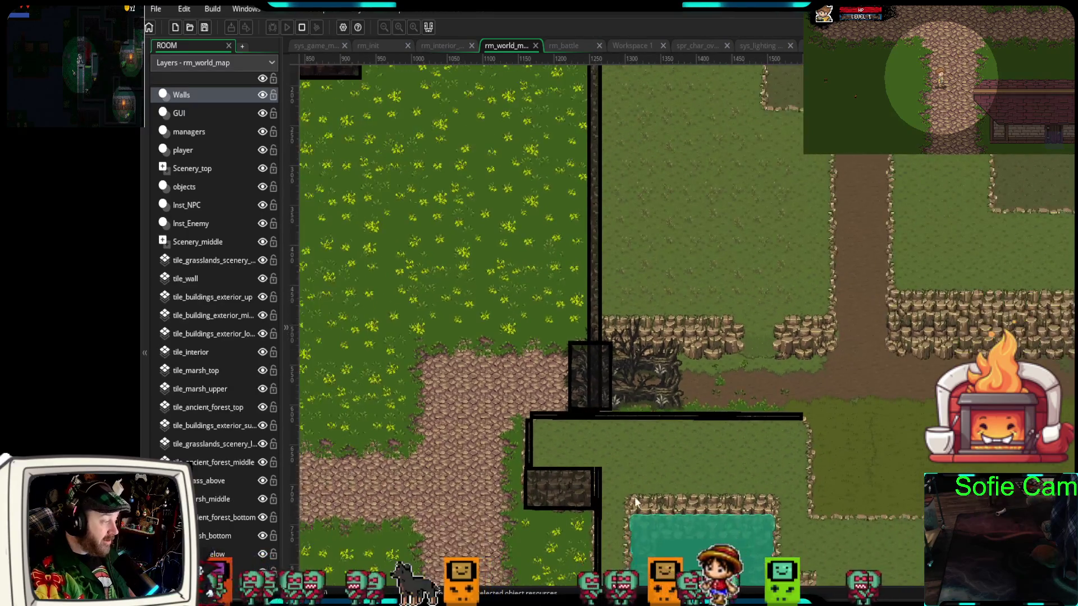
{"action": "left_click_drag", "start_coordinate": [972, 374], "coordinate": [834, 417]}
{"action": "scroll", "coordinate": [831, 412], "scroll_direction": "down", "scroll_amount": 1}
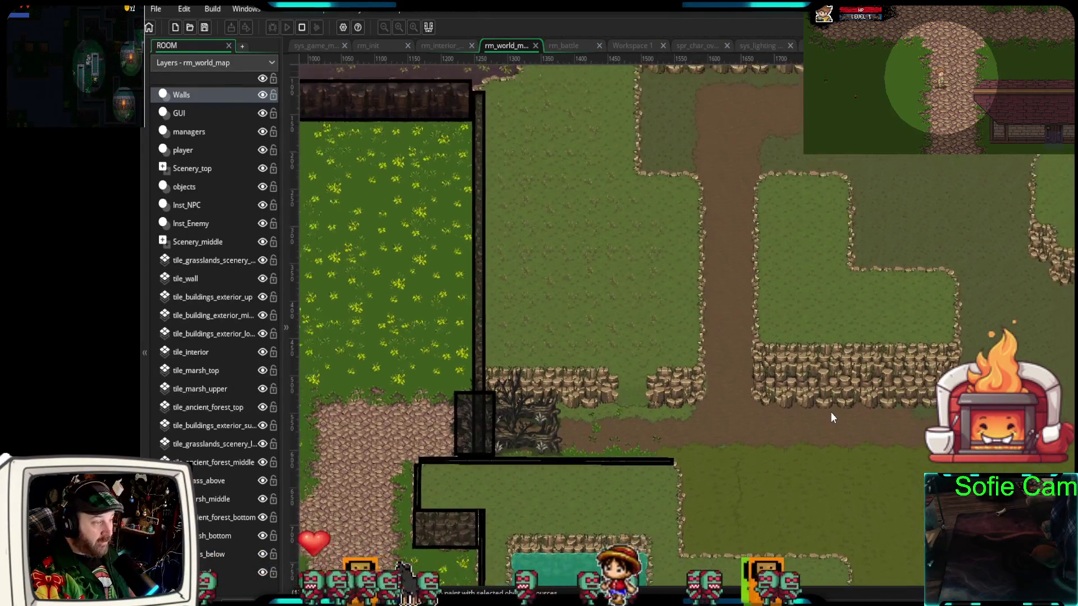
{"action": "scroll", "coordinate": [830, 412], "scroll_direction": "down", "scroll_amount": 1}
{"action": "scroll", "coordinate": [831, 421], "scroll_direction": "down", "scroll_amount": 1}
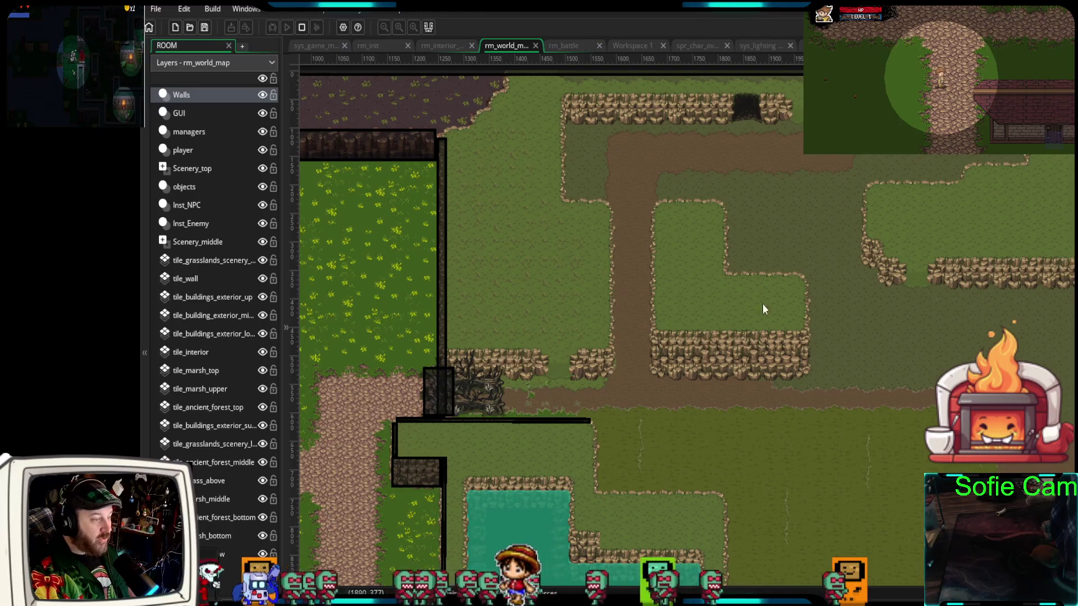
{"action": "left_click_drag", "start_coordinate": [658, 399], "coordinate": [925, 347]}
{"action": "scroll", "coordinate": [881, 367], "scroll_direction": "up", "scroll_amount": 3}
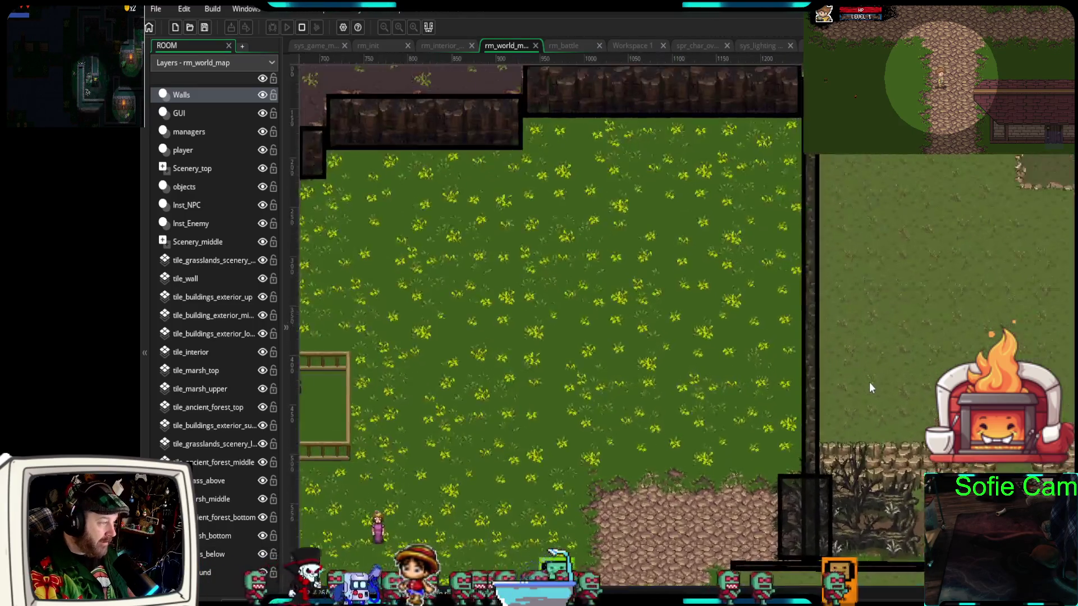
{"action": "left_click_drag", "start_coordinate": [905, 457], "coordinate": [799, 421]}
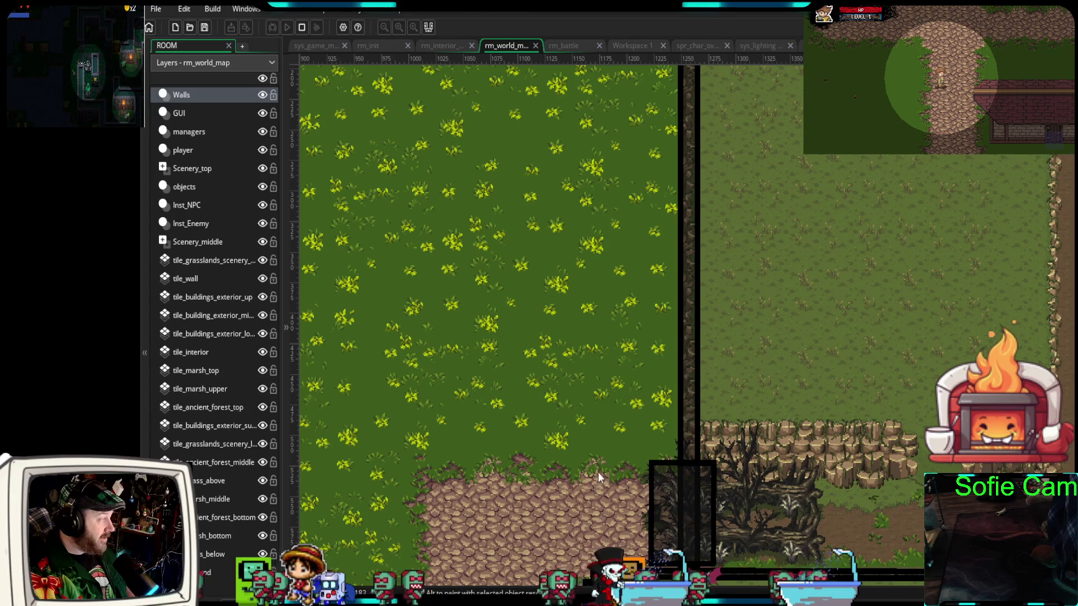
{"action": "left_click", "coordinate": [200, 243]}
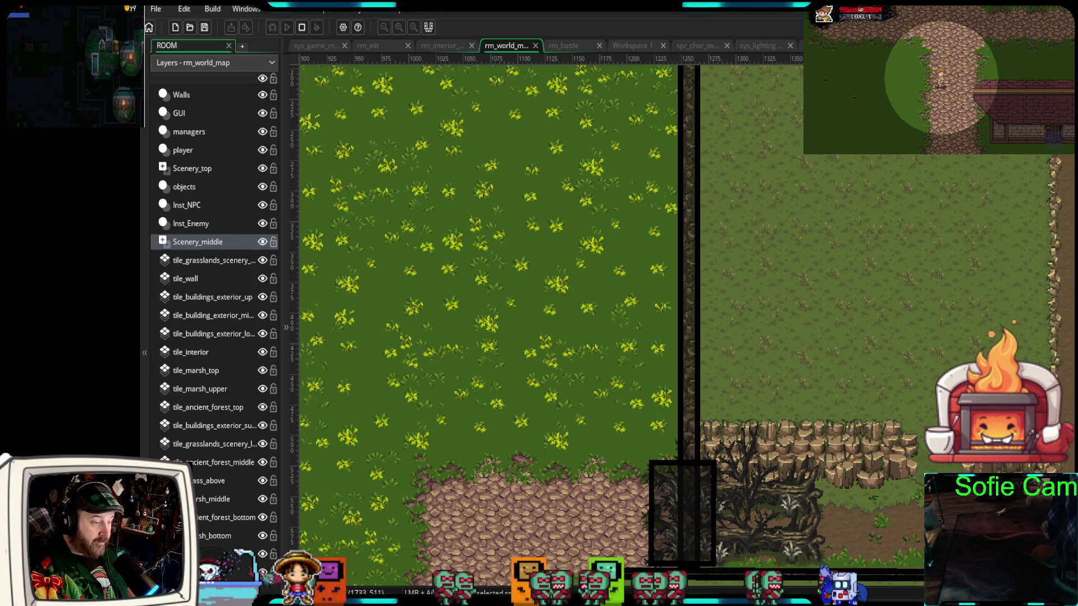
Replace a mistakenly dropped dead tree with a scaled-down green tree placed up along the wall
{"action": "left_click_drag", "start_coordinate": [786, 360], "coordinate": [755, 435]}
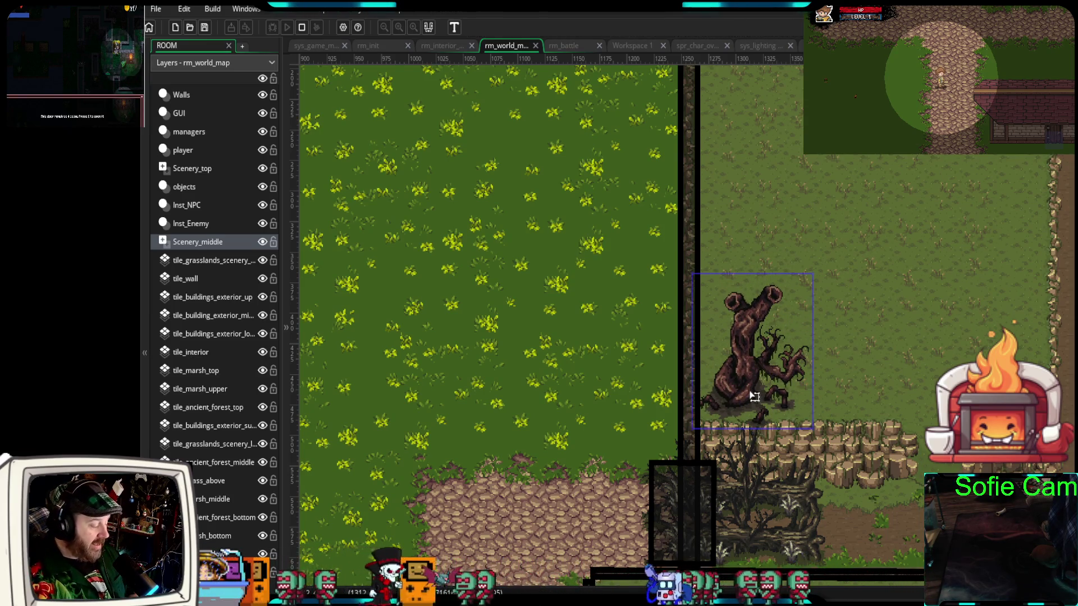
{"action": "key", "text": "Delete"}
{"action": "mouse_move", "coordinate": [842, 387]}
{"action": "left_mouse_down"}
{"action": "mouse_move", "coordinate": [737, 437]}
{"action": "mouse_move", "coordinate": [745, 429]}
{"action": "left_mouse_up"}
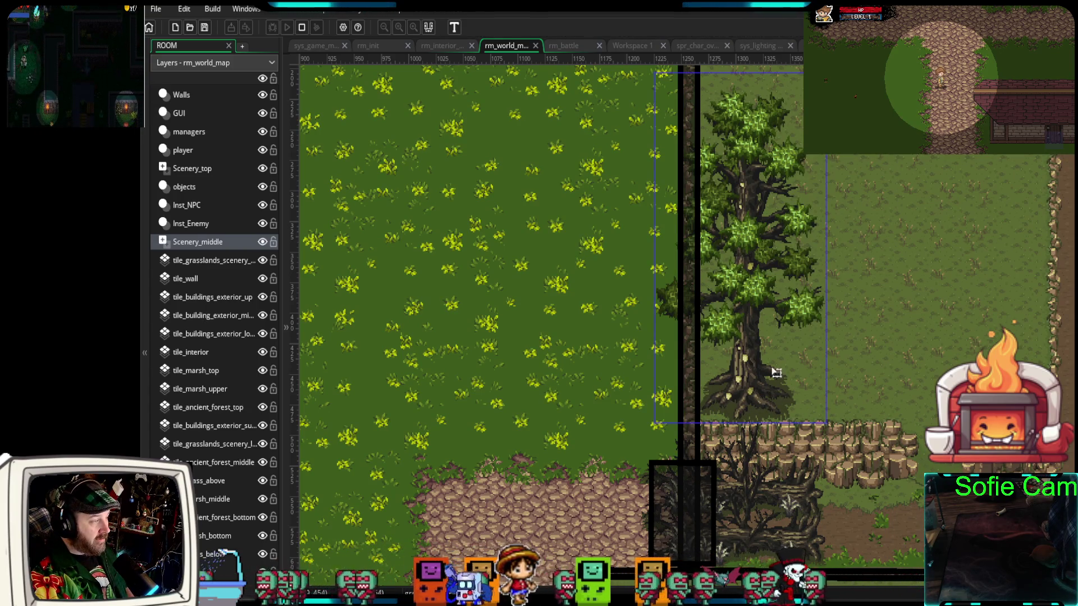
{"action": "left_click_drag", "start_coordinate": [826, 72], "coordinate": [800, 175]}
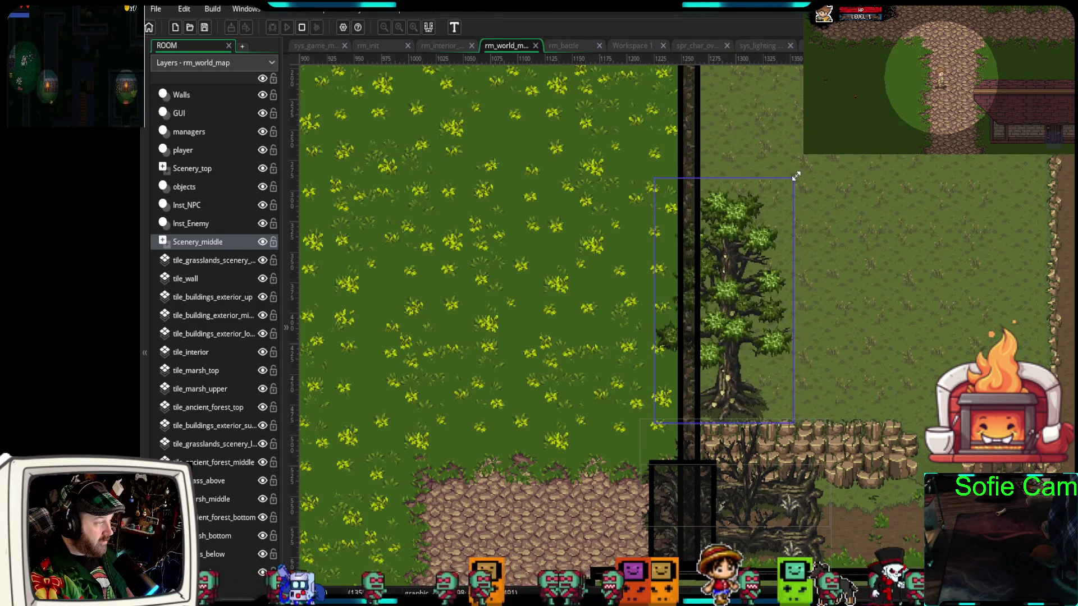
{"action": "left_click_drag", "start_coordinate": [736, 396], "coordinate": [744, 399]}
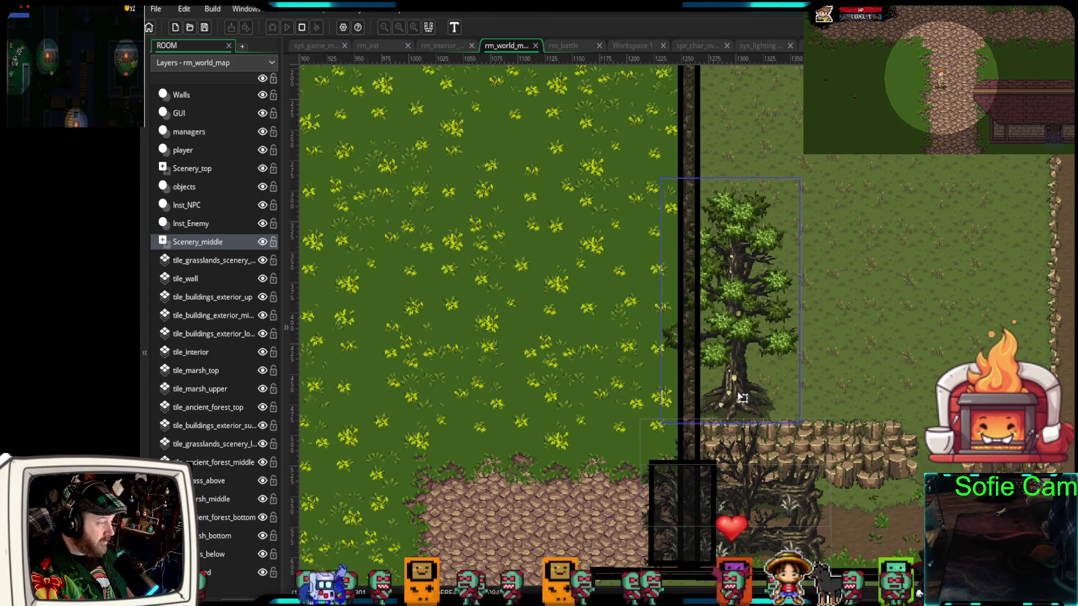
{"action": "left_click", "coordinate": [825, 378]}
{"action": "left_click_drag", "start_coordinate": [830, 375], "coordinate": [863, 456]}
{"action": "mouse_move", "coordinate": [771, 491]}
{"action": "left_mouse_down"}
{"action": "mouse_move", "coordinate": [771, 208]}
{"action": "mouse_move", "coordinate": [785, 384]}
{"action": "mouse_move", "coordinate": [775, 236]}
{"action": "mouse_move", "coordinate": [755, 242]}
{"action": "mouse_move", "coordinate": [765, 251]}
{"action": "left_mouse_up"}
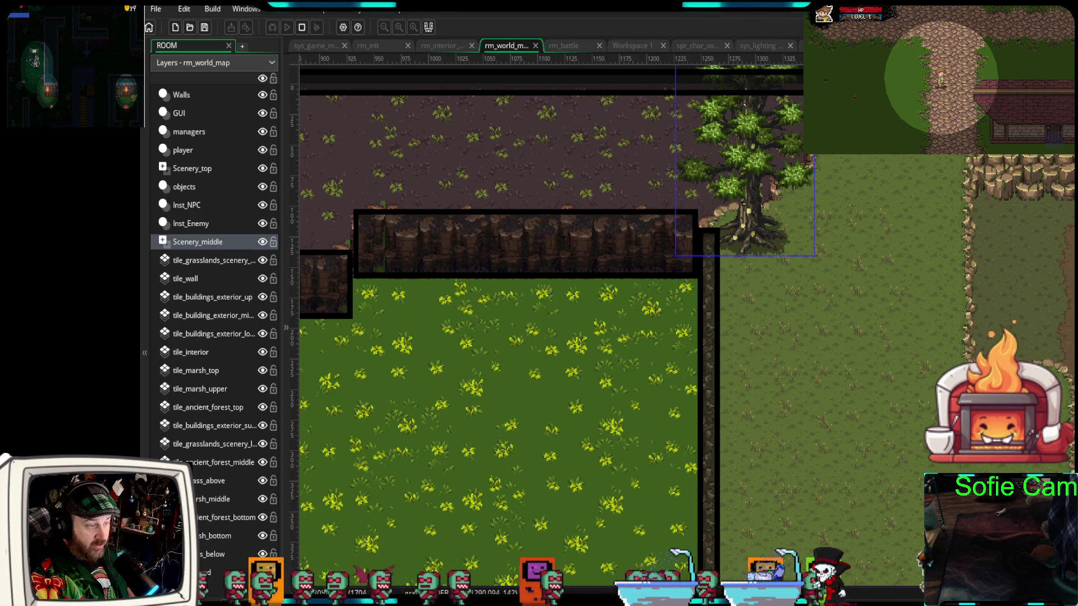
Add a purple-leaved tree by the wall and a willow toward the upper right
{"action": "mouse_move", "coordinate": [899, 315]}
{"action": "left_mouse_down"}
{"action": "mouse_move", "coordinate": [769, 351]}
{"action": "mouse_move", "coordinate": [786, 337]}
{"action": "mouse_move", "coordinate": [752, 341]}
{"action": "mouse_move", "coordinate": [809, 337]}
{"action": "mouse_move", "coordinate": [775, 343]}
{"action": "mouse_move", "coordinate": [808, 351]}
{"action": "mouse_move", "coordinate": [778, 344]}
{"action": "mouse_move", "coordinate": [793, 354]}
{"action": "left_mouse_up"}
{"action": "scroll", "coordinate": [867, 444], "scroll_direction": "down", "scroll_amount": 3}
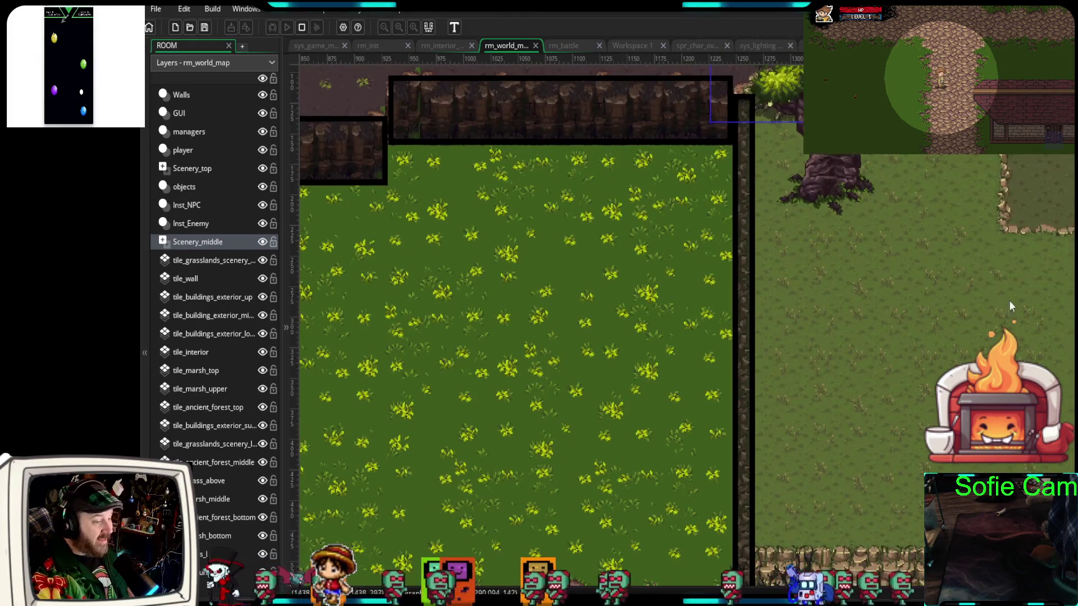
{"action": "mouse_move", "coordinate": [808, 304]}
{"action": "left_mouse_down"}
{"action": "mouse_move", "coordinate": [797, 286]}
{"action": "mouse_move", "coordinate": [780, 312]}
{"action": "left_mouse_up"}
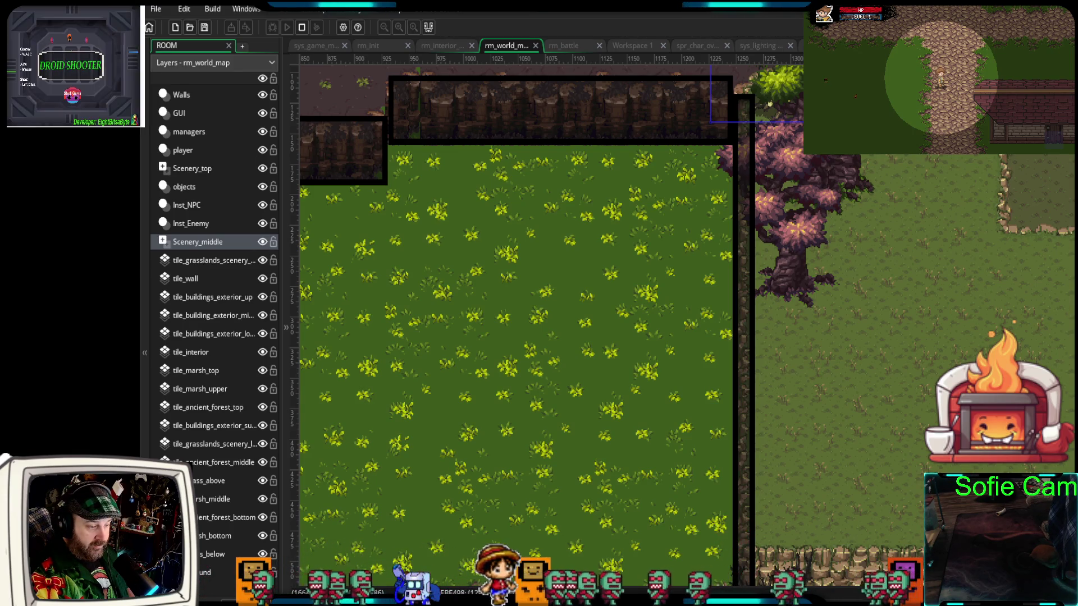
{"action": "mouse_move", "coordinate": [977, 416]}
{"action": "left_mouse_down"}
{"action": "mouse_move", "coordinate": [969, 427]}
{"action": "mouse_move", "coordinate": [837, 446]}
{"action": "mouse_move", "coordinate": [799, 409]}
{"action": "mouse_move", "coordinate": [833, 429]}
{"action": "mouse_move", "coordinate": [808, 458]}
{"action": "mouse_move", "coordinate": [799, 556]}
{"action": "left_mouse_up"}
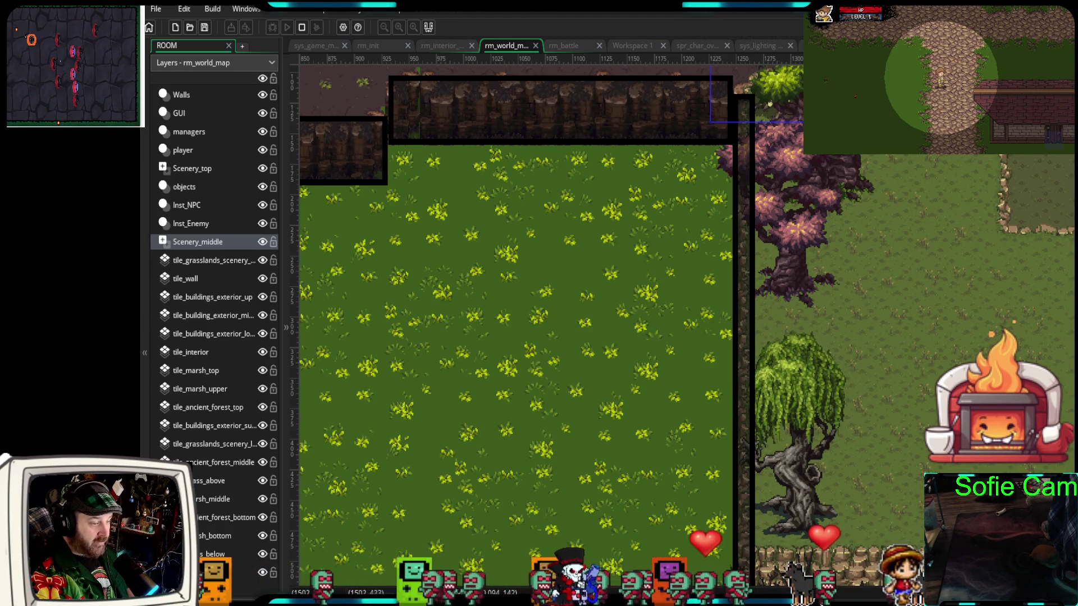
{"action": "mouse_move", "coordinate": [797, 438]}
{"action": "left_mouse_down"}
{"action": "mouse_move", "coordinate": [1005, 326]}
{"action": "mouse_move", "coordinate": [1019, 332]}
{"action": "left_mouse_up"}
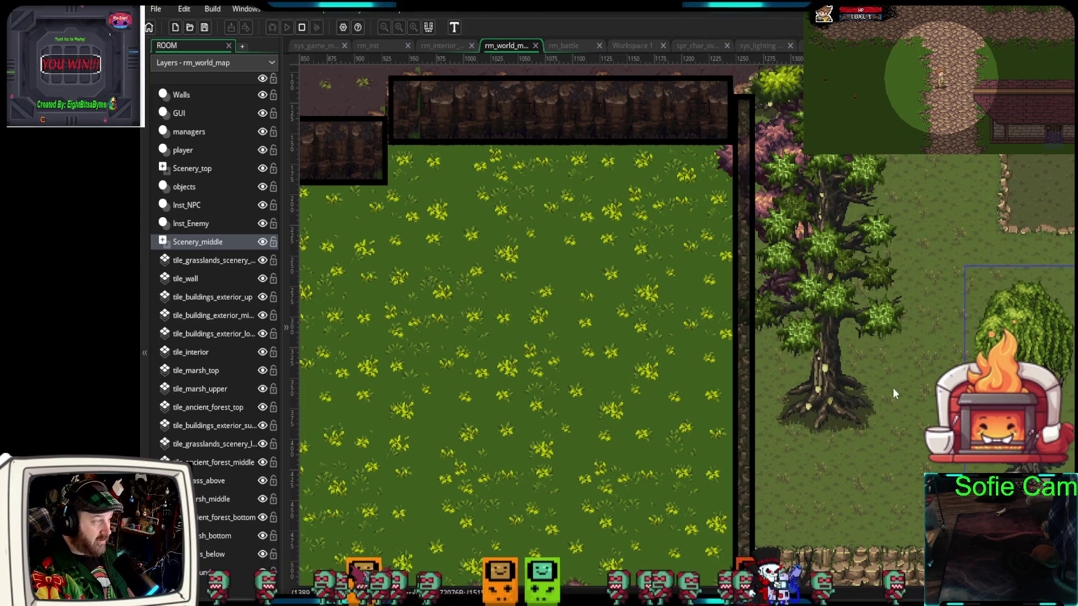
Shrink the green tree further and reposition it lower on the grass beside the wall
{"action": "scroll", "coordinate": [896, 382], "scroll_direction": "up", "scroll_amount": 4}
{"action": "scroll", "coordinate": [897, 381], "scroll_direction": "down", "scroll_amount": 4}
{"action": "left_click", "coordinate": [824, 403]}
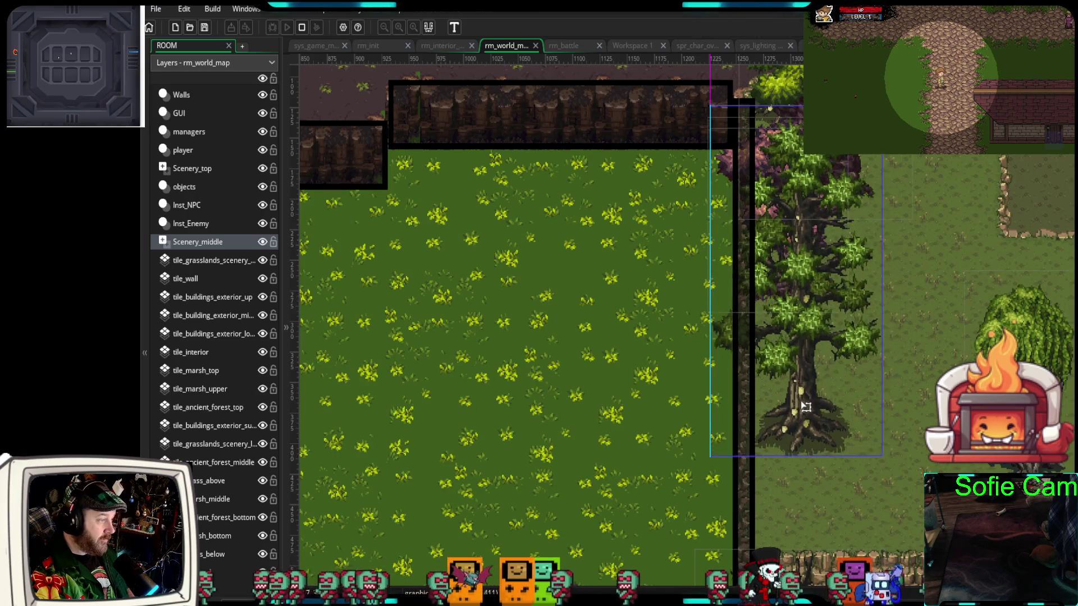
{"action": "mouse_move", "coordinate": [824, 403]}
{"action": "left_mouse_down"}
{"action": "mouse_move", "coordinate": [807, 405]}
{"action": "mouse_move", "coordinate": [828, 401]}
{"action": "mouse_move", "coordinate": [847, 360]}
{"action": "left_mouse_up"}
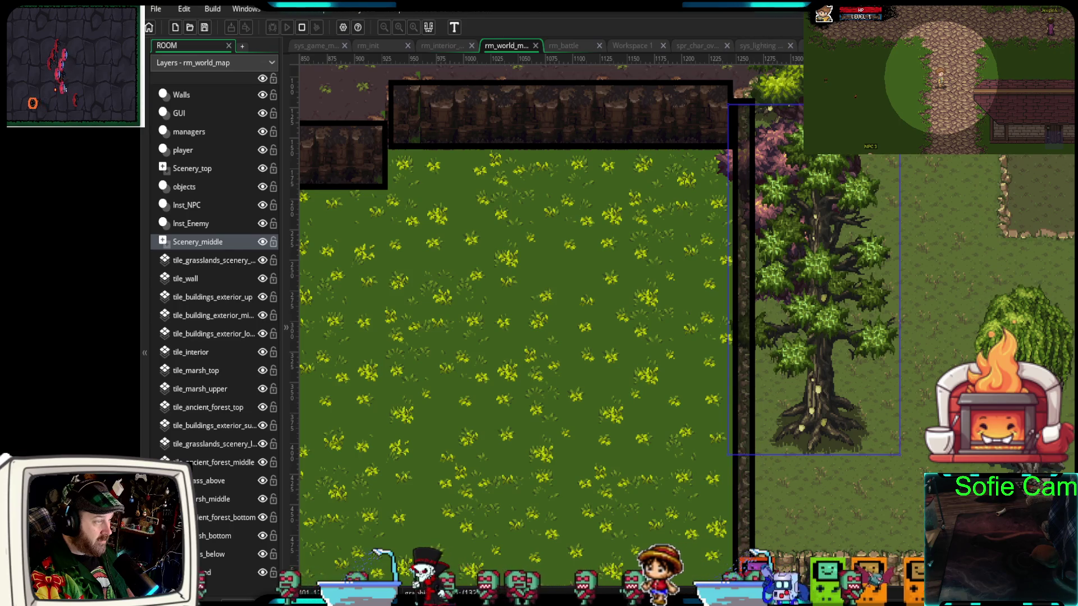
{"action": "left_click_drag", "start_coordinate": [900, 105], "coordinate": [894, 170]}
{"action": "left_click_drag", "start_coordinate": [1039, 475], "coordinate": [803, 409]}
{"action": "mouse_move", "coordinate": [866, 457]}
{"action": "left_mouse_down"}
{"action": "mouse_move", "coordinate": [877, 539]}
{"action": "mouse_move", "coordinate": [890, 538]}
{"action": "left_mouse_up"}
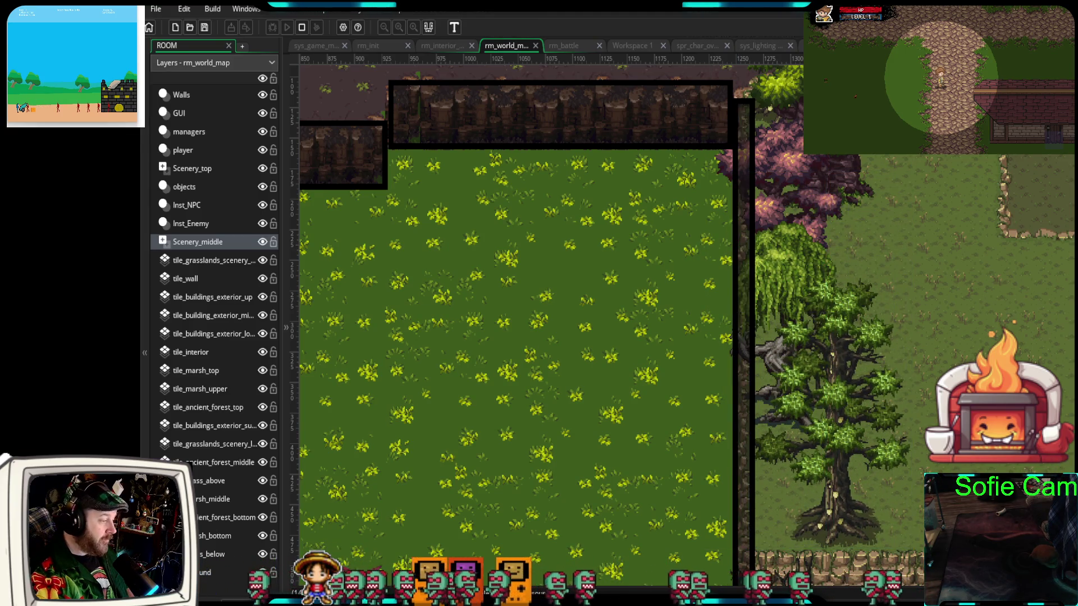
Scroll down to the river and stone bridge and zoom in on the diagonal wall's grassy corner
{"action": "scroll", "coordinate": [691, 432], "scroll_direction": "down", "scroll_amount": 10}
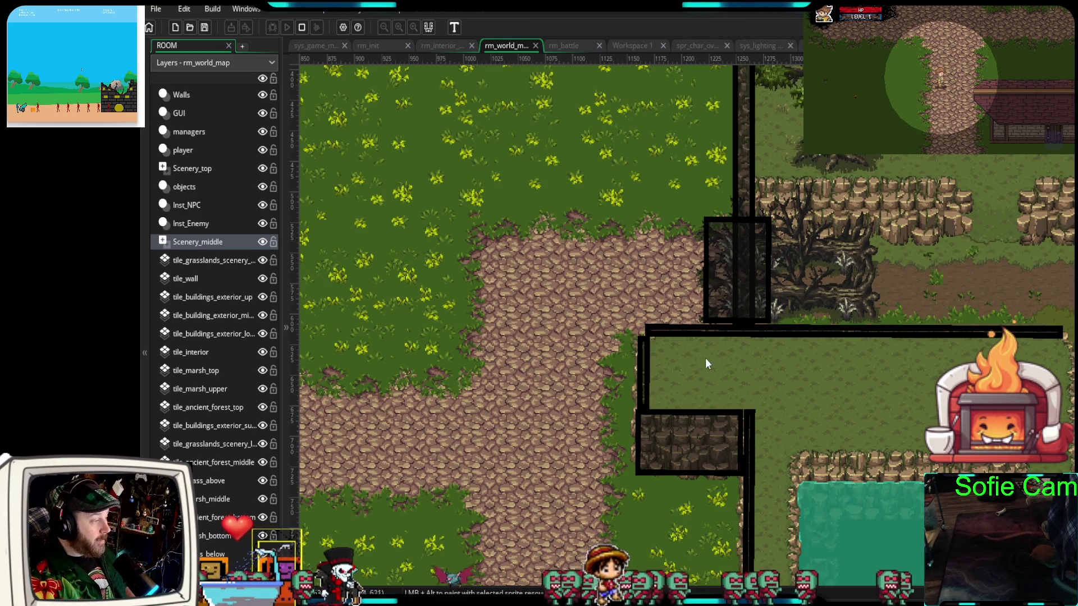
{"action": "scroll", "coordinate": [697, 382], "scroll_direction": "down", "scroll_amount": 10}
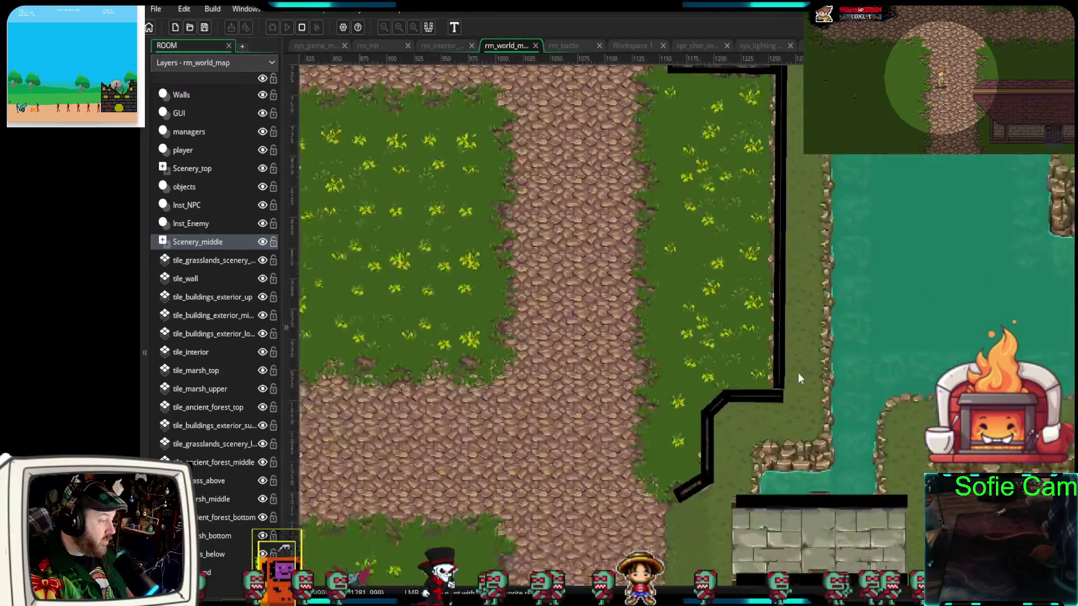
{"action": "scroll", "coordinate": [800, 267], "scroll_direction": "down", "scroll_amount": 5}
{"action": "scroll", "coordinate": [810, 268], "scroll_direction": "left", "scroll_amount": 2}
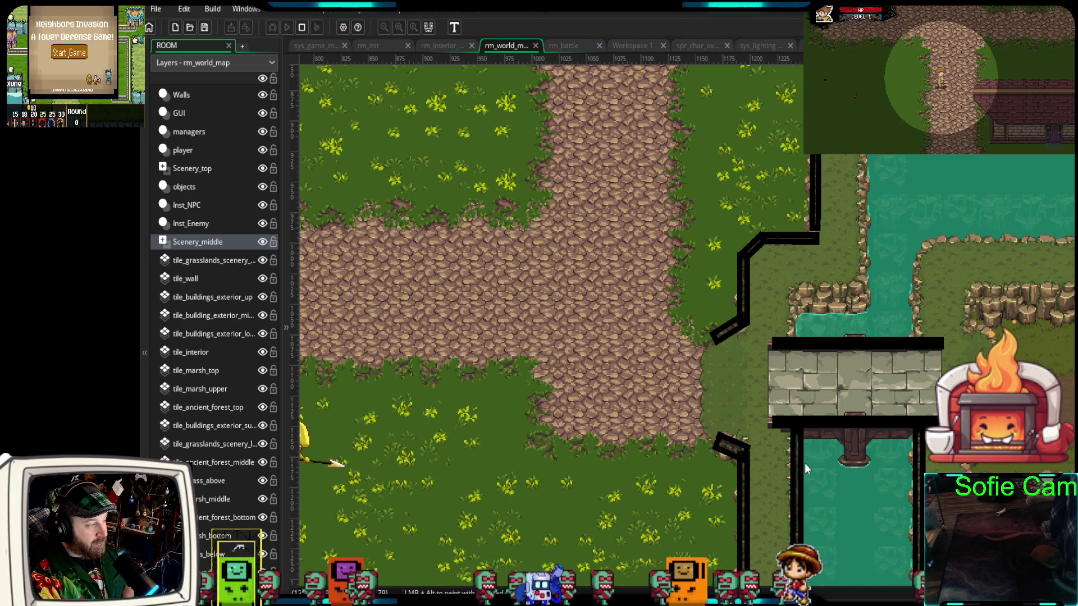
{"action": "scroll", "coordinate": [779, 292], "scroll_direction": "up", "scroll_amount": 5}
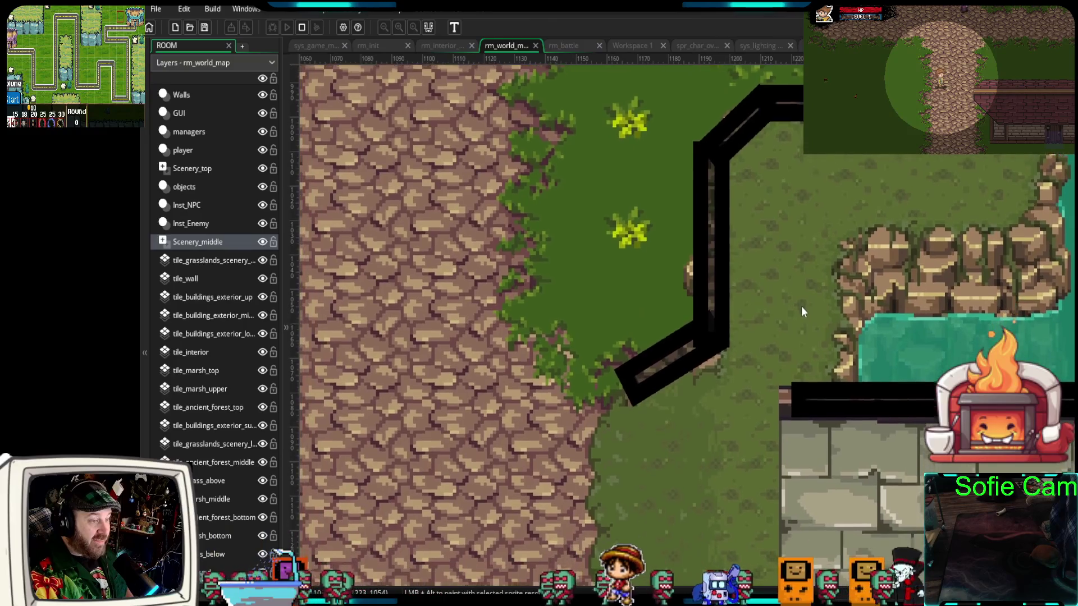
{"action": "left_click_drag", "start_coordinate": [801, 306], "coordinate": [799, 294]}
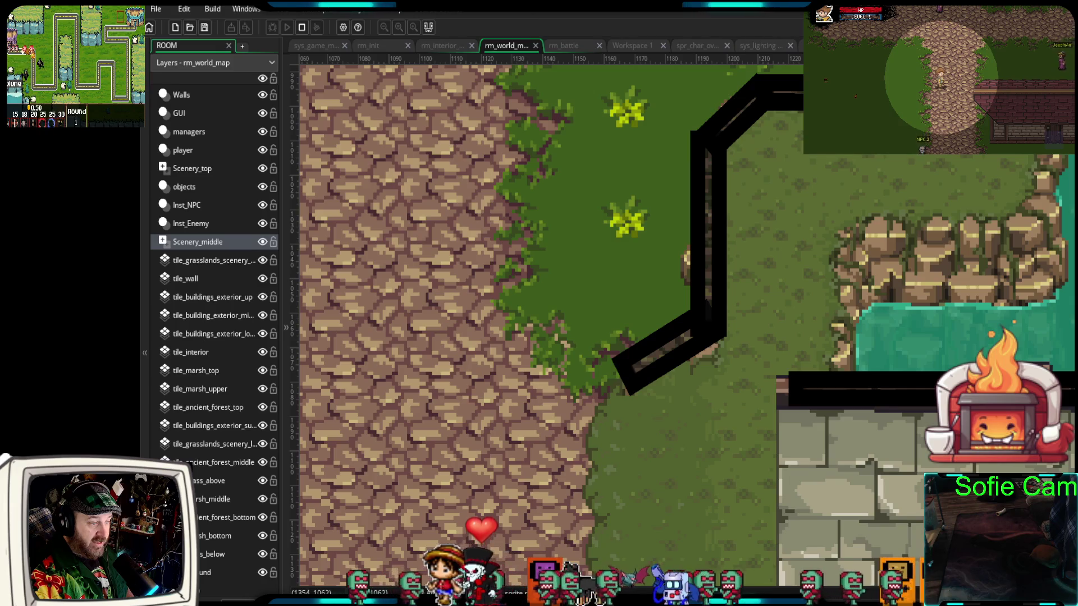
Place a large dead tree, scale it down, and rotate it clockwise beside the diagonal wall
{"action": "left_click", "coordinate": [775, 355]}
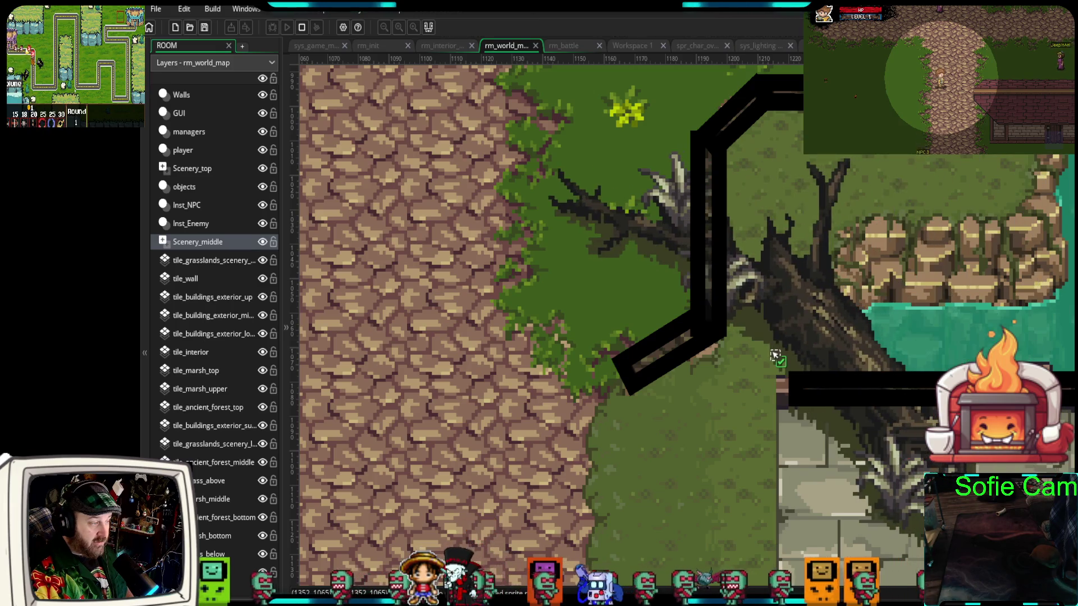
{"action": "left_click", "coordinate": [896, 454]}
{"action": "mouse_move", "coordinate": [1000, 556]}
{"action": "left_mouse_down"}
{"action": "mouse_move", "coordinate": [820, 388]}
{"action": "mouse_move", "coordinate": [774, 393]}
{"action": "mouse_move", "coordinate": [763, 339]}
{"action": "mouse_move", "coordinate": [731, 338]}
{"action": "left_mouse_up"}
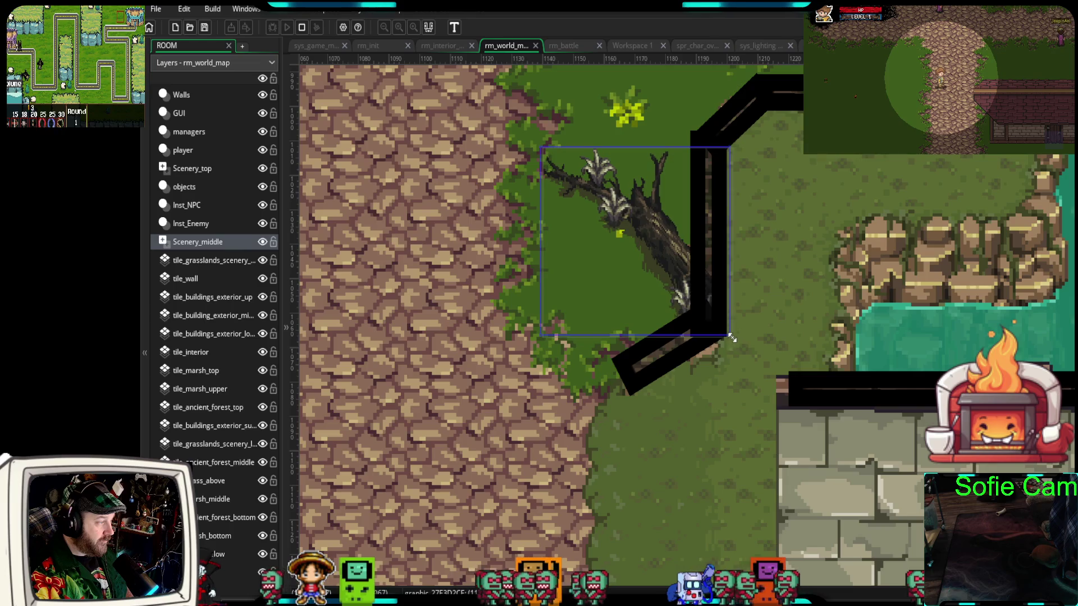
{"action": "left_click_drag", "start_coordinate": [712, 264], "coordinate": [799, 283]}
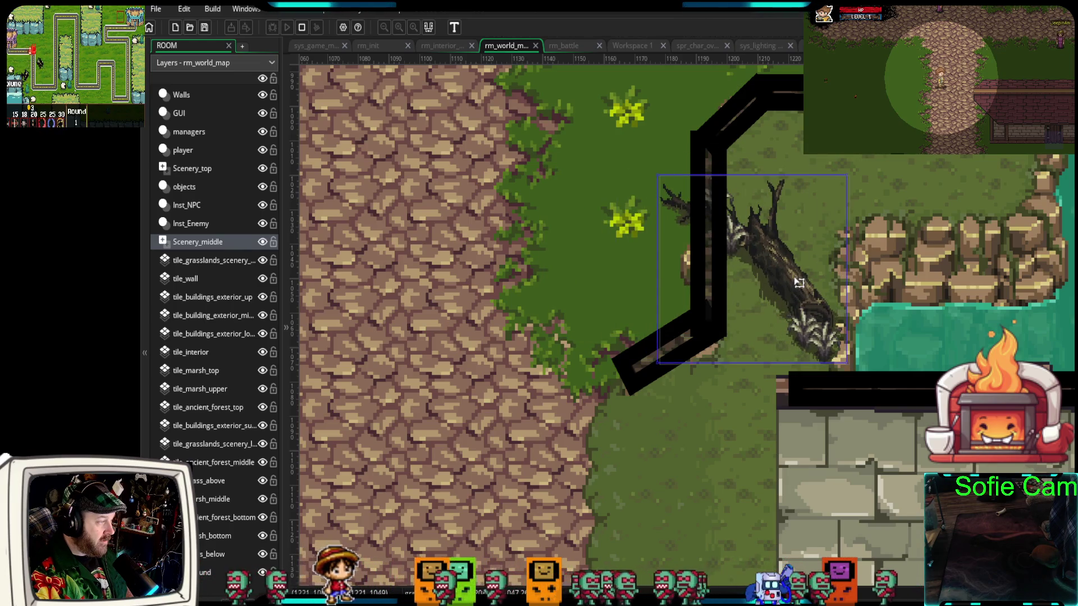
{"action": "left_click_drag", "start_coordinate": [653, 169], "coordinate": [694, 145]}
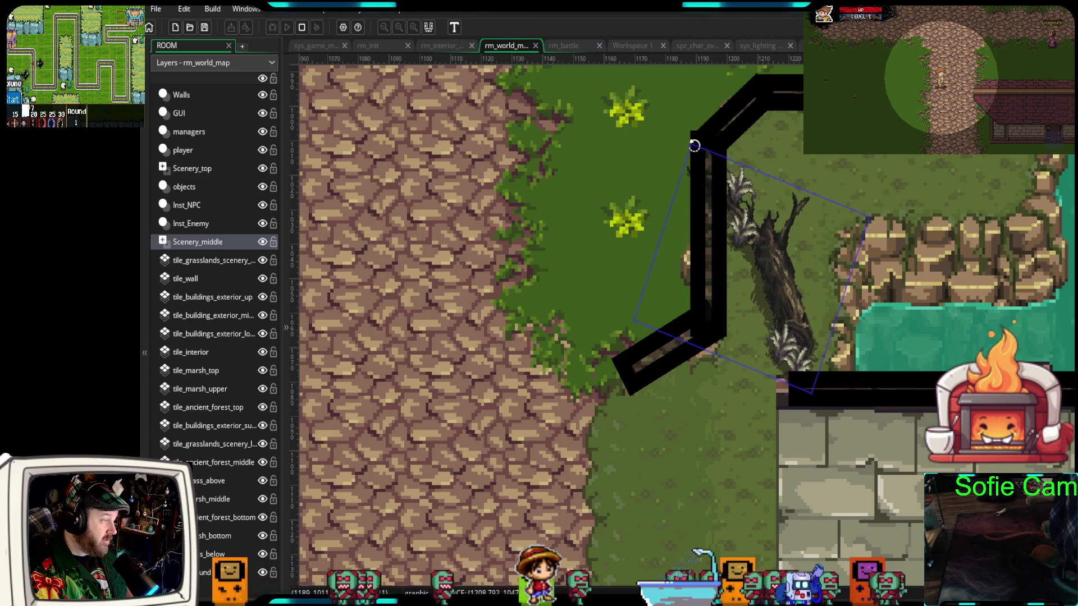
{"action": "mouse_move", "coordinate": [783, 282]}
{"action": "left_mouse_down"}
{"action": "mouse_move", "coordinate": [807, 269]}
{"action": "mouse_move", "coordinate": [799, 285]}
{"action": "left_mouse_up"}
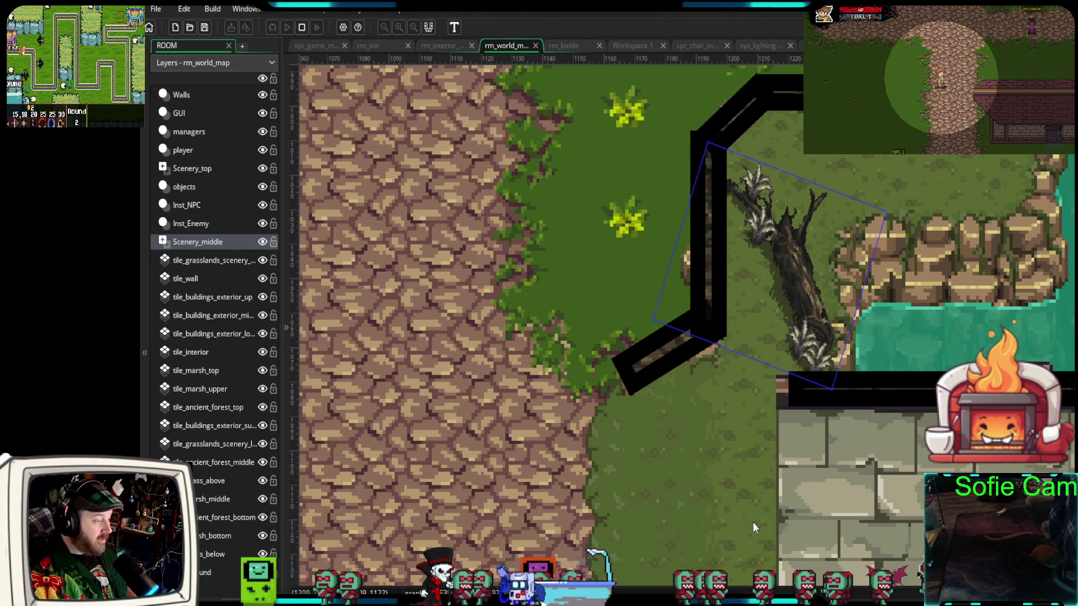
Rotate the fallen tree back counter-clockwise, adjust its position, then delete it
{"action": "scroll", "coordinate": [745, 511], "scroll_direction": "down", "scroll_amount": 5}
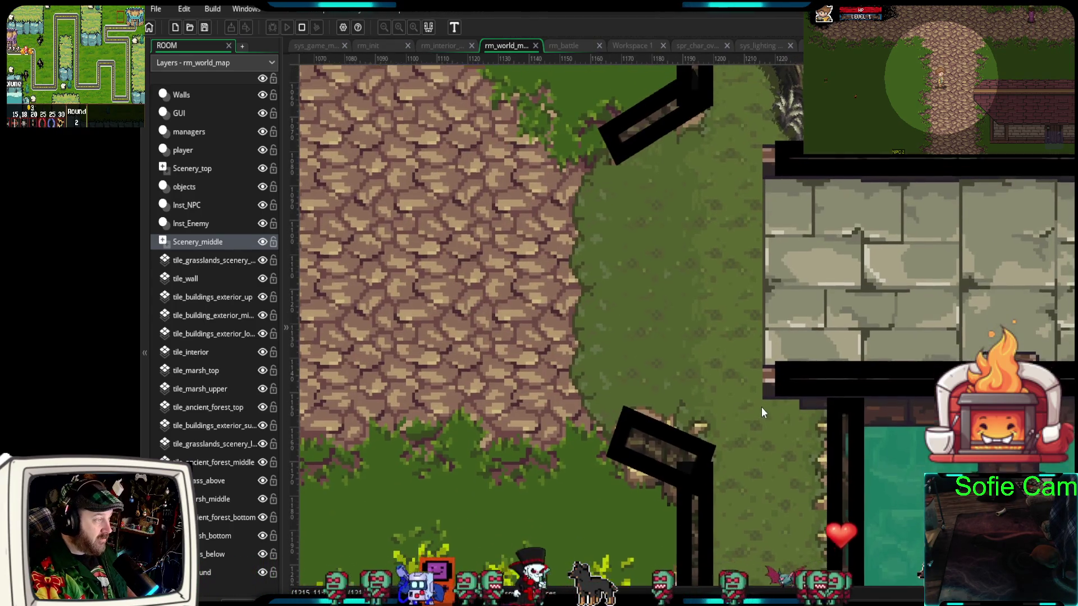
{"action": "scroll", "coordinate": [759, 396], "scroll_direction": "up", "scroll_amount": 5}
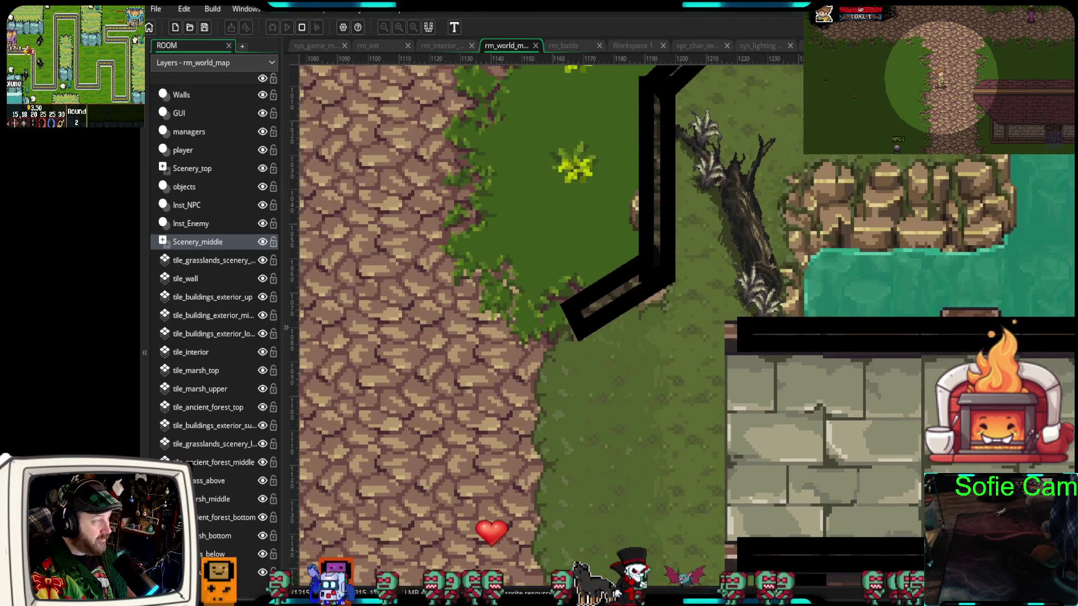
{"action": "scroll", "coordinate": [726, 503], "scroll_direction": "up", "scroll_amount": 2}
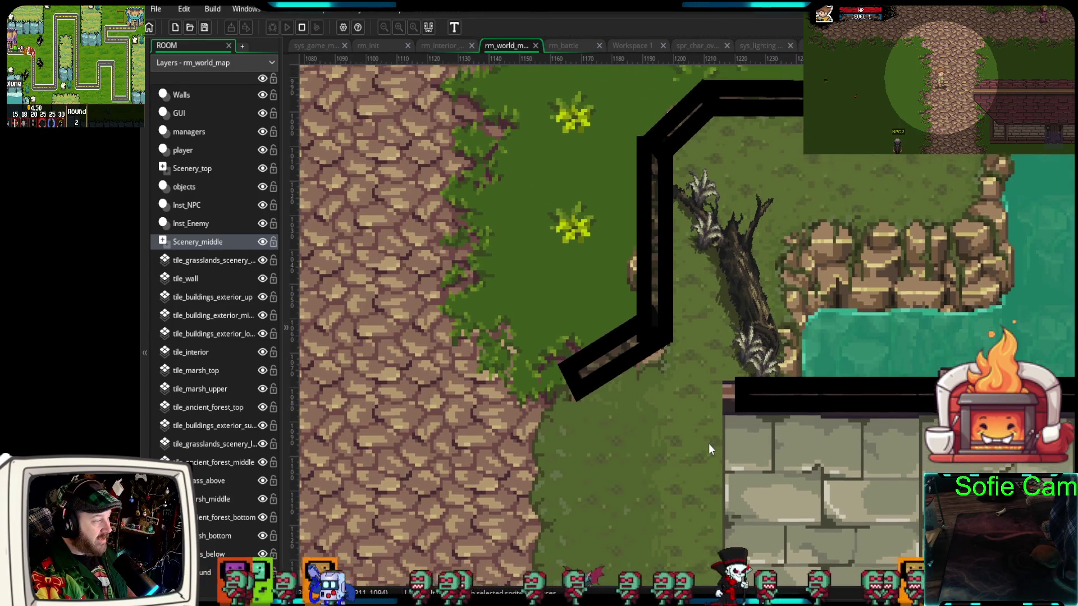
{"action": "scroll", "coordinate": [708, 444], "scroll_direction": "up", "scroll_amount": 1}
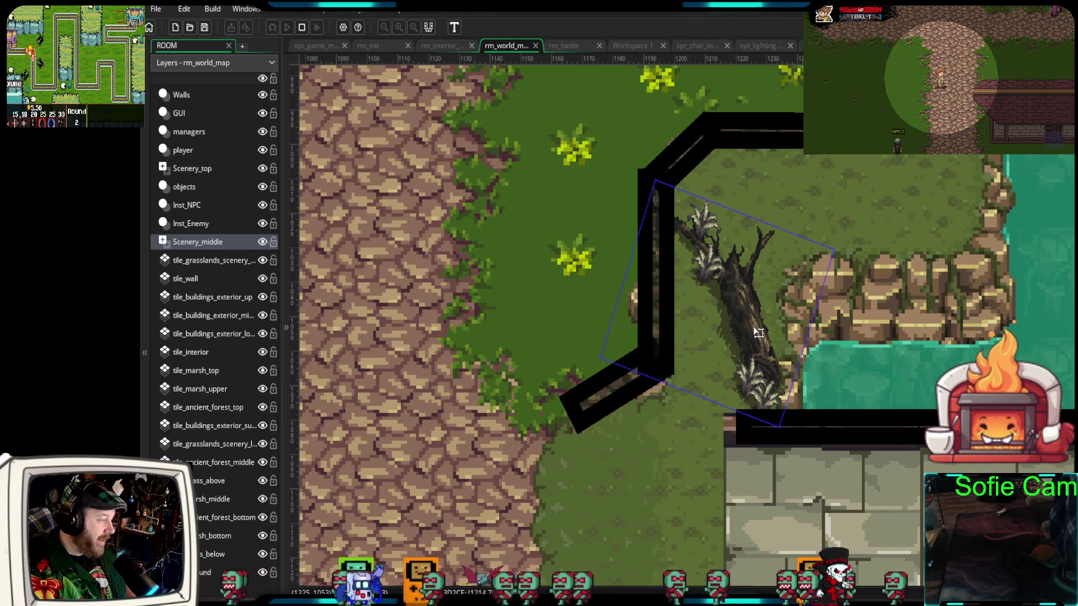
{"action": "mouse_move", "coordinate": [650, 174]}
{"action": "left_mouse_down"}
{"action": "mouse_move", "coordinate": [626, 181]}
{"action": "mouse_move", "coordinate": [663, 167]}
{"action": "left_mouse_up"}
{"action": "mouse_move", "coordinate": [786, 320]}
{"action": "left_mouse_down"}
{"action": "mouse_move", "coordinate": [821, 297]}
{"action": "mouse_move", "coordinate": [848, 250]}
{"action": "mouse_move", "coordinate": [943, 225]}
{"action": "mouse_move", "coordinate": [837, 258]}
{"action": "left_mouse_up"}
{"action": "key", "text": "Delete"}
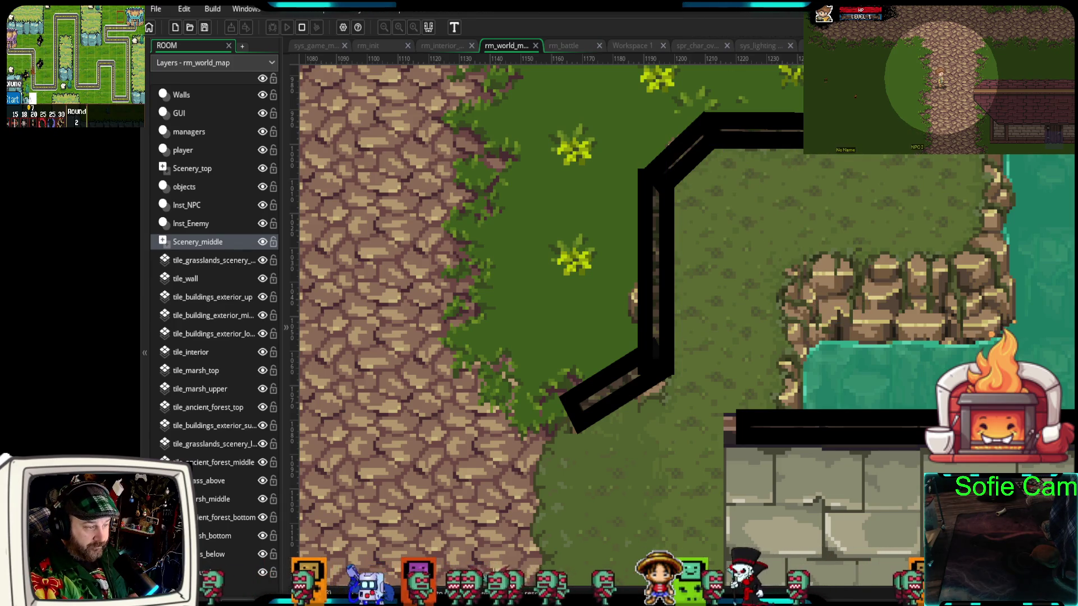
Drop a new dead tree, shrink it, and tuck it beside the diagonal wall above the bridge
{"action": "mouse_move", "coordinate": [1067, 336]}
{"action": "left_mouse_down"}
{"action": "mouse_move", "coordinate": [802, 349]}
{"action": "mouse_move", "coordinate": [799, 340]}
{"action": "left_mouse_up"}
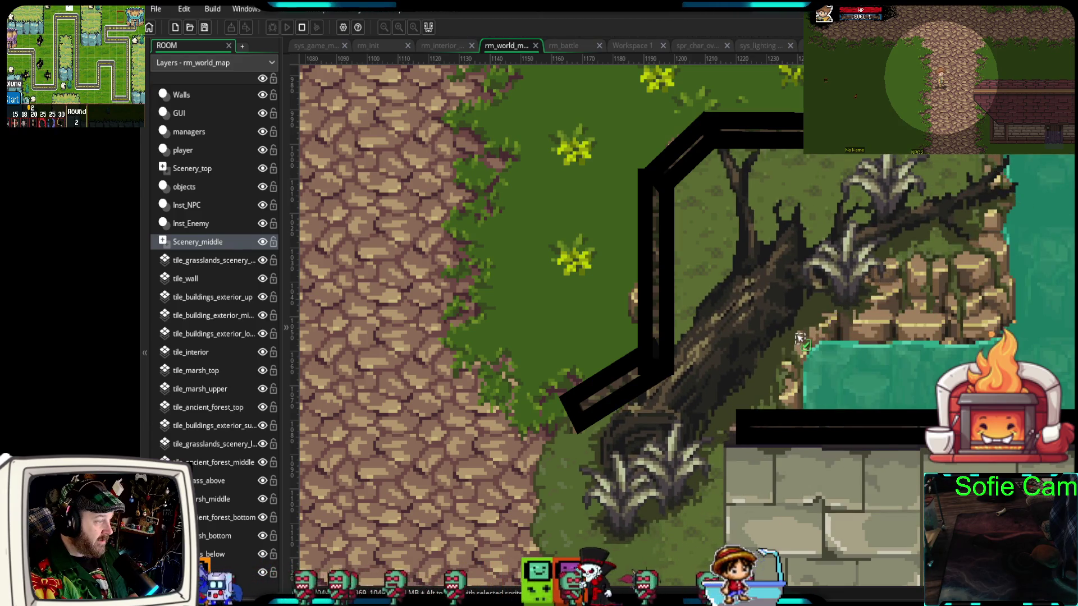
{"action": "left_click", "coordinate": [693, 414]}
{"action": "left_click_drag", "start_coordinate": [568, 538], "coordinate": [708, 380]}
{"action": "left_click_drag", "start_coordinate": [771, 329], "coordinate": [706, 346]}
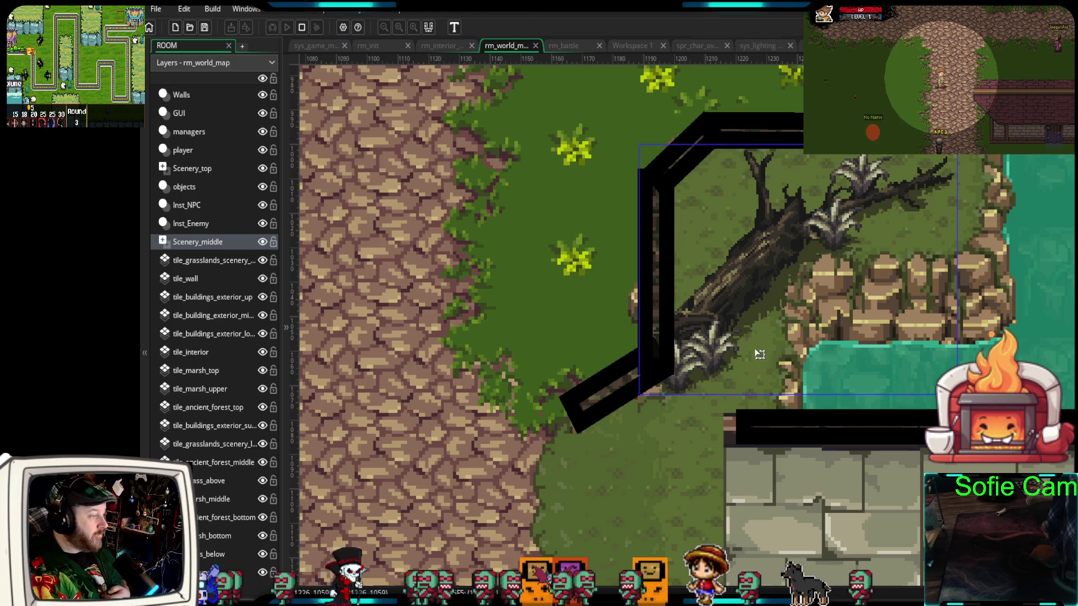
{"action": "left_click", "coordinate": [887, 515]}
{"action": "left_click_drag", "start_coordinate": [888, 509], "coordinate": [754, 427]}
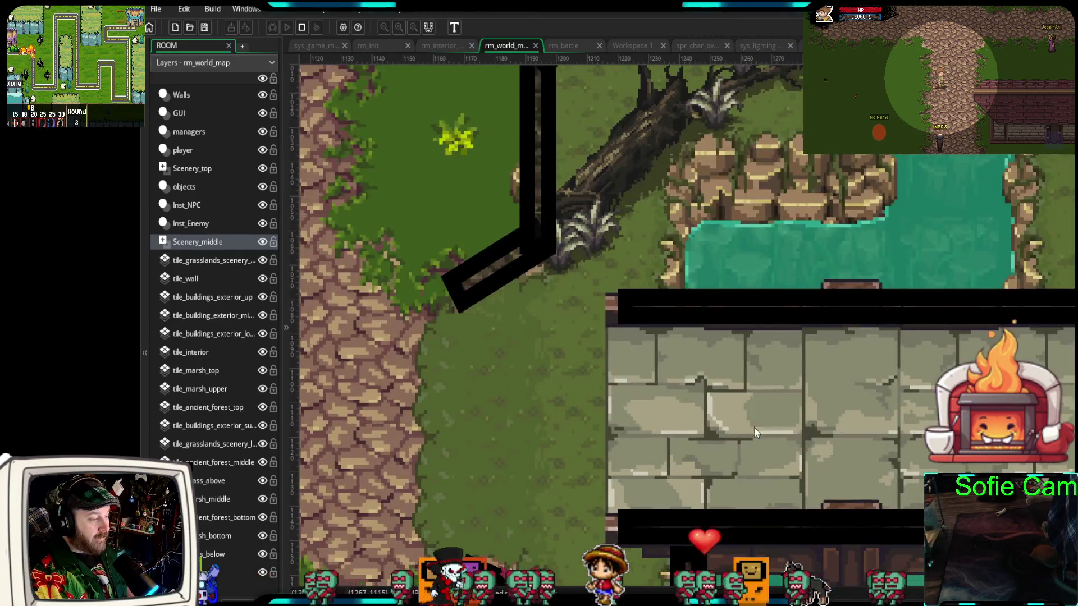
{"action": "left_click_drag", "start_coordinate": [848, 498], "coordinate": [715, 373]}
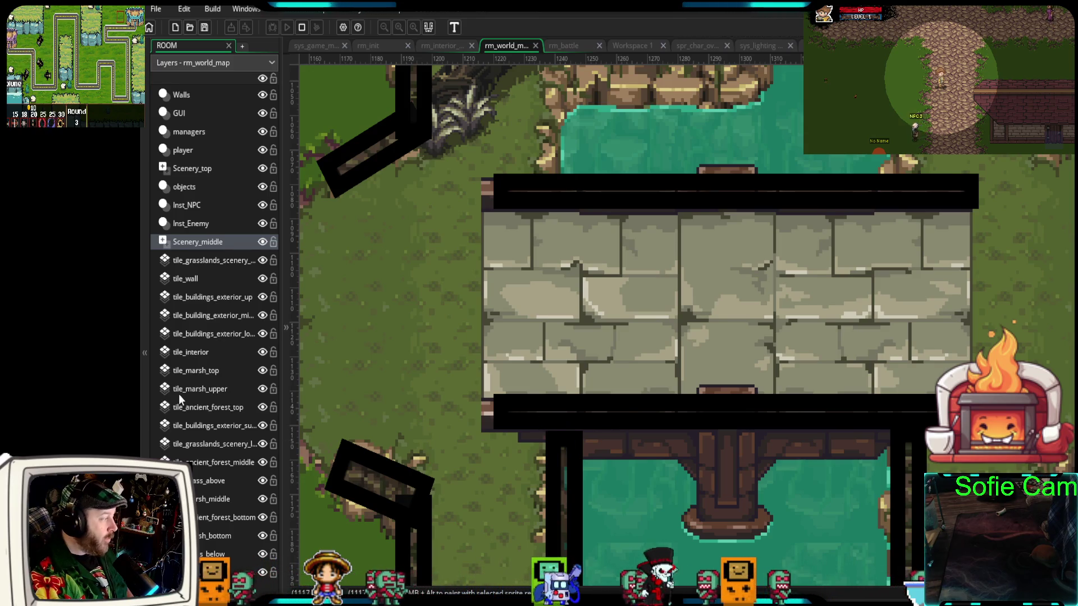
Select the tile_ancient_forest_middle layer, scroll its tile palette, and show the Ancient sprite assets
{"action": "left_click", "coordinate": [210, 466]}
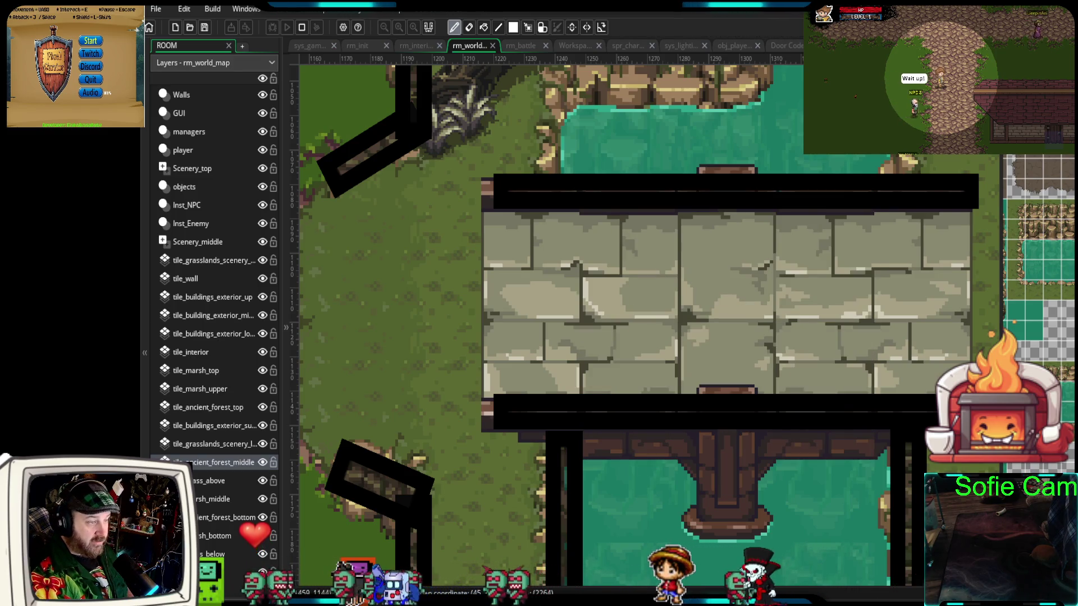
{"action": "scroll", "coordinate": [1039, 290], "scroll_direction": "down", "scroll_amount": 5}
{"action": "scroll", "coordinate": [1039, 289], "scroll_direction": "down", "scroll_amount": 3}
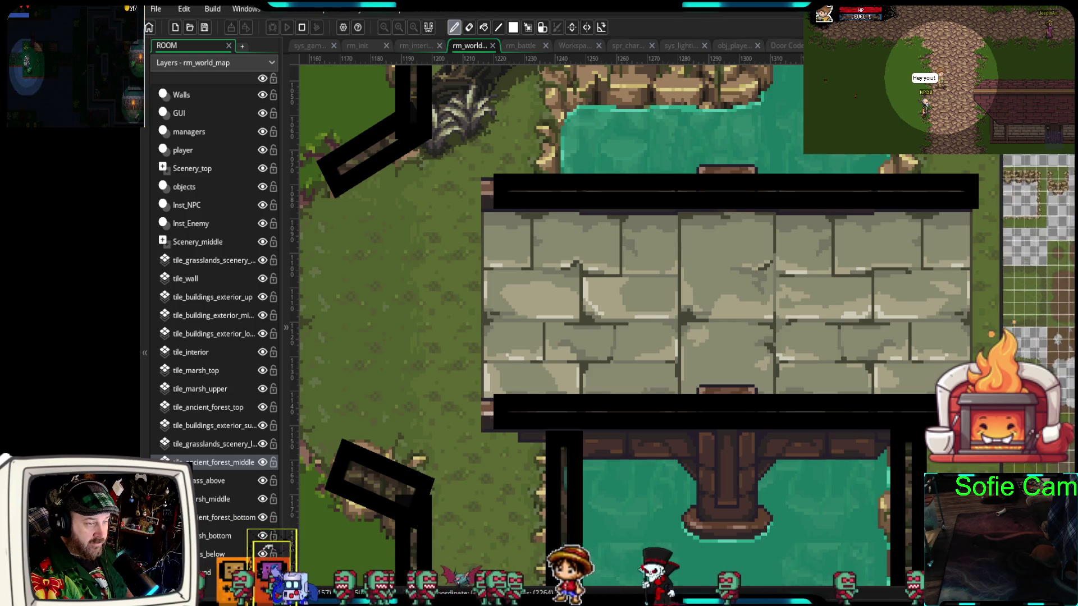
{"action": "scroll", "coordinate": [1038, 289], "scroll_direction": "down", "scroll_amount": 5}
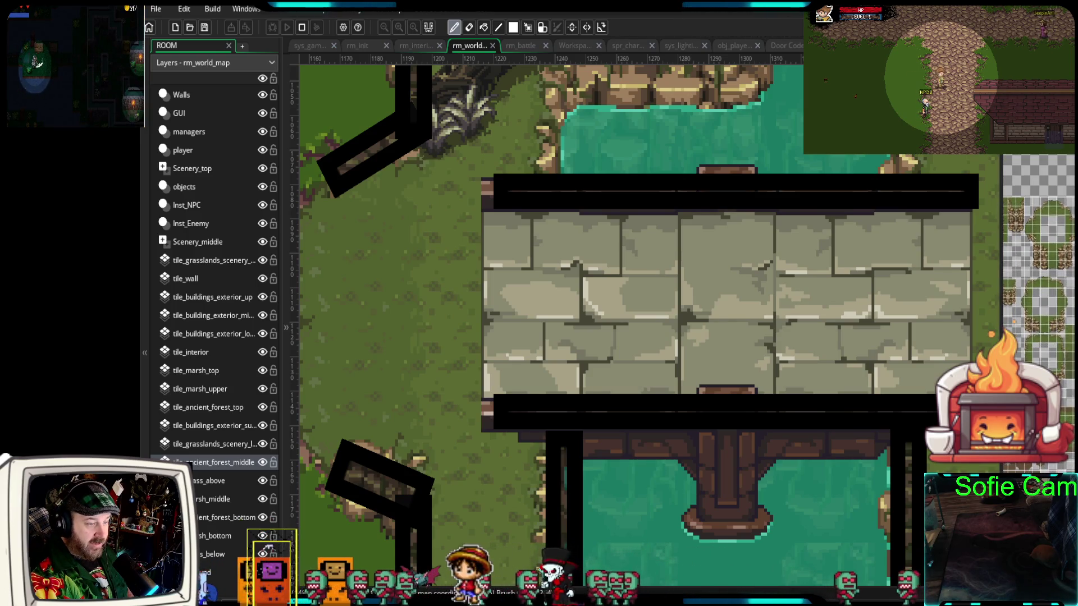
{"action": "scroll", "coordinate": [1039, 289], "scroll_direction": "down", "scroll_amount": 5}
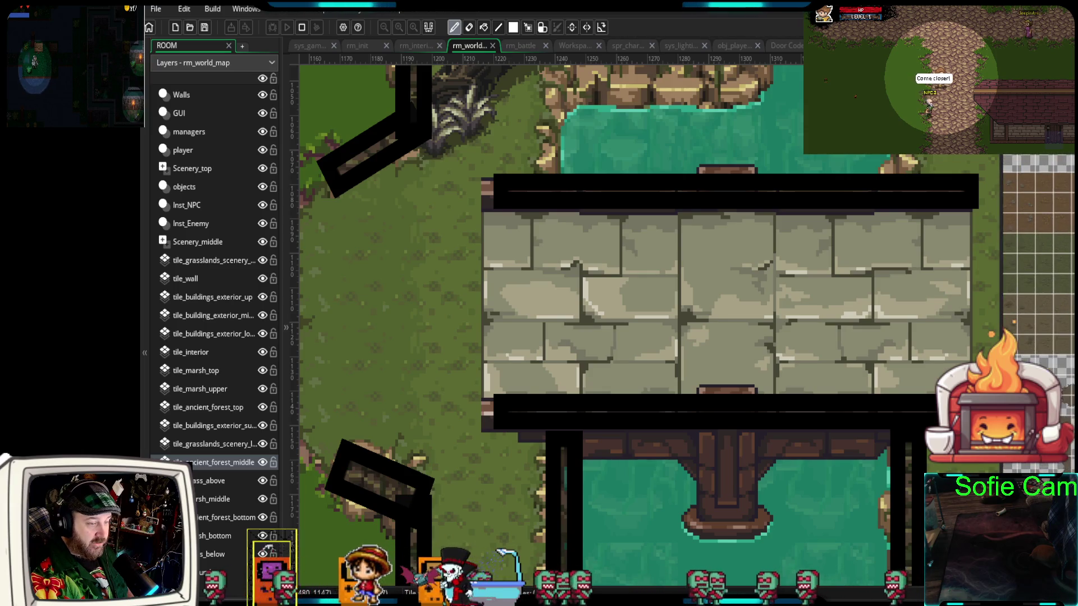
{"action": "left_click", "coordinate": [692, 490]}
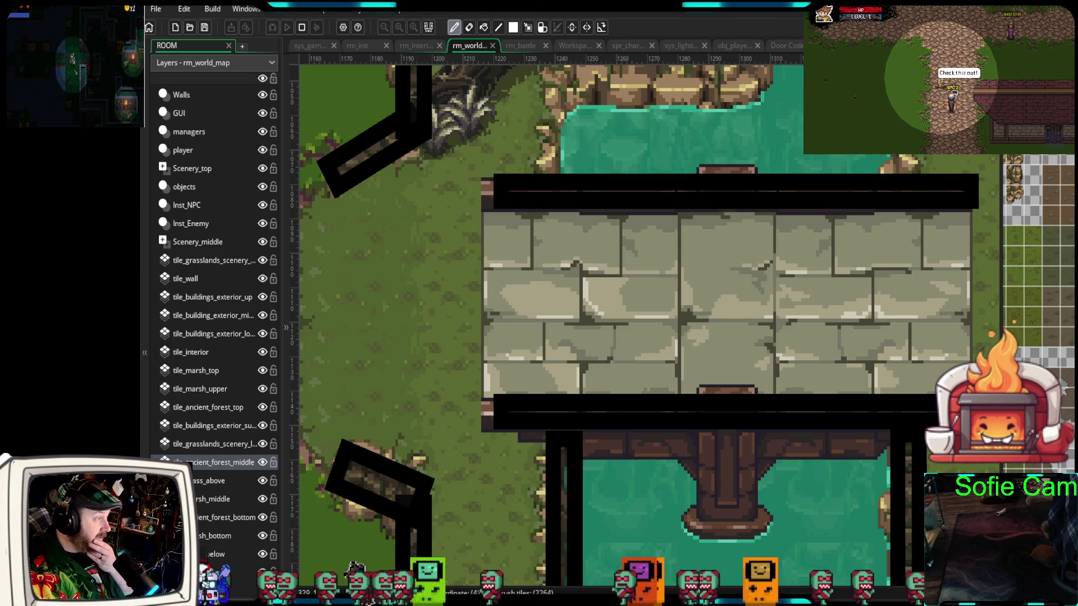
{"action": "key", "text": "ctrl+alt+a"}
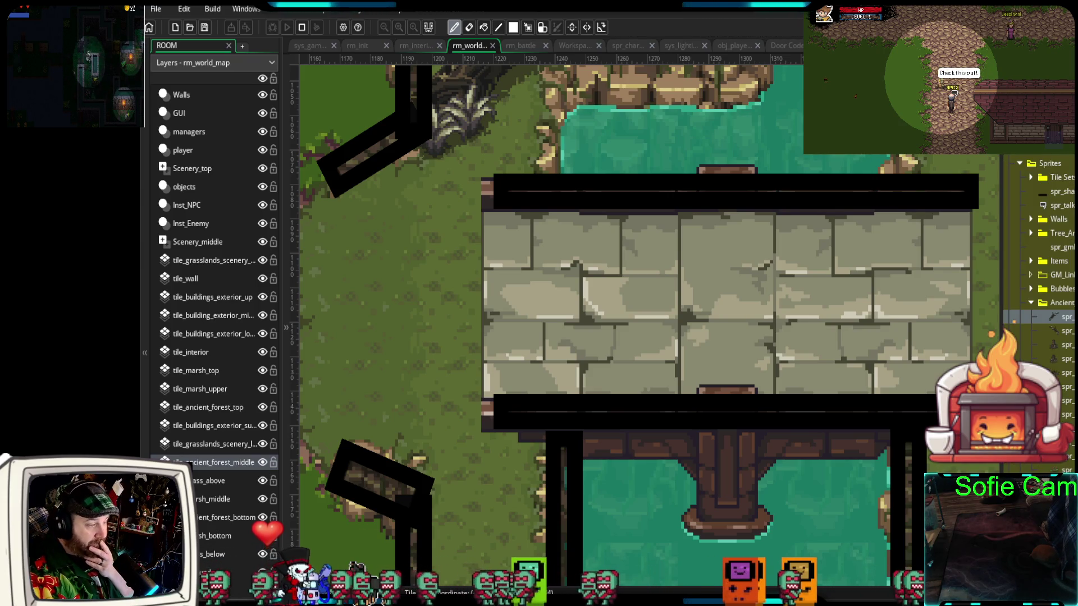
Hide the asset list and load the tile_set_ancient_forest sprite into the image editor
{"action": "key", "text": "ctrl+alt+a"}
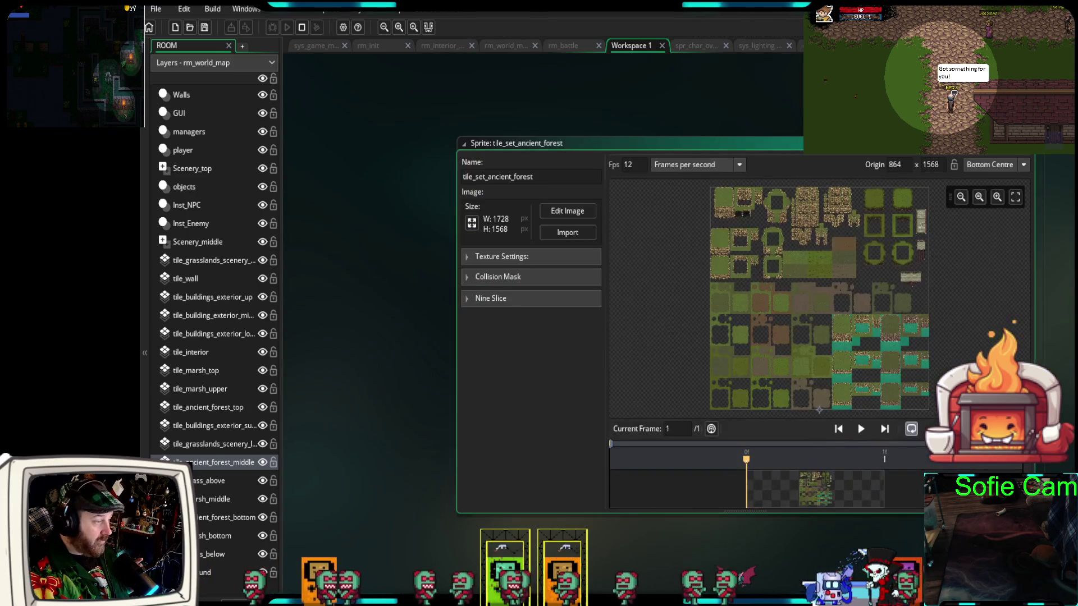
{"action": "left_click", "coordinate": [567, 211]}
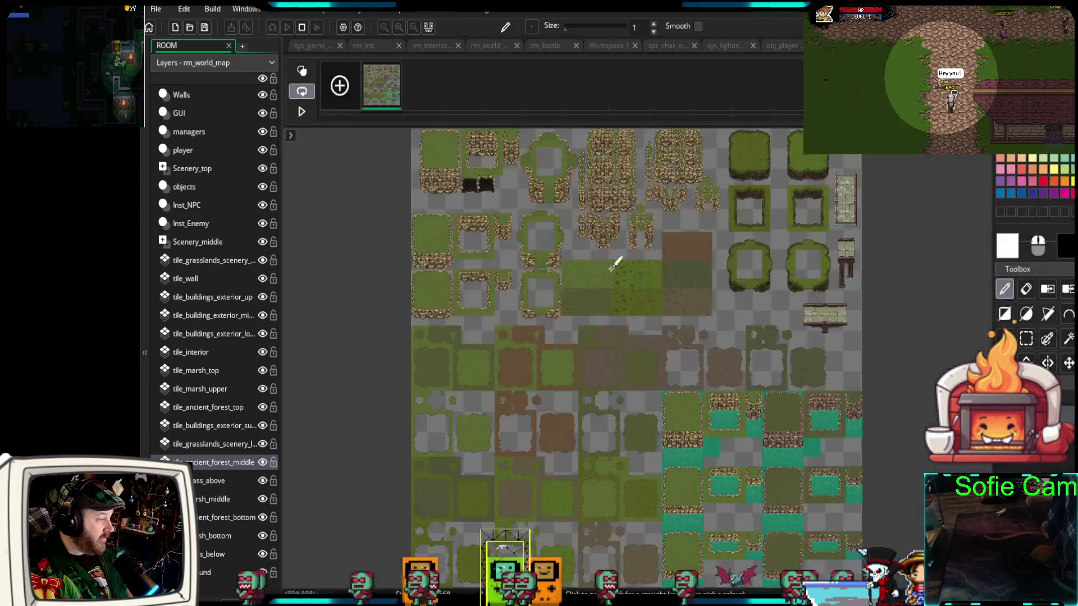
Zoom the tileset image and toggle the tile grid on with Ctrl+G
{"action": "scroll", "coordinate": [854, 337], "scroll_direction": "up", "scroll_amount": 3}
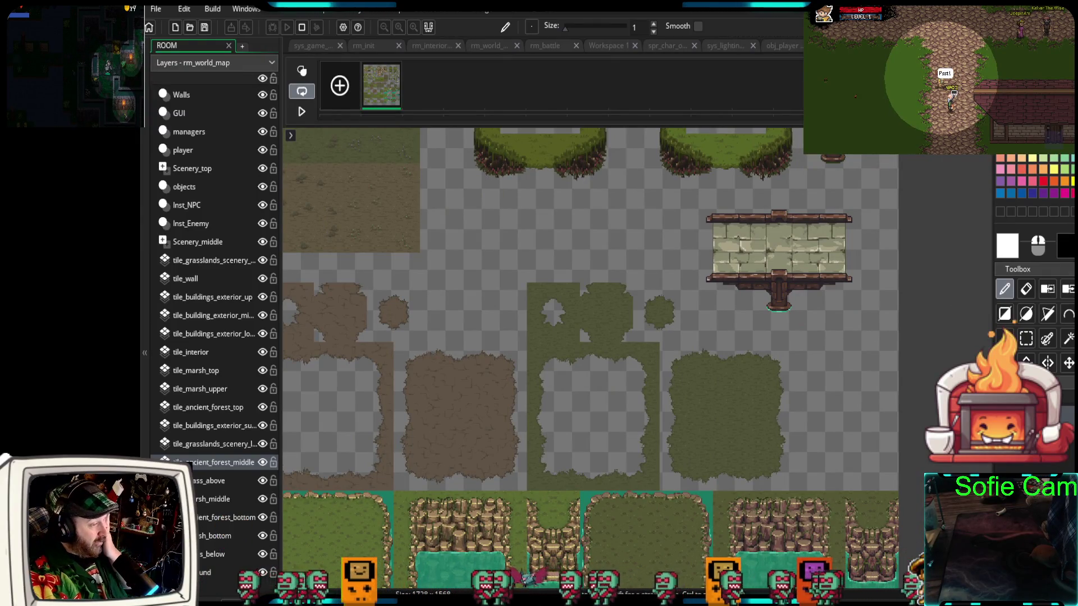
{"action": "key", "text": "ctrl+g"}
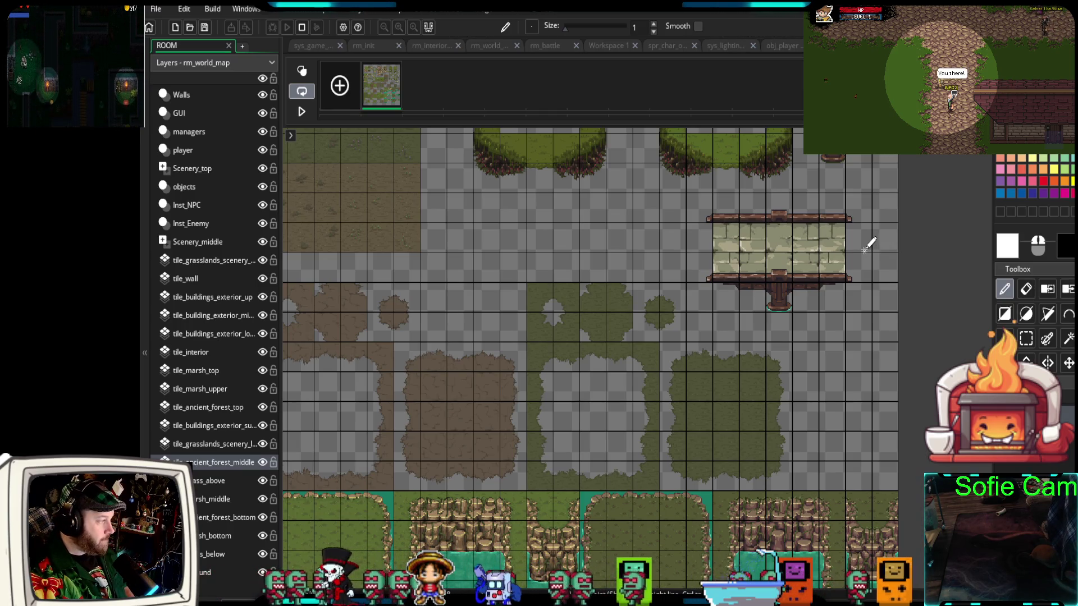
{"action": "scroll", "coordinate": [865, 255], "scroll_direction": "down", "scroll_amount": 10}
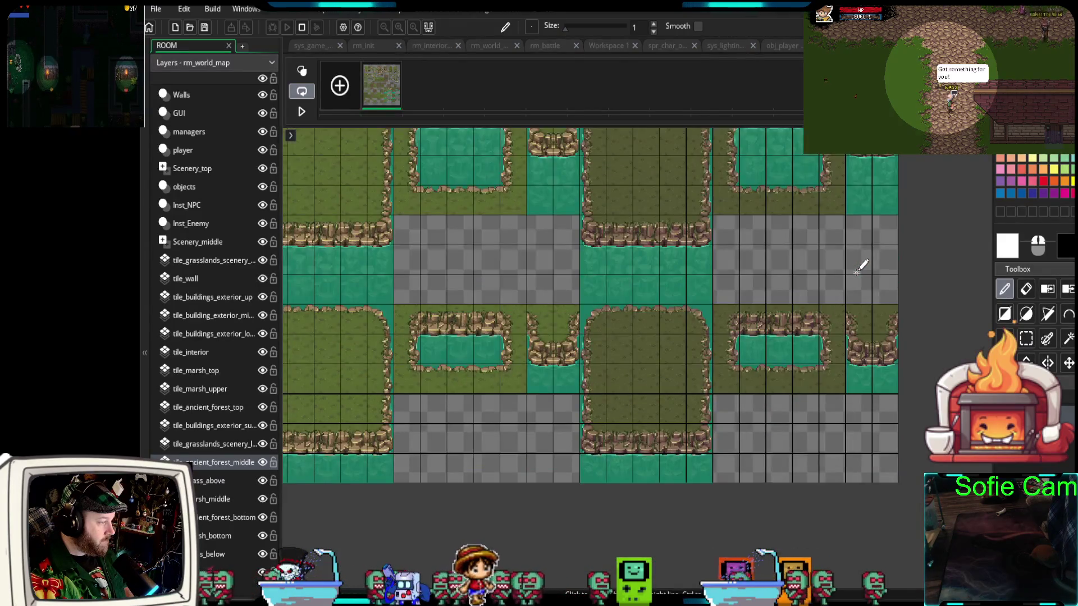
{"action": "scroll", "coordinate": [859, 268], "scroll_direction": "up", "scroll_amount": 7}
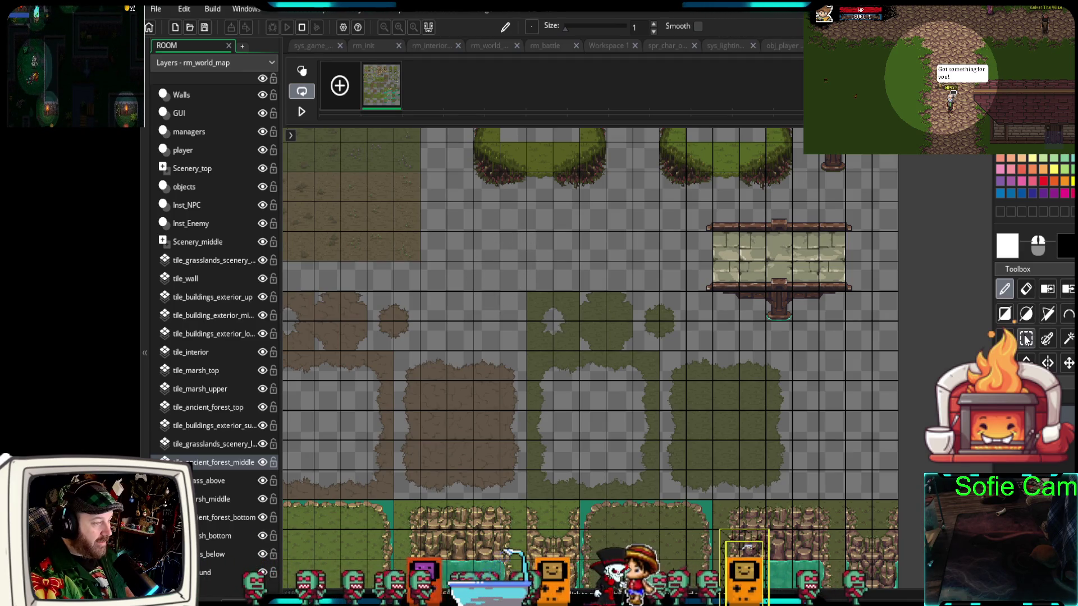
{"action": "scroll", "coordinate": [556, 262], "scroll_direction": "up", "scroll_amount": 5}
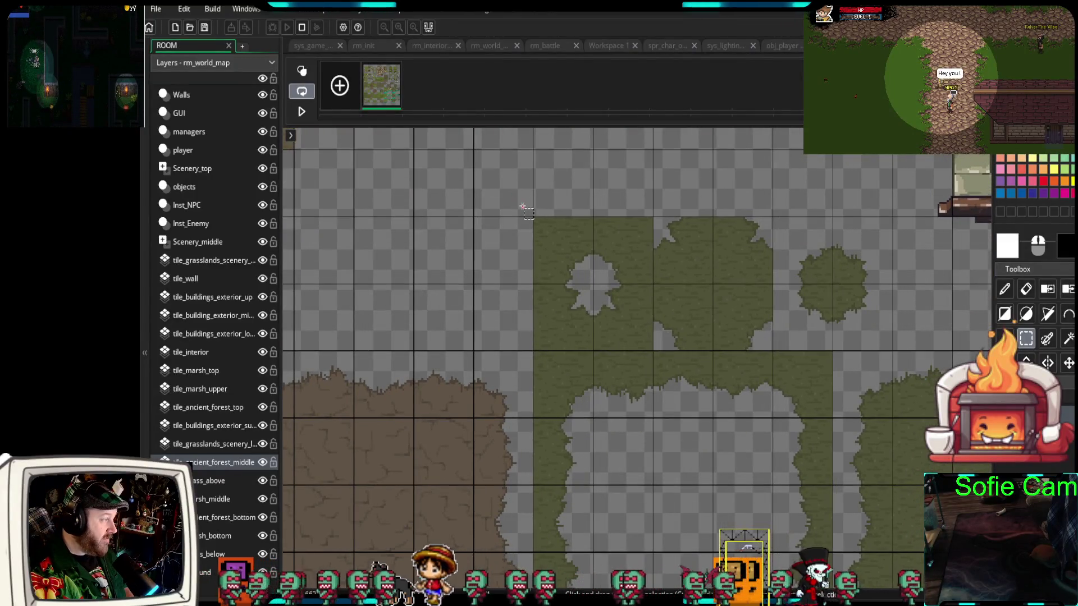
Select a block of grass patch tiles and move it into an empty area of the sheet
{"action": "mouse_move", "coordinate": [523, 206]}
{"action": "left_mouse_down"}
{"action": "mouse_move", "coordinate": [770, 289]}
{"action": "mouse_move", "coordinate": [867, 327]}
{"action": "mouse_move", "coordinate": [874, 351]}
{"action": "mouse_move", "coordinate": [893, 349]}
{"action": "mouse_move", "coordinate": [646, 331]}
{"action": "mouse_move", "coordinate": [521, 306]}
{"action": "left_mouse_up"}
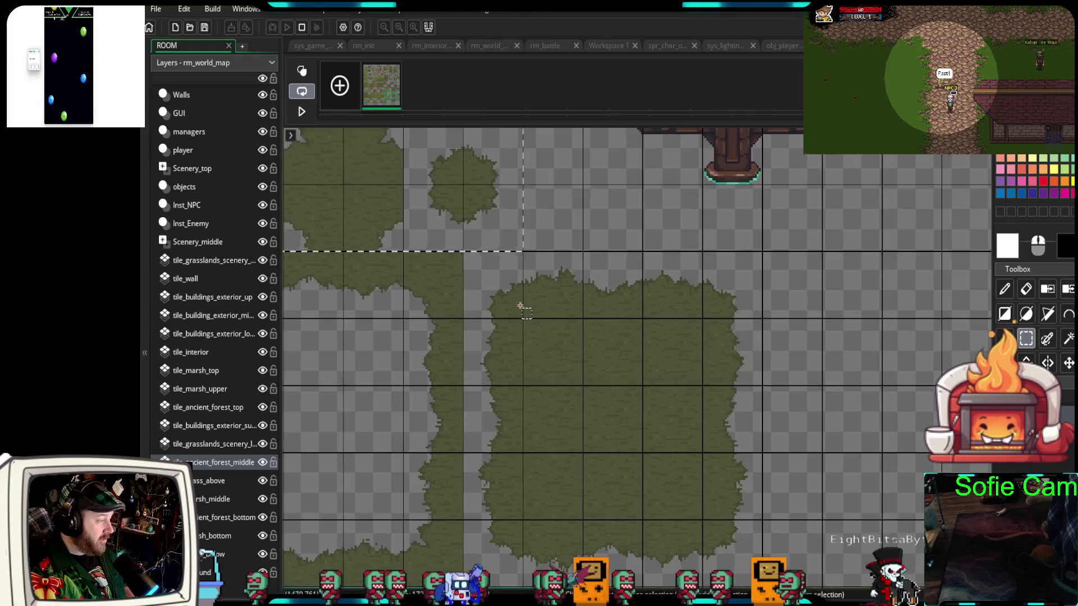
{"action": "scroll", "coordinate": [520, 306], "scroll_direction": "down", "scroll_amount": 2}
{"action": "mouse_move", "coordinate": [388, 252]}
{"action": "left_mouse_down"}
{"action": "mouse_move", "coordinate": [667, 299]}
{"action": "mouse_move", "coordinate": [702, 358]}
{"action": "mouse_move", "coordinate": [690, 376]}
{"action": "mouse_move", "coordinate": [657, 379]}
{"action": "mouse_move", "coordinate": [715, 416]}
{"action": "mouse_move", "coordinate": [534, 260]}
{"action": "mouse_move", "coordinate": [375, 226]}
{"action": "left_mouse_up"}
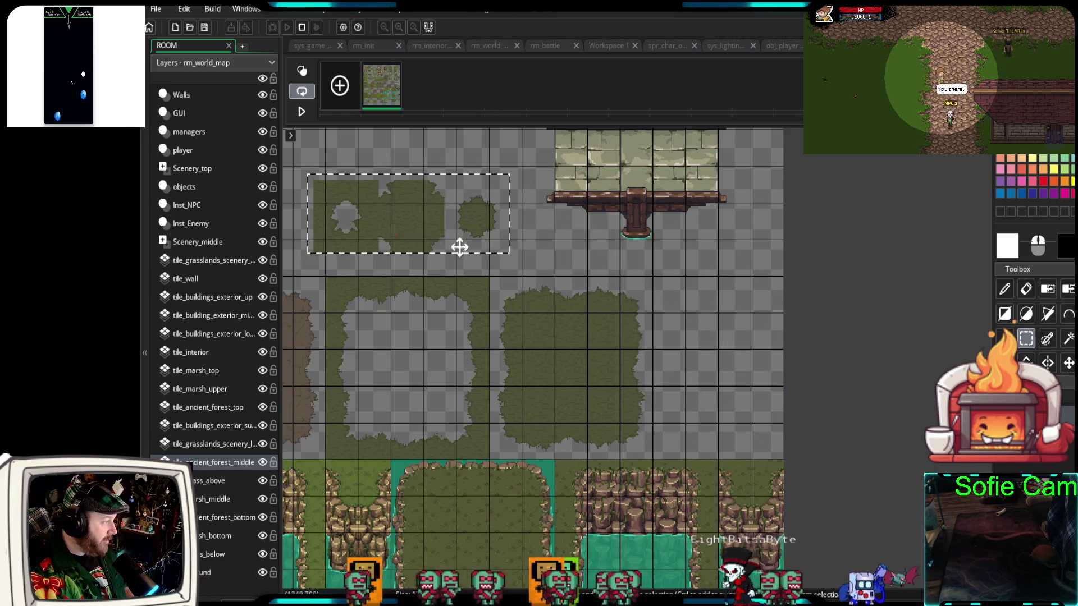
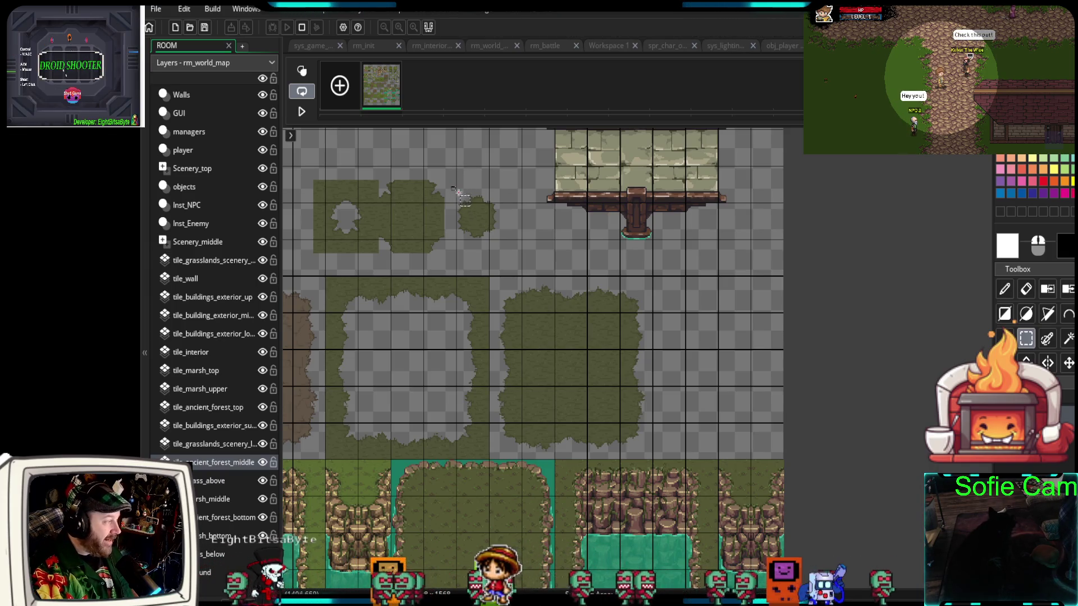
Move the small bush to an empty spot and nudge it one step right
{"action": "mouse_move", "coordinate": [498, 241]}
{"action": "left_mouse_down"}
{"action": "mouse_move", "coordinate": [710, 377]}
{"action": "mouse_move", "coordinate": [743, 255]}
{"action": "mouse_move", "coordinate": [749, 313]}
{"action": "mouse_move", "coordinate": [504, 239]}
{"action": "mouse_move", "coordinate": [710, 320]}
{"action": "mouse_move", "coordinate": [734, 299]}
{"action": "mouse_move", "coordinate": [750, 316]}
{"action": "left_mouse_up"}
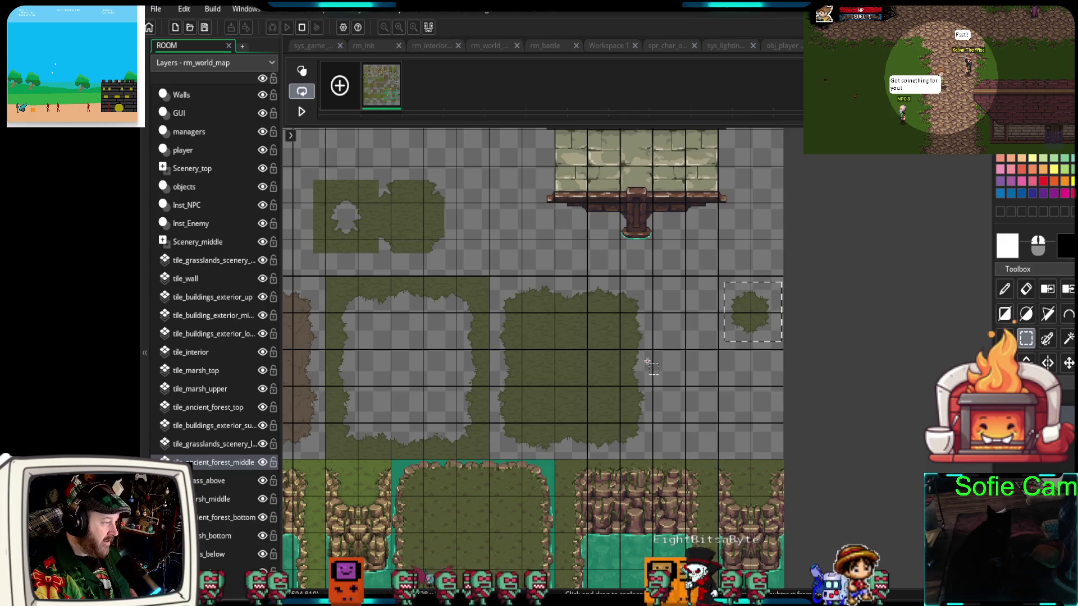
{"action": "scroll", "coordinate": [763, 320], "scroll_direction": "up", "scroll_amount": 5}
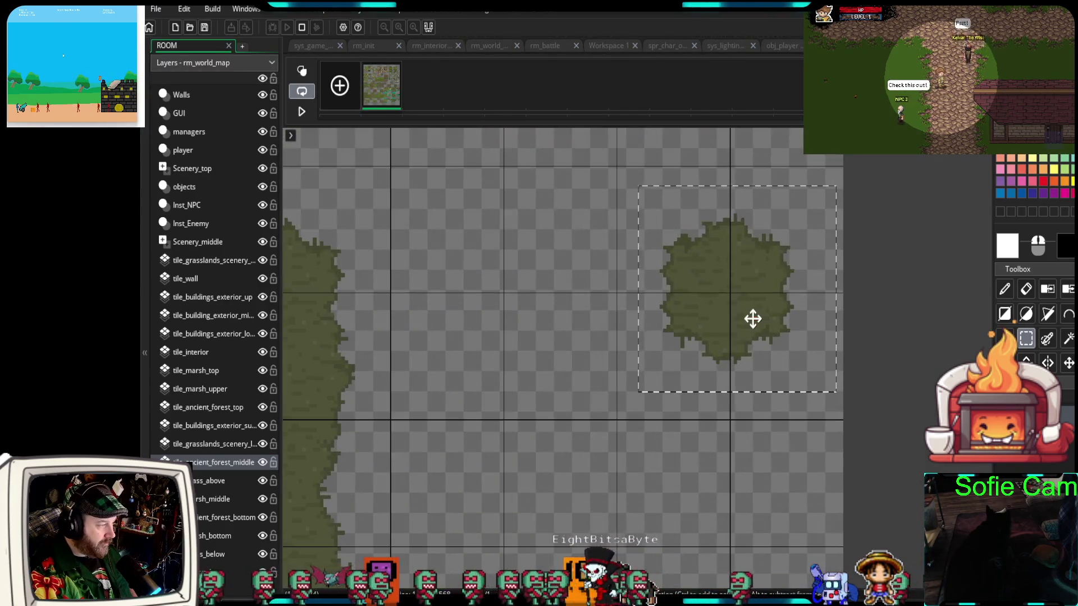
{"action": "key", "text": "Right"}
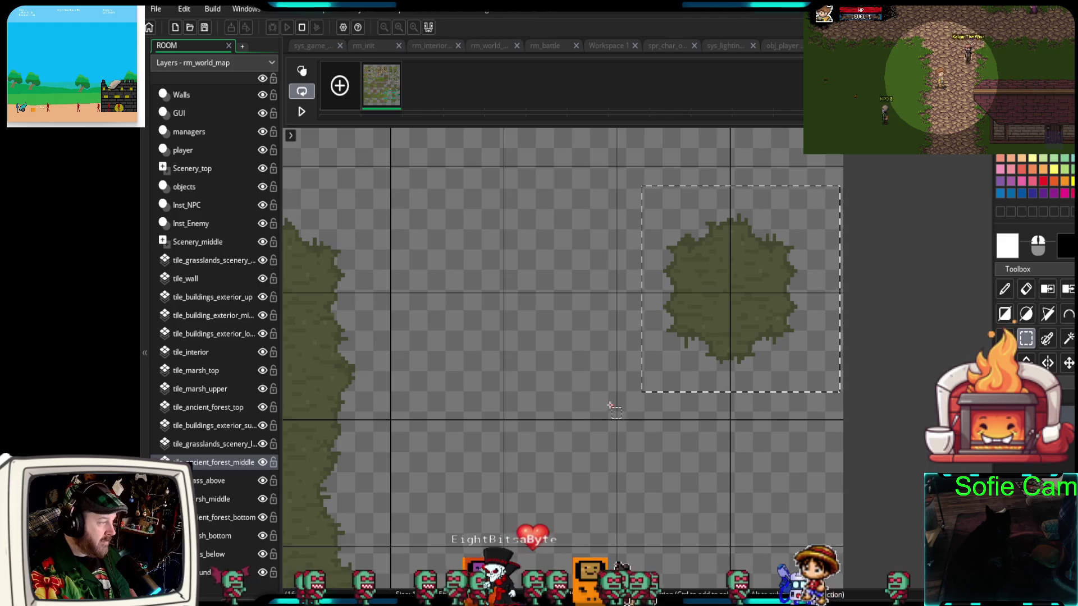
{"action": "scroll", "coordinate": [616, 398], "scroll_direction": "down", "scroll_amount": 4}
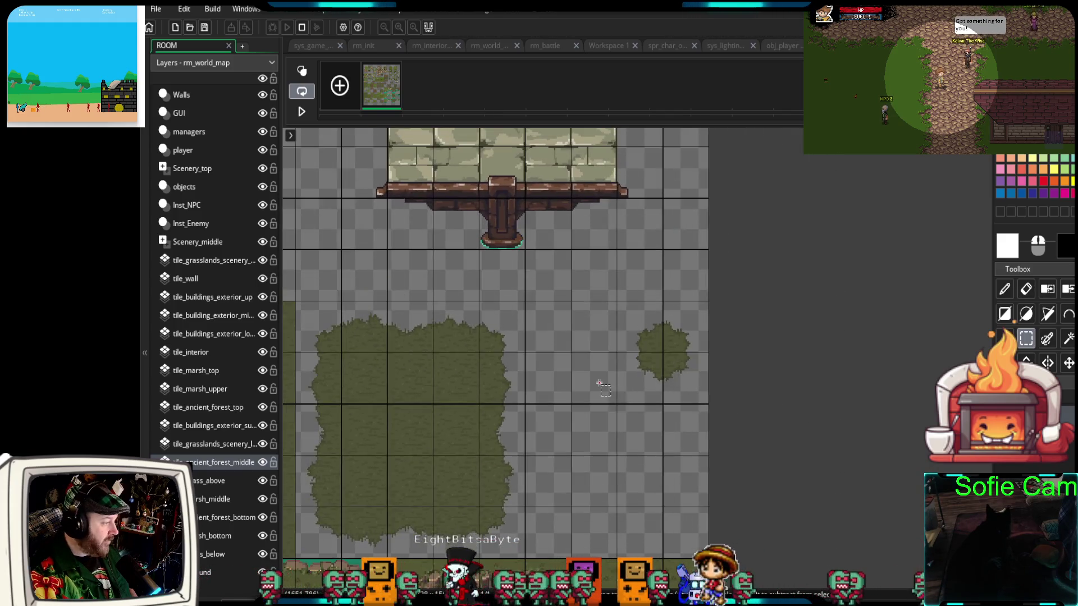
{"action": "scroll", "coordinate": [673, 343], "scroll_direction": "down", "scroll_amount": 1}
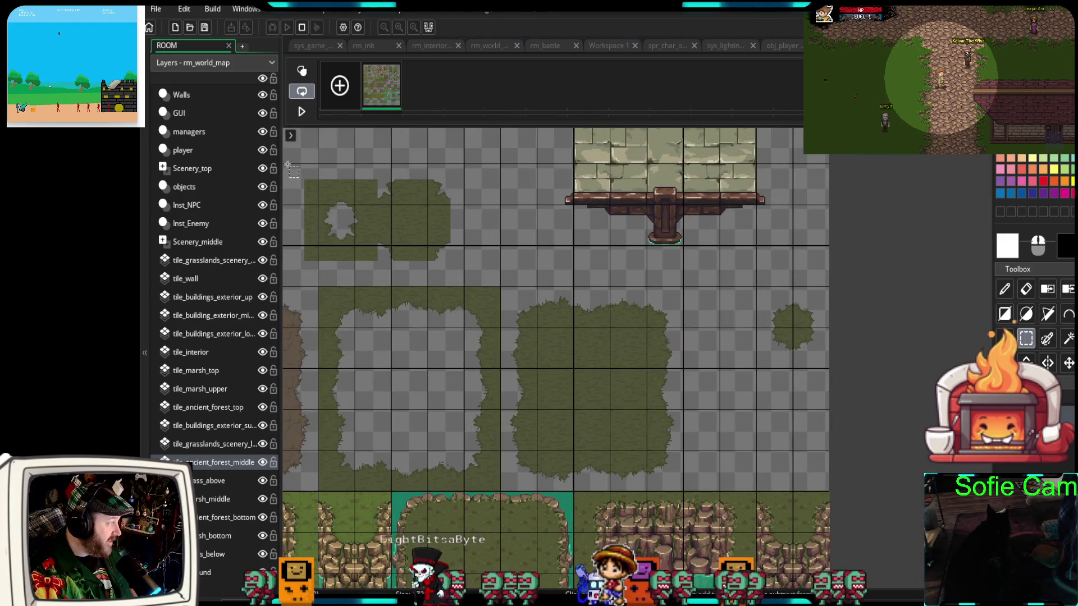
Move the group of bush tiles down and to the right
{"action": "mouse_move", "coordinate": [410, 243]}
{"action": "left_mouse_down"}
{"action": "mouse_move", "coordinate": [797, 464]}
{"action": "mouse_move", "coordinate": [770, 457]}
{"action": "mouse_move", "coordinate": [790, 397]}
{"action": "left_mouse_up"}
{"action": "scroll", "coordinate": [770, 457], "scroll_direction": "up", "scroll_amount": 4}
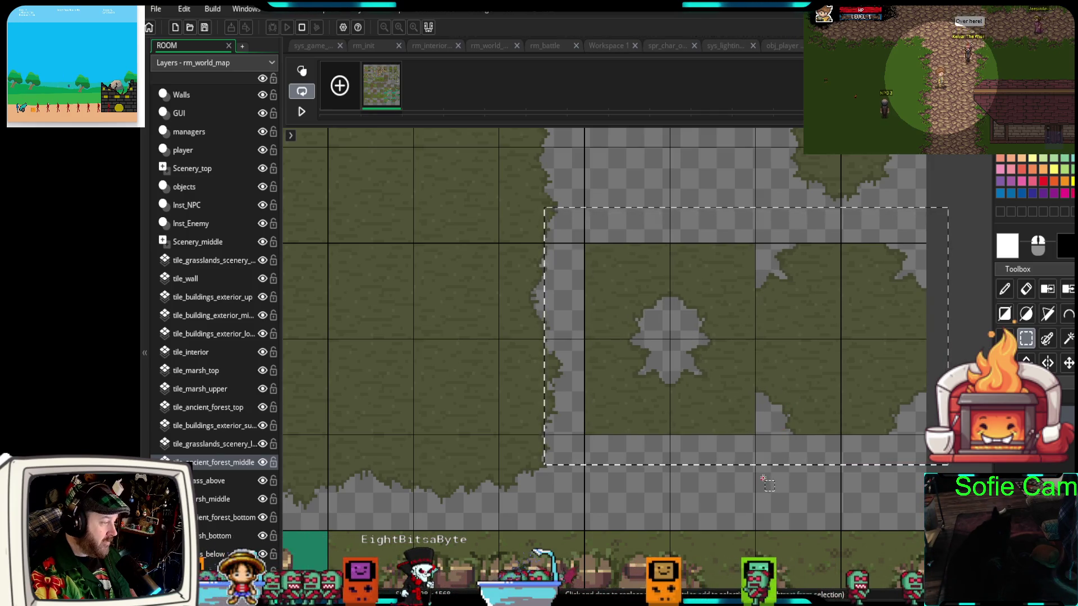
{"action": "left_click", "coordinate": [745, 465]}
Marquee-select the whole stone bridge piece
{"action": "scroll", "coordinate": [745, 465], "scroll_direction": "down", "scroll_amount": 2}
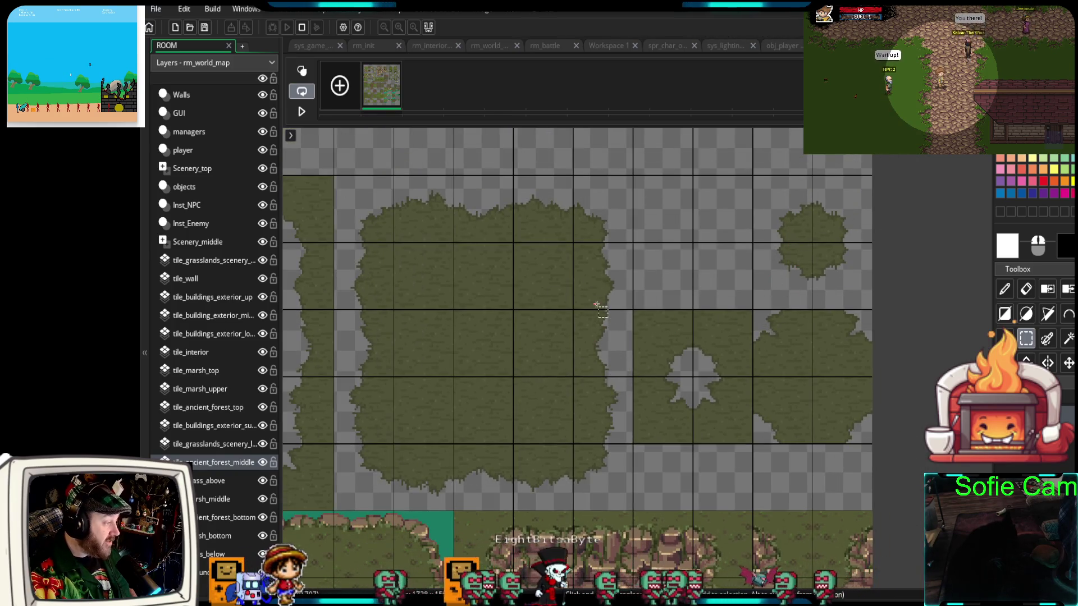
{"action": "scroll", "coordinate": [597, 306], "scroll_direction": "up", "scroll_amount": 5}
{"action": "scroll", "coordinate": [687, 348], "scroll_direction": "left", "scroll_amount": 3}
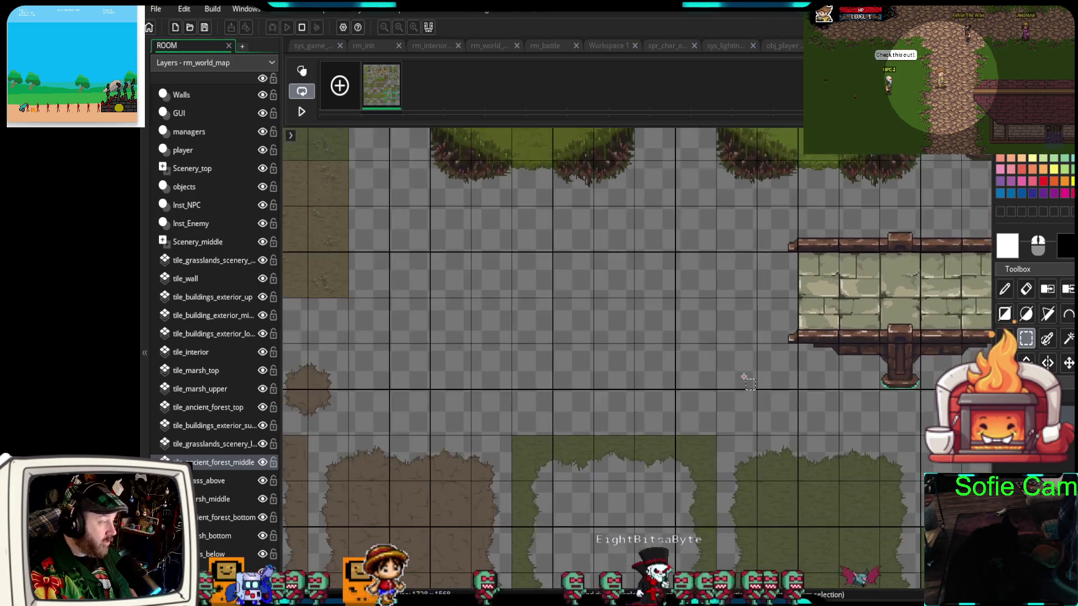
{"action": "scroll", "coordinate": [687, 325], "scroll_direction": "down", "scroll_amount": 1}
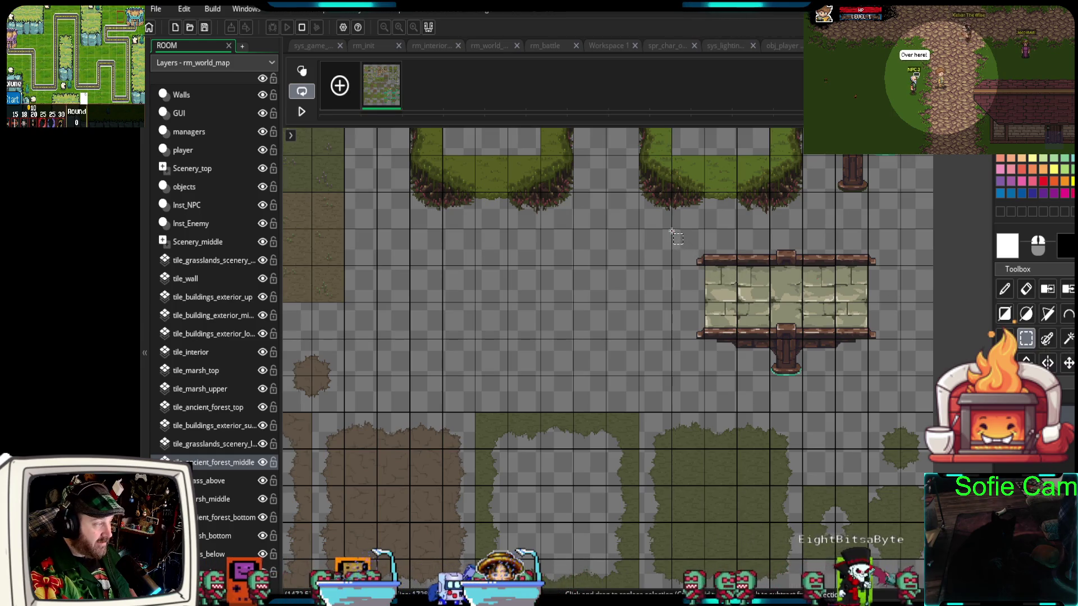
{"action": "left_click_drag", "start_coordinate": [854, 341], "coordinate": [902, 380]}
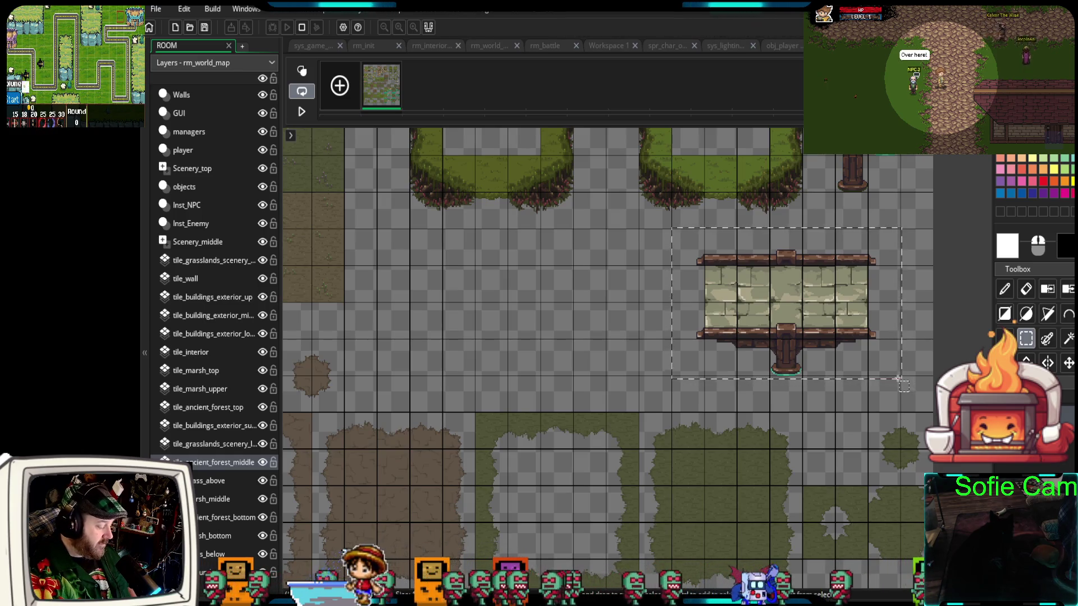
Copy the stone bridge as a brush and stamp one copy beside the original
{"action": "key", "text": "ctrl+c"}
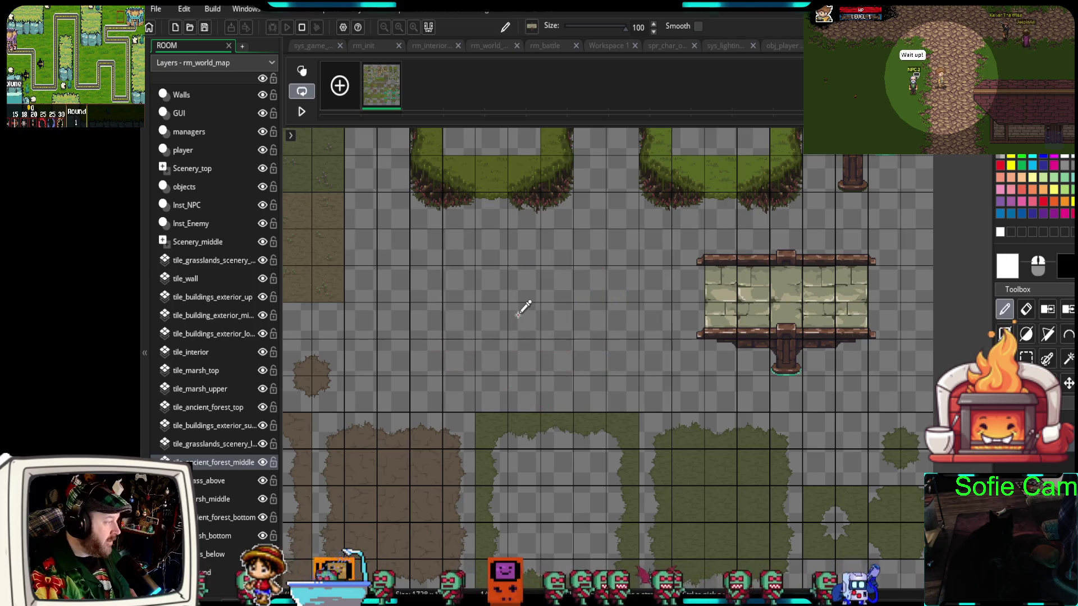
{"action": "scroll", "coordinate": [518, 315], "scroll_direction": "up", "scroll_amount": 2}
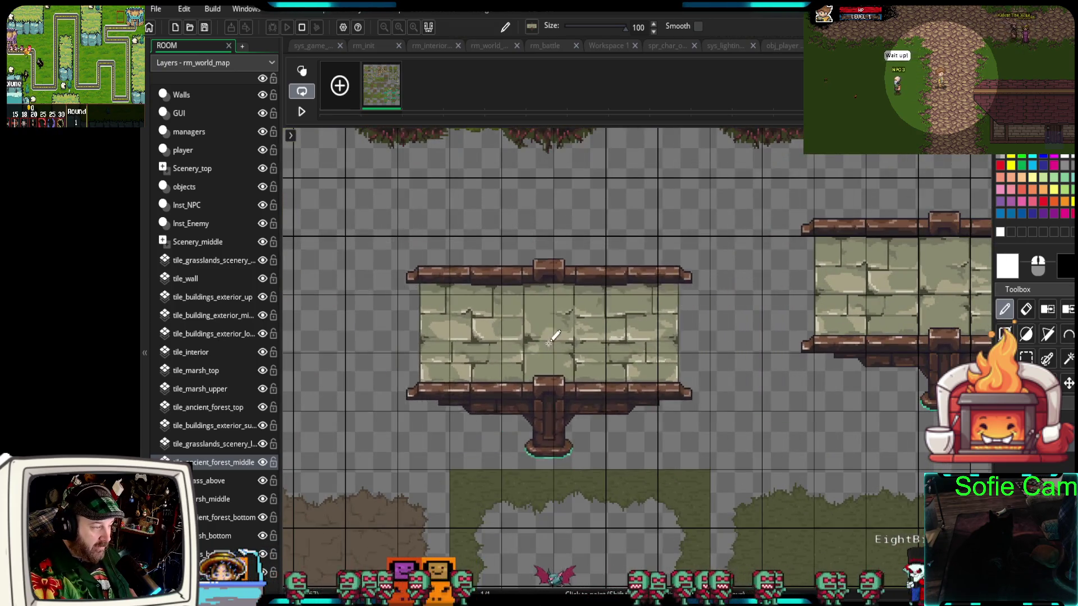
{"action": "left_click_drag", "start_coordinate": [488, 322], "coordinate": [697, 311]}
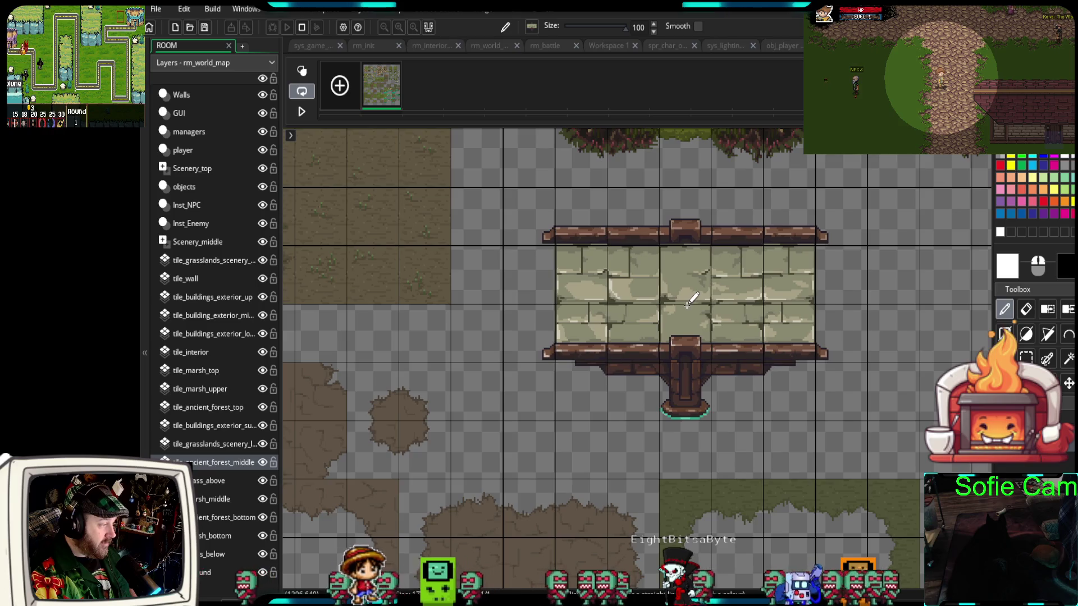
{"action": "scroll", "coordinate": [689, 300], "scroll_direction": "up", "scroll_amount": 3}
{"action": "left_click_drag", "start_coordinate": [690, 213], "coordinate": [698, 191]}
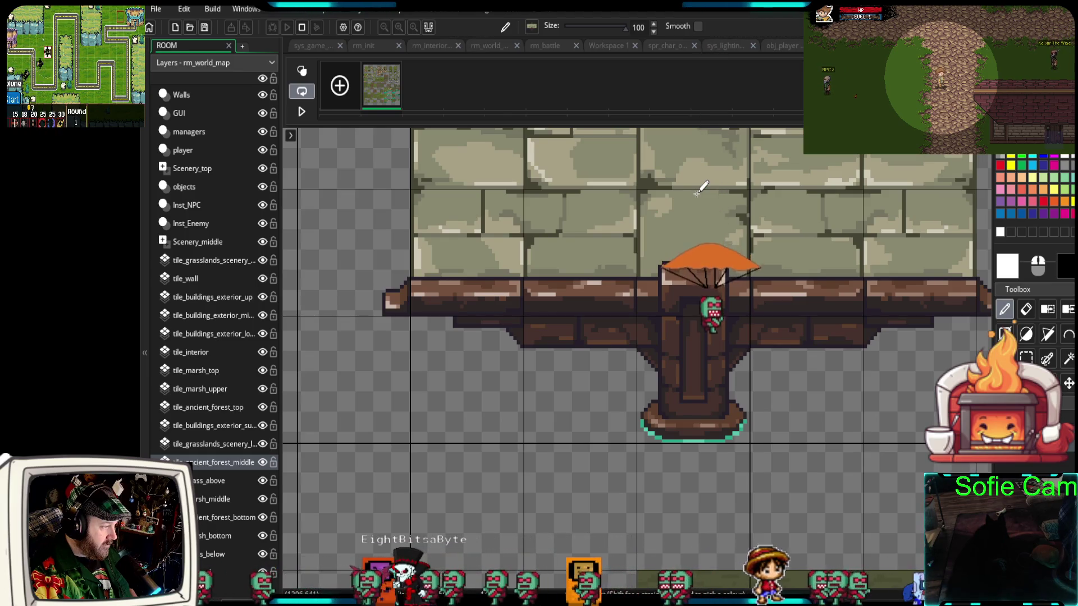
{"action": "scroll", "coordinate": [483, 368], "scroll_direction": "down", "scroll_amount": 4}
{"action": "mouse_move", "coordinate": [484, 366]}
{"action": "left_mouse_down"}
{"action": "mouse_move", "coordinate": [459, 369]}
{"action": "mouse_move", "coordinate": [794, 324]}
{"action": "mouse_move", "coordinate": [740, 341]}
{"action": "left_mouse_up"}
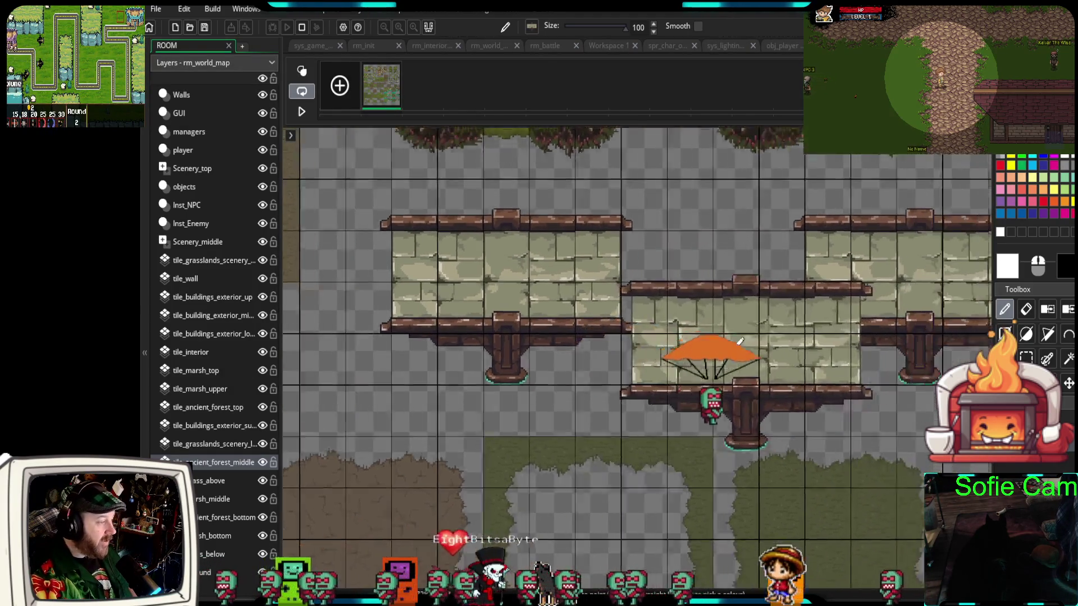
{"action": "key", "text": "ctrl+z"}
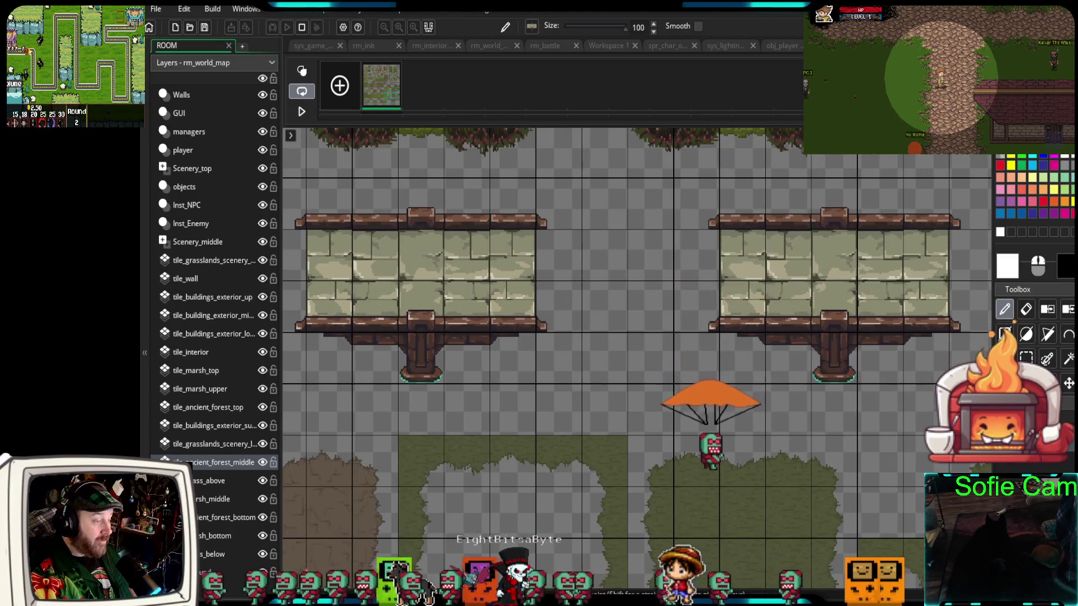
Switch the colour to black and draw a jagged crack outline across the bridge copy
{"action": "key", "text": "x"}
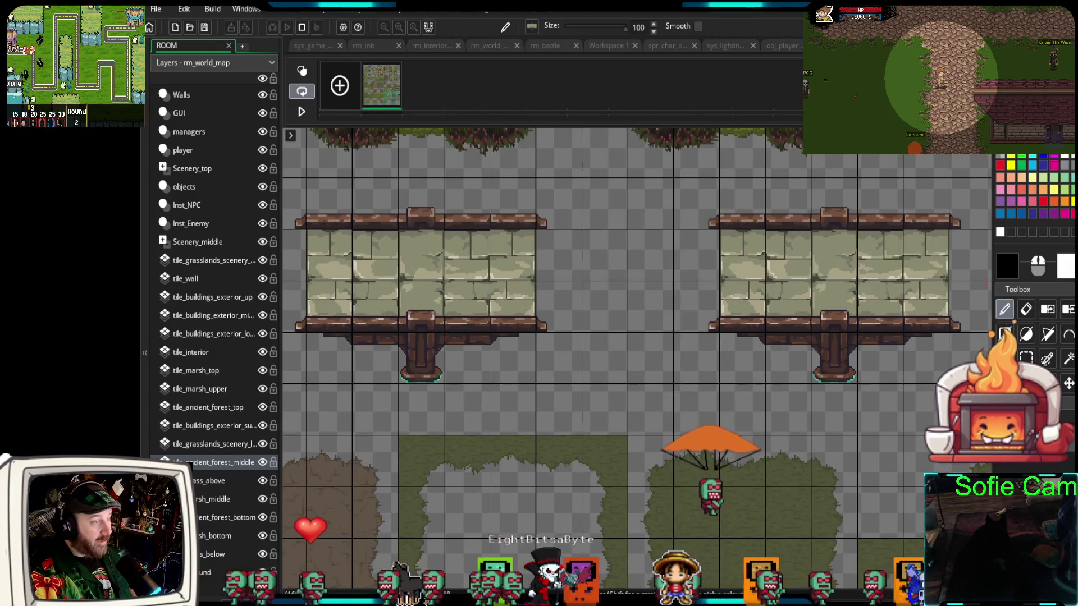
{"action": "scroll", "coordinate": [847, 352], "scroll_direction": "up", "scroll_amount": 3}
{"action": "left_click_drag", "start_coordinate": [847, 352], "coordinate": [719, 452]}
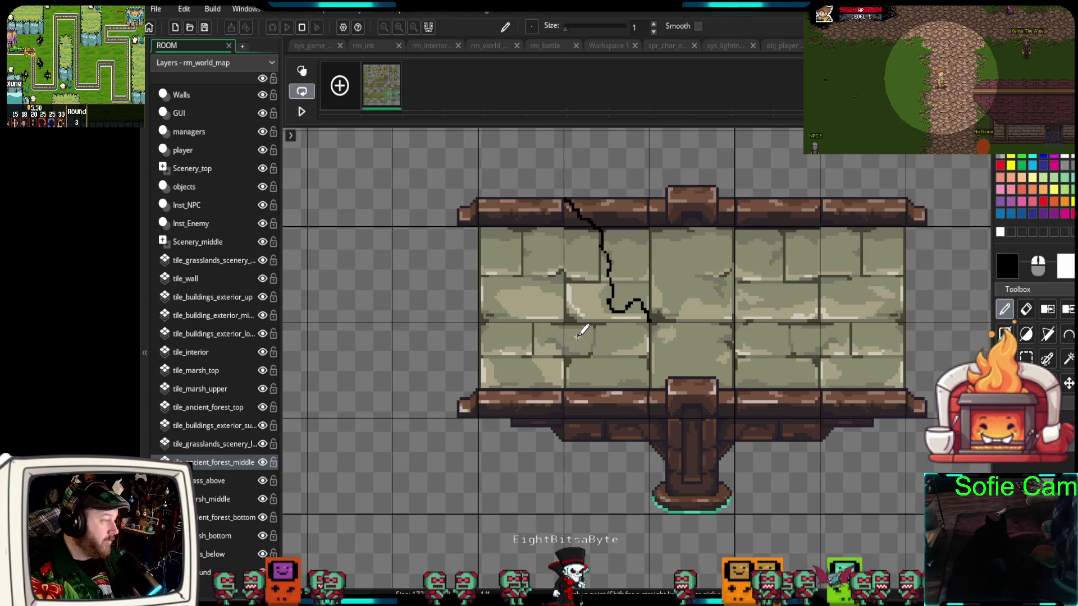
{"action": "scroll", "coordinate": [615, 313], "scroll_direction": "up", "scroll_amount": 4}
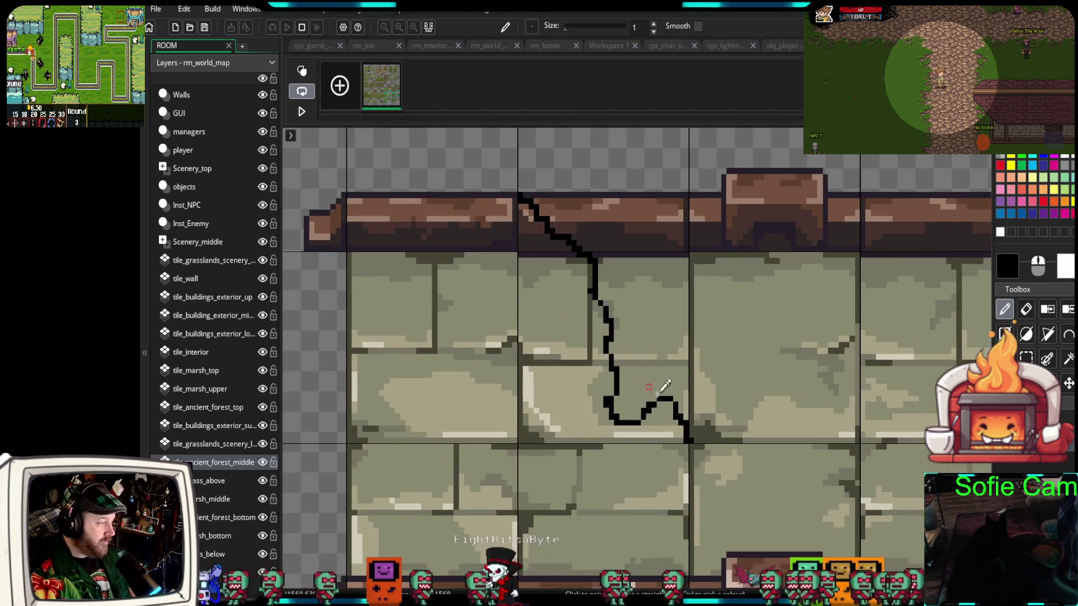
{"action": "scroll", "coordinate": [614, 351], "scroll_direction": "down", "scroll_amount": 1}
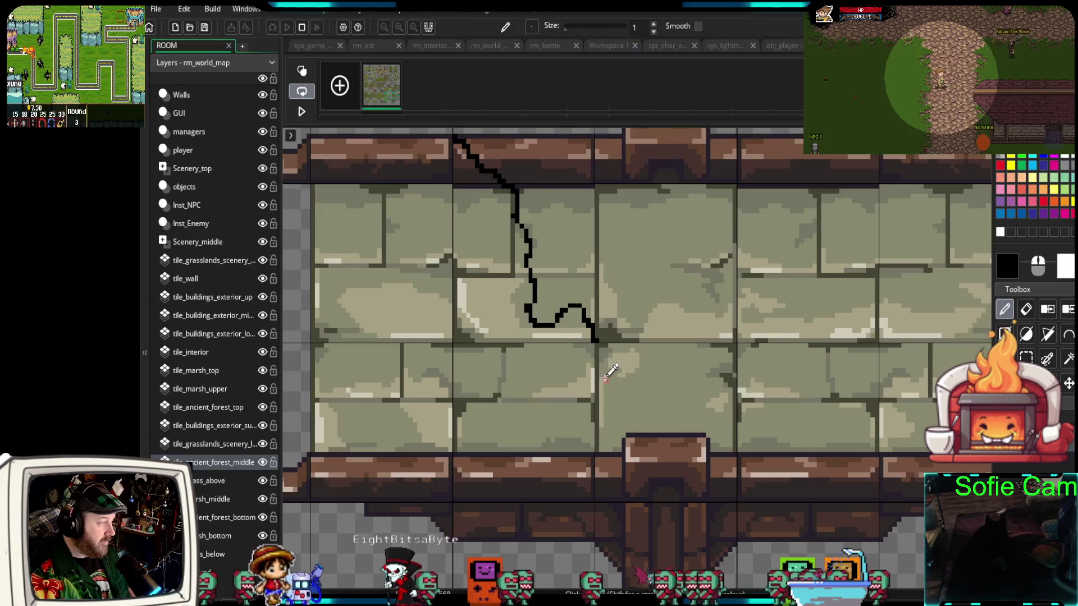
{"action": "scroll", "coordinate": [609, 374], "scroll_direction": "down", "scroll_amount": 1}
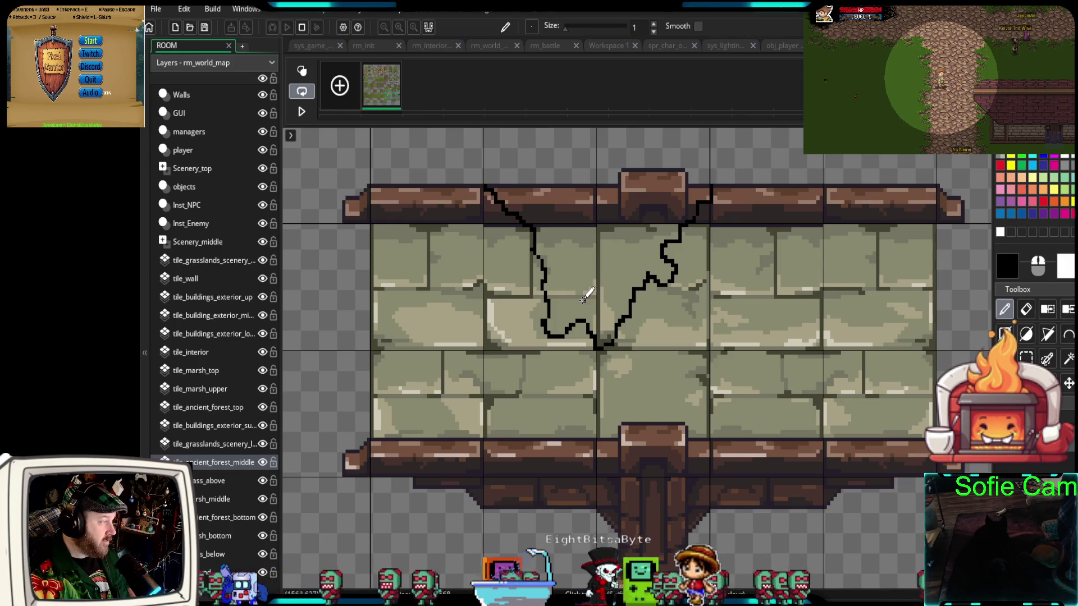
{"action": "scroll", "coordinate": [584, 297], "scroll_direction": "up", "scroll_amount": 3}
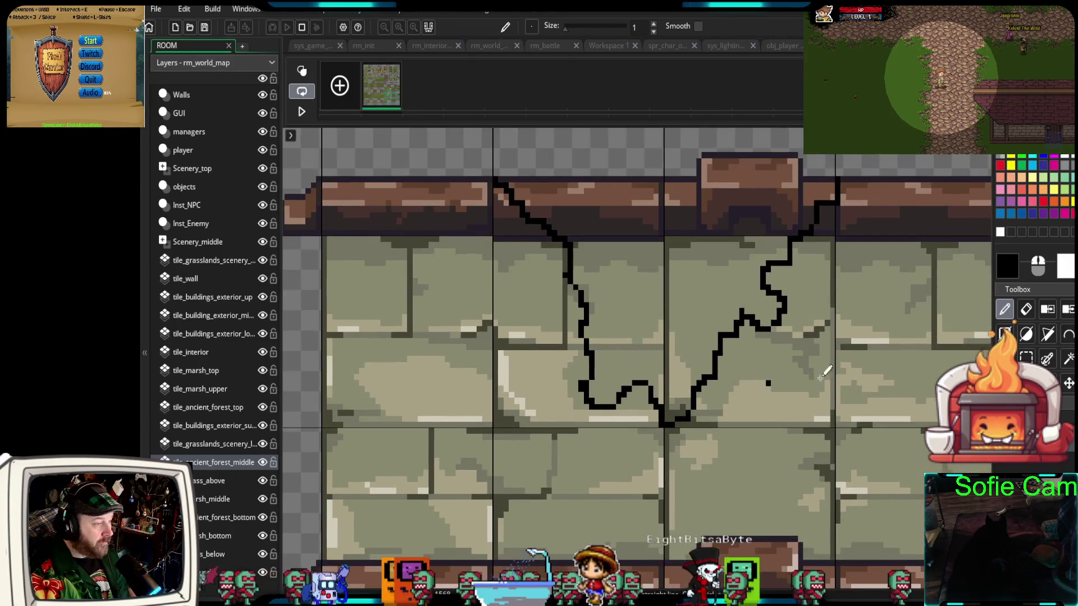
{"action": "left_click", "coordinate": [1026, 309]}
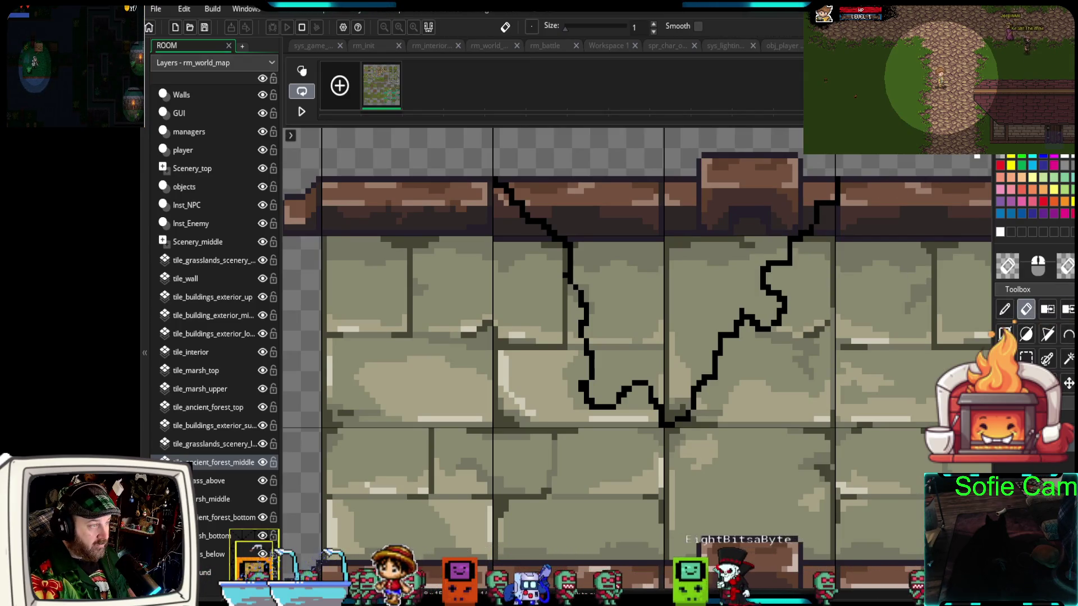
Erase the stonework inside the crack outline, from the top downward, to transparency
{"action": "mouse_move", "coordinate": [724, 169]}
{"action": "left_mouse_down"}
{"action": "mouse_move", "coordinate": [777, 168]}
{"action": "mouse_move", "coordinate": [684, 161]}
{"action": "mouse_move", "coordinate": [723, 154]}
{"action": "mouse_move", "coordinate": [702, 250]}
{"action": "mouse_move", "coordinate": [786, 180]}
{"action": "mouse_move", "coordinate": [816, 176]}
{"action": "mouse_move", "coordinate": [784, 209]}
{"action": "left_mouse_up"}
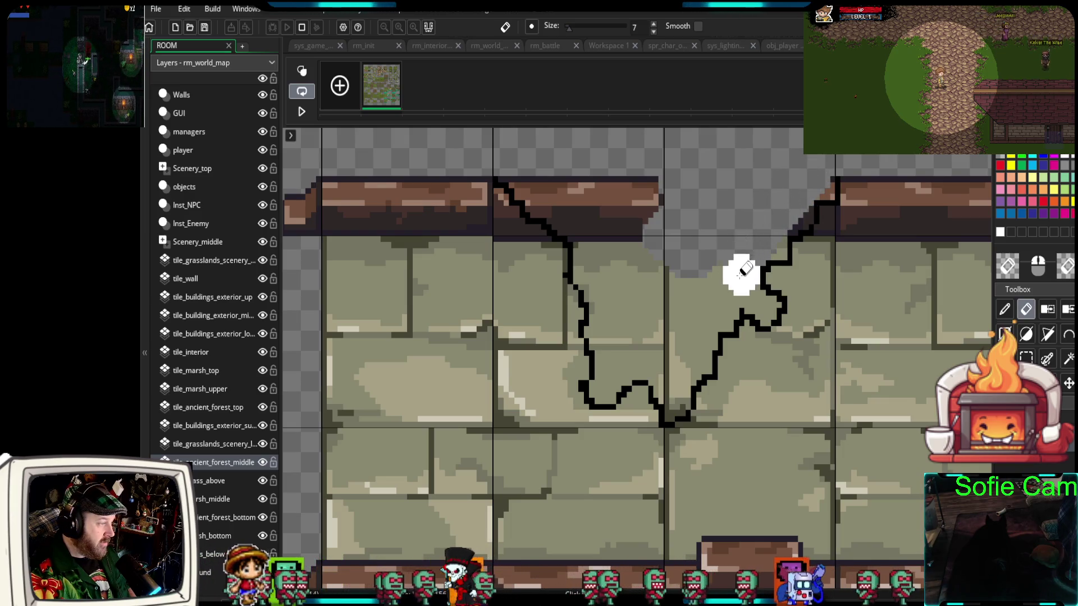
{"action": "mouse_move", "coordinate": [759, 301]}
{"action": "left_mouse_down"}
{"action": "mouse_move", "coordinate": [717, 285]}
{"action": "mouse_move", "coordinate": [677, 375]}
{"action": "mouse_move", "coordinate": [649, 345]}
{"action": "mouse_move", "coordinate": [618, 360]}
{"action": "mouse_move", "coordinate": [614, 293]}
{"action": "mouse_move", "coordinate": [589, 223]}
{"action": "mouse_move", "coordinate": [517, 166]}
{"action": "mouse_move", "coordinate": [593, 238]}
{"action": "mouse_move", "coordinate": [642, 260]}
{"action": "mouse_move", "coordinate": [580, 176]}
{"action": "mouse_move", "coordinate": [635, 207]}
{"action": "mouse_move", "coordinate": [624, 269]}
{"action": "mouse_move", "coordinate": [602, 272]}
{"action": "mouse_move", "coordinate": [635, 313]}
{"action": "mouse_move", "coordinate": [693, 262]}
{"action": "mouse_move", "coordinate": [660, 298]}
{"action": "mouse_move", "coordinate": [679, 271]}
{"action": "mouse_move", "coordinate": [667, 275]}
{"action": "mouse_move", "coordinate": [608, 380]}
{"action": "mouse_move", "coordinate": [715, 270]}
{"action": "mouse_move", "coordinate": [700, 301]}
{"action": "mouse_move", "coordinate": [763, 303]}
{"action": "mouse_move", "coordinate": [739, 286]}
{"action": "mouse_move", "coordinate": [768, 242]}
{"action": "left_mouse_up"}
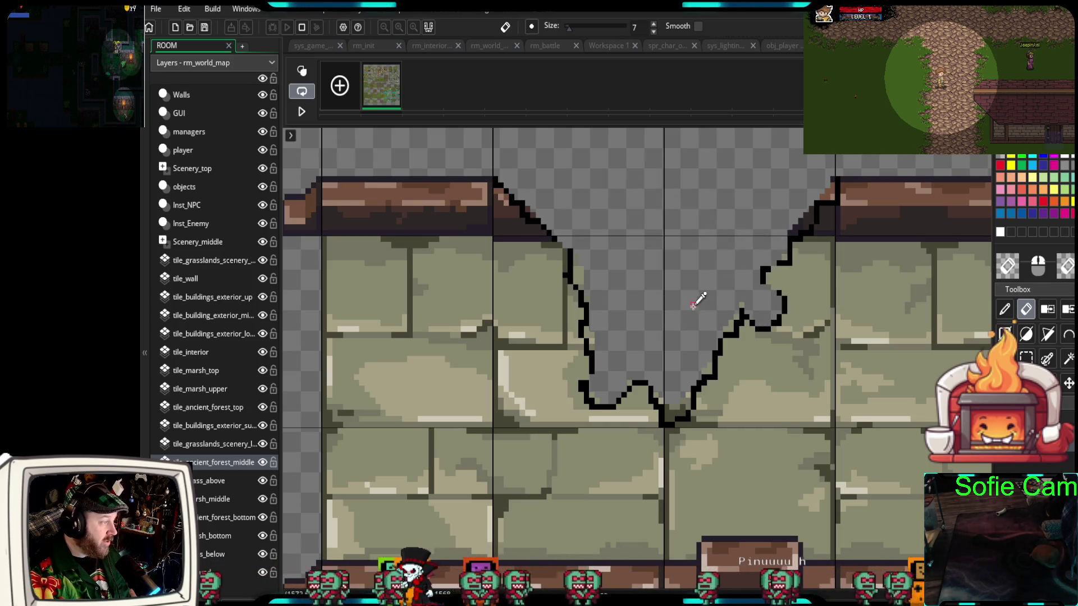
{"action": "scroll", "coordinate": [698, 306], "scroll_direction": "down", "scroll_amount": 2}
{"action": "scroll", "coordinate": [698, 364], "scroll_direction": "up", "scroll_amount": 1}
{"action": "scroll", "coordinate": [684, 264], "scroll_direction": "up", "scroll_amount": 2}
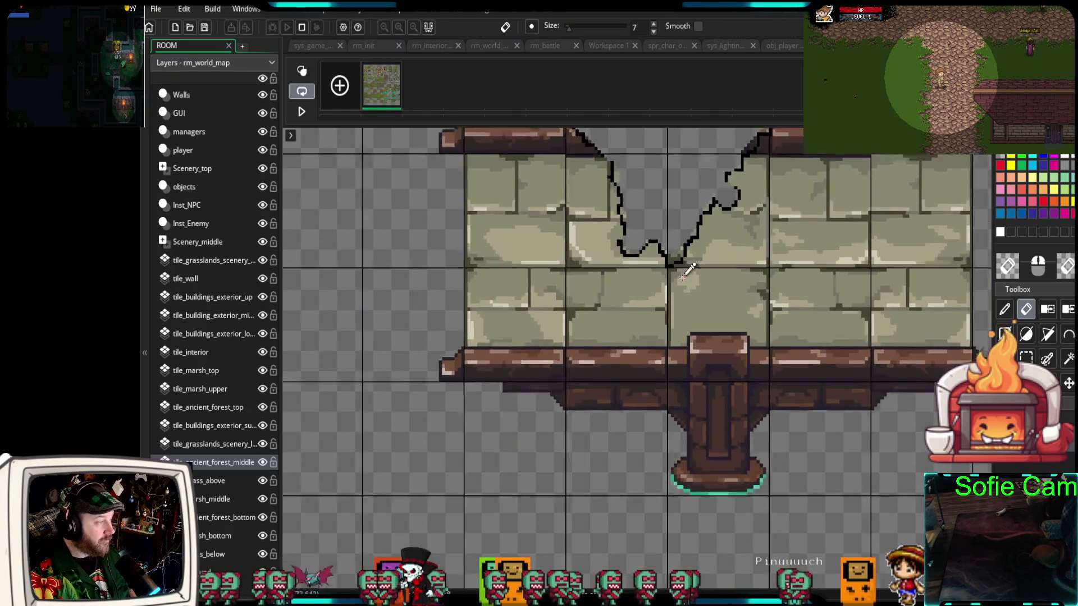
{"action": "scroll", "coordinate": [679, 283], "scroll_direction": "up", "scroll_amount": 1}
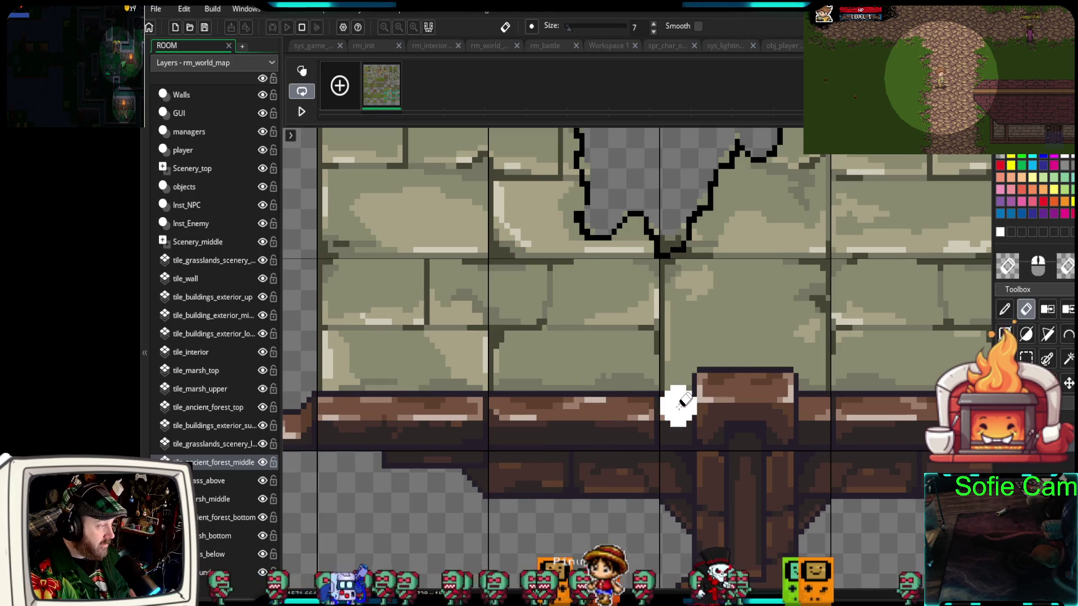
Erase some wooden beam pixels below the crack, then undo that beam erasing
{"action": "mouse_move", "coordinate": [679, 405]}
{"action": "left_mouse_down"}
{"action": "mouse_move", "coordinate": [667, 378]}
{"action": "mouse_move", "coordinate": [577, 386]}
{"action": "mouse_move", "coordinate": [584, 409]}
{"action": "mouse_move", "coordinate": [566, 409]}
{"action": "mouse_move", "coordinate": [555, 435]}
{"action": "mouse_move", "coordinate": [556, 496]}
{"action": "mouse_move", "coordinate": [575, 498]}
{"action": "mouse_move", "coordinate": [645, 416]}
{"action": "mouse_move", "coordinate": [604, 488]}
{"action": "left_mouse_up"}
{"action": "left_click_drag", "start_coordinate": [609, 450], "coordinate": [627, 337]}
{"action": "scroll", "coordinate": [623, 342], "scroll_direction": "down", "scroll_amount": 3}
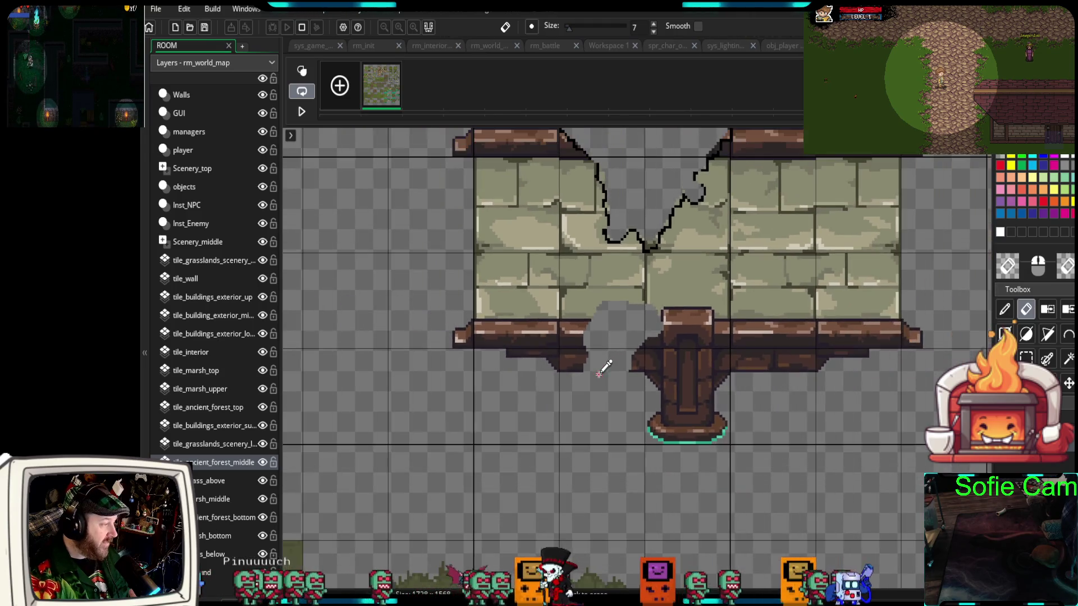
{"action": "key", "text": "ctrl+z"}
{"action": "scroll", "coordinate": [590, 377], "scroll_direction": "up", "scroll_amount": 2}
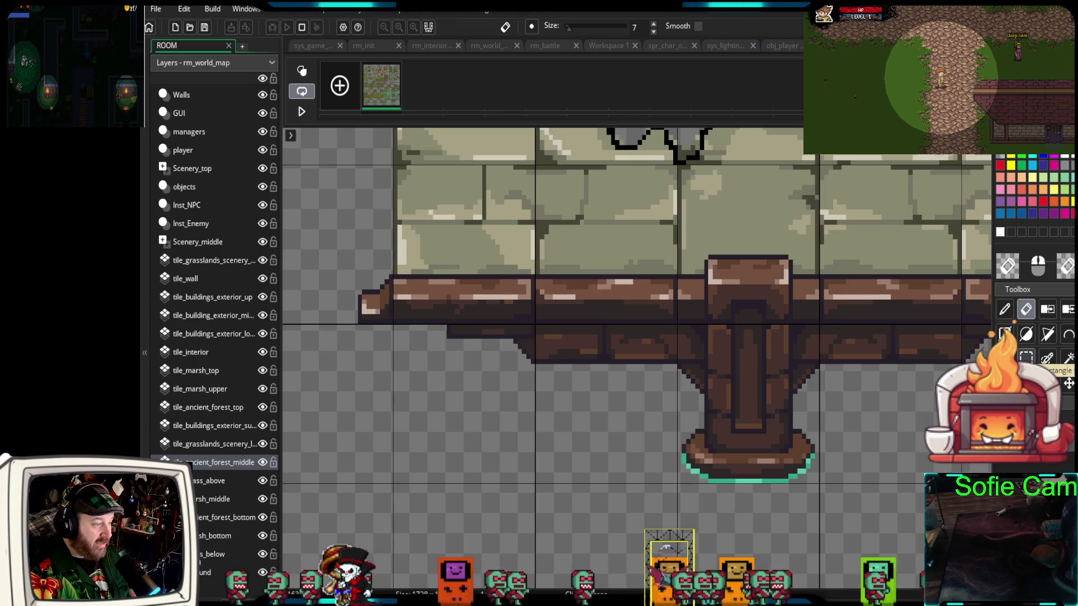
{"action": "left_click", "coordinate": [1047, 359]}
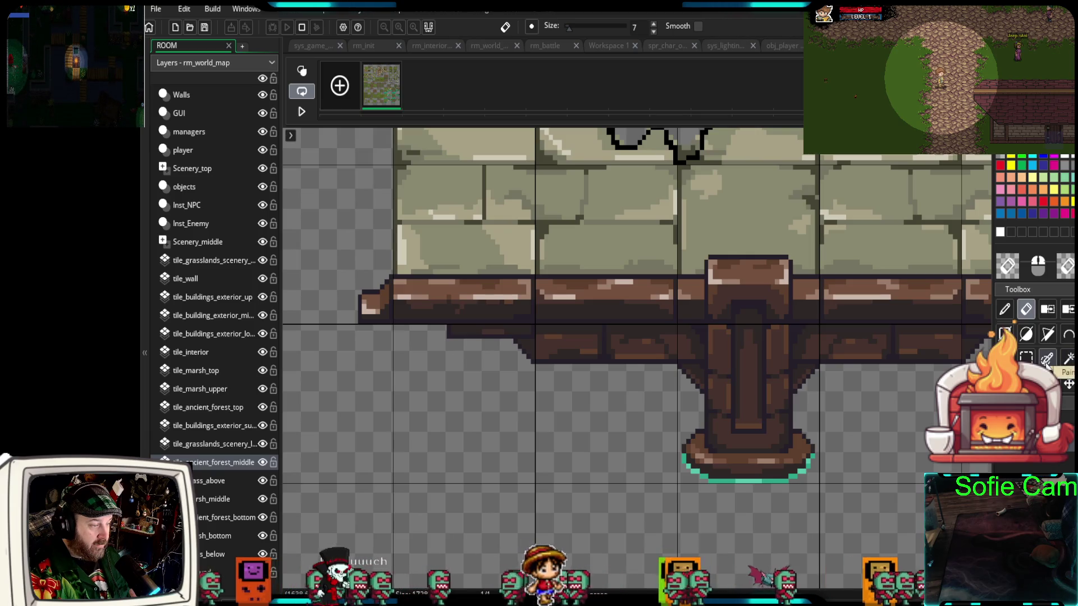
Select a block of the beam under the wall and drop it lower as a fallen chunk
{"action": "key", "text": "bracketleft"}
{"action": "key", "text": "bracketleft"}
{"action": "key", "text": "bracketleft"}
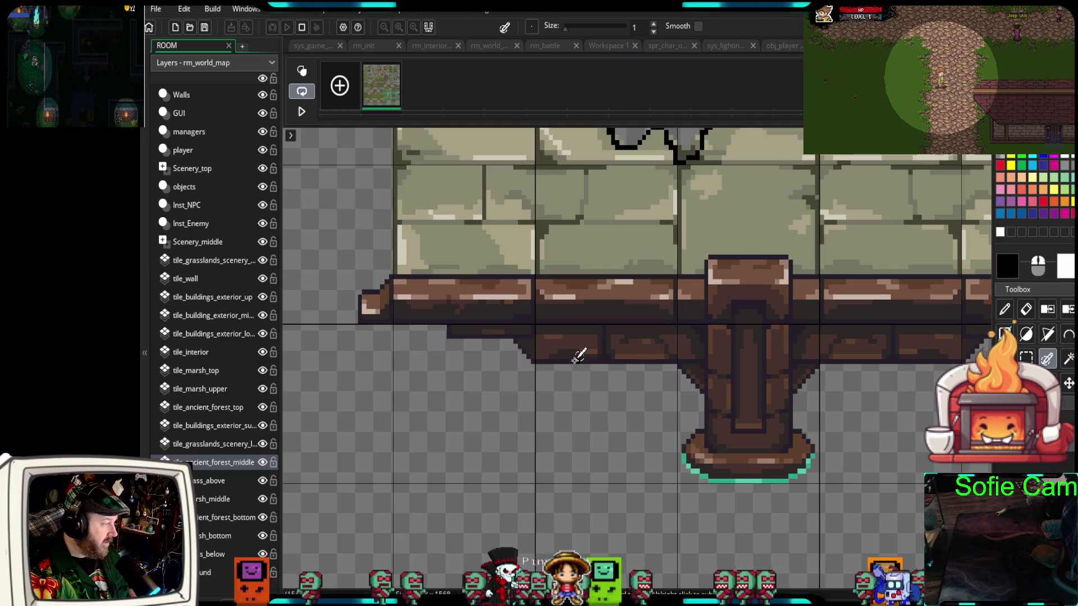
{"action": "mouse_move", "coordinate": [560, 361]}
{"action": "left_mouse_down"}
{"action": "mouse_move", "coordinate": [571, 329]}
{"action": "mouse_move", "coordinate": [557, 365]}
{"action": "left_mouse_up"}
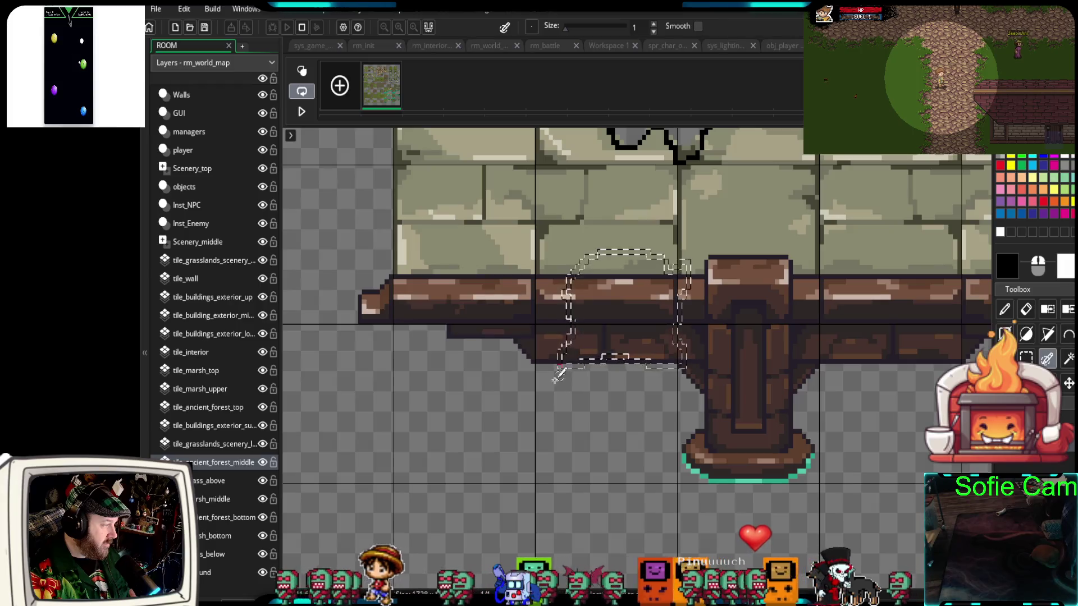
{"action": "key", "text": "ctrl+b"}
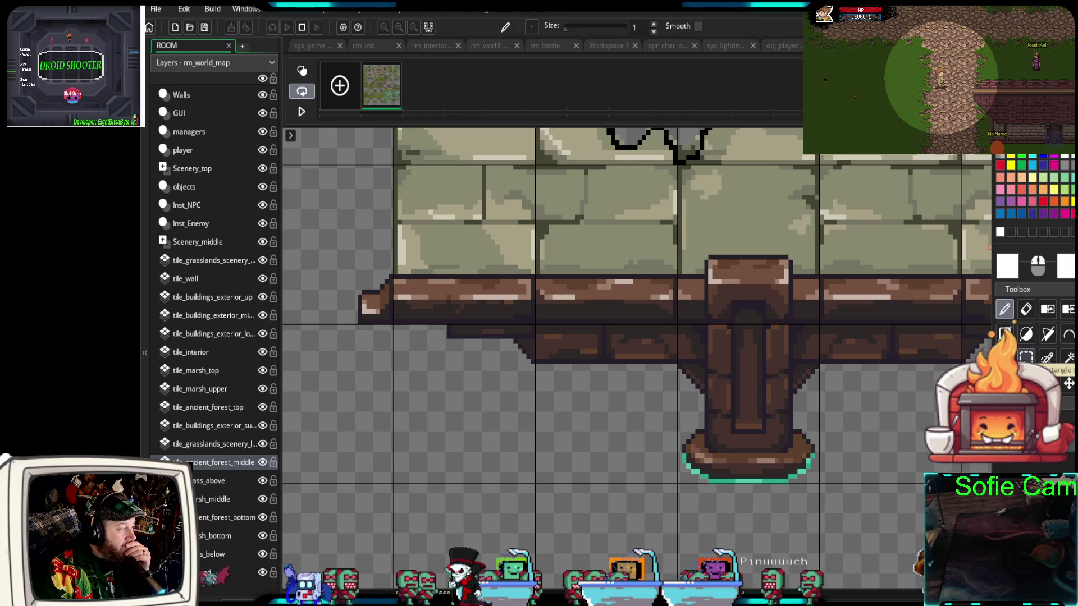
{"action": "left_click", "coordinate": [1027, 358]}
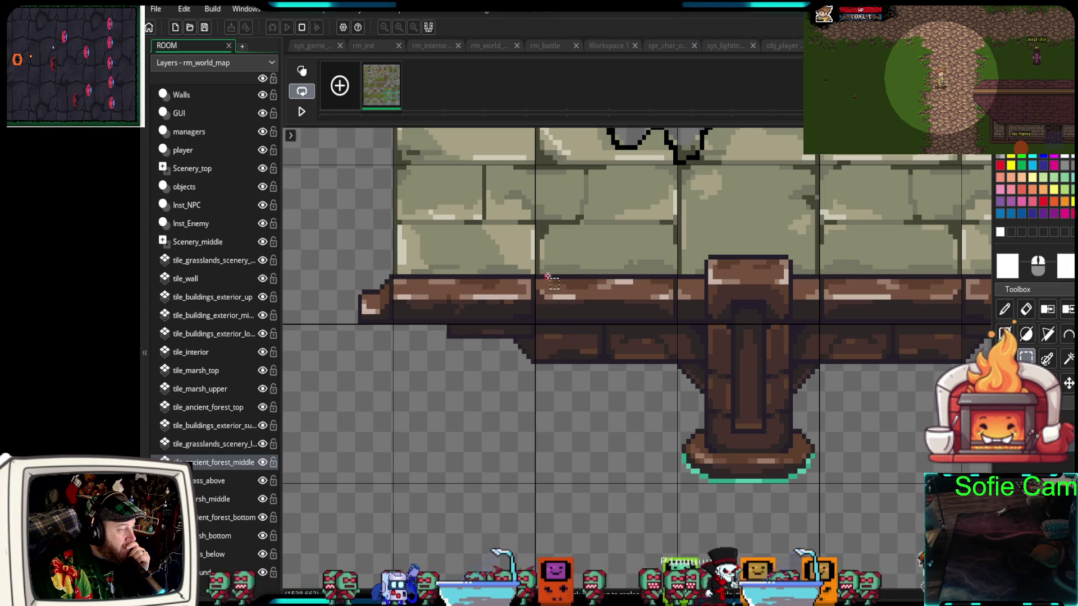
{"action": "left_click_drag", "start_coordinate": [545, 260], "coordinate": [686, 369]}
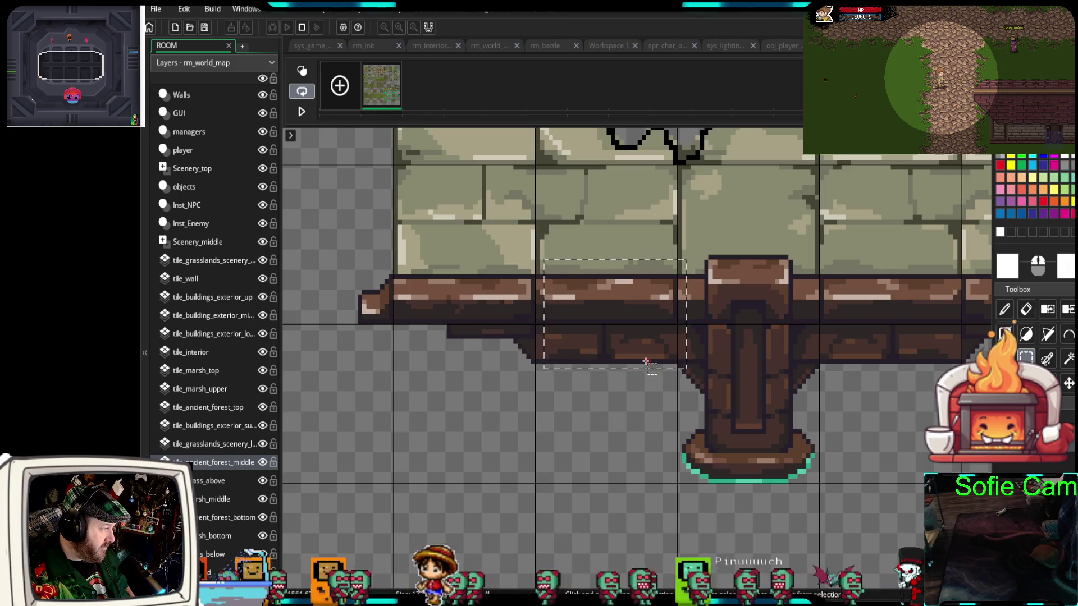
{"action": "left_click_drag", "start_coordinate": [616, 325], "coordinate": [611, 414]}
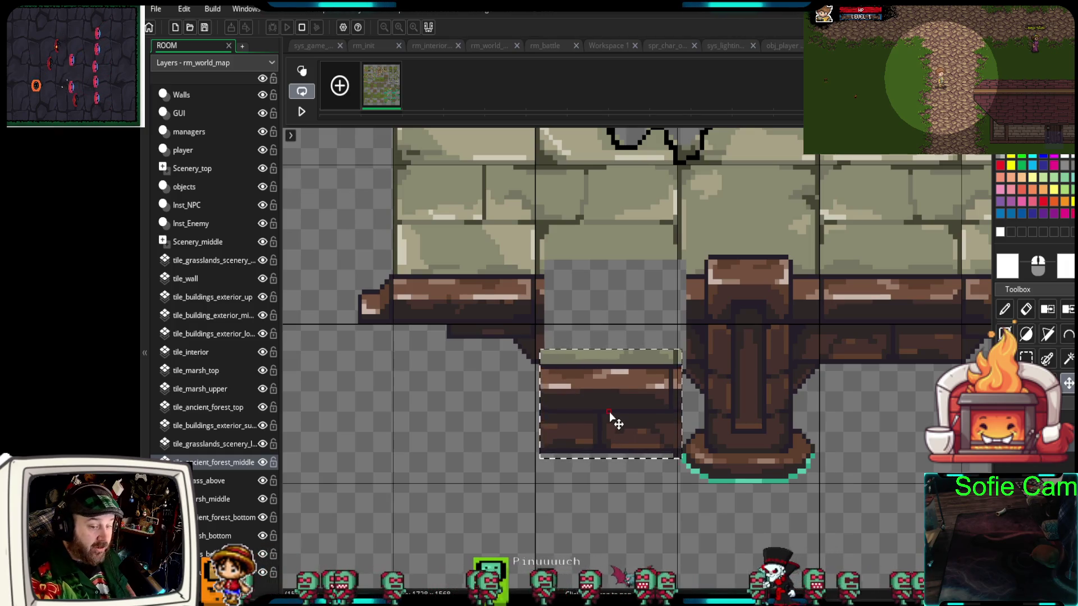
{"action": "scroll", "coordinate": [601, 416], "scroll_direction": "up", "scroll_amount": 3}
Add single black pixels to touch up the crack's outline
{"action": "key", "text": "e"}
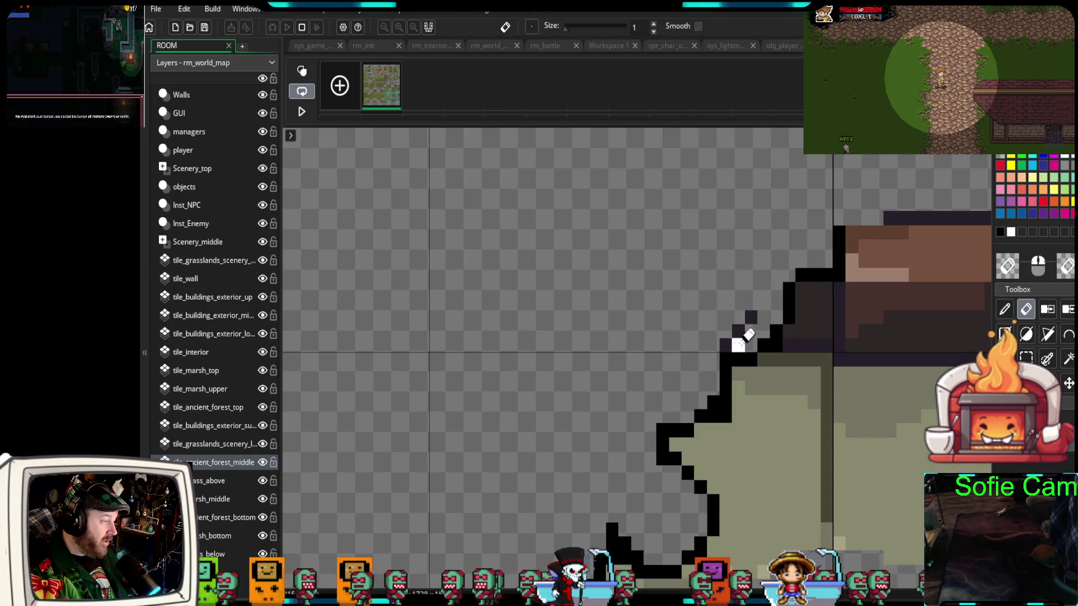
{"action": "left_click", "coordinate": [1006, 310]}
{"action": "left_click_drag", "start_coordinate": [876, 231], "coordinate": [889, 219]}
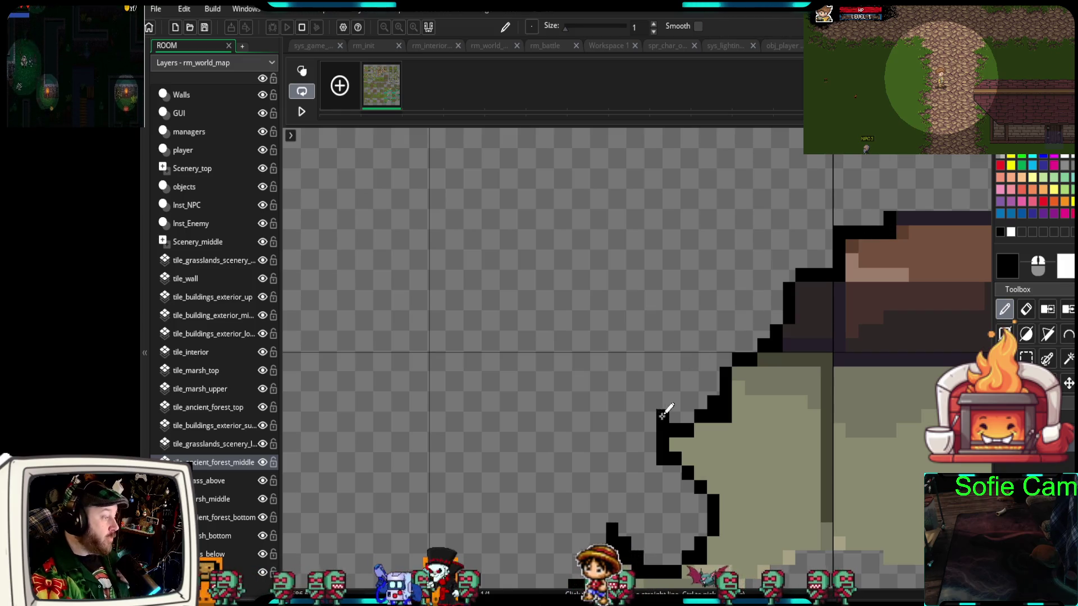
{"action": "mouse_move", "coordinate": [775, 348]}
{"action": "left_mouse_down"}
{"action": "mouse_move", "coordinate": [429, 373]}
{"action": "mouse_move", "coordinate": [632, 270]}
{"action": "mouse_move", "coordinate": [710, 286]}
{"action": "left_mouse_up"}
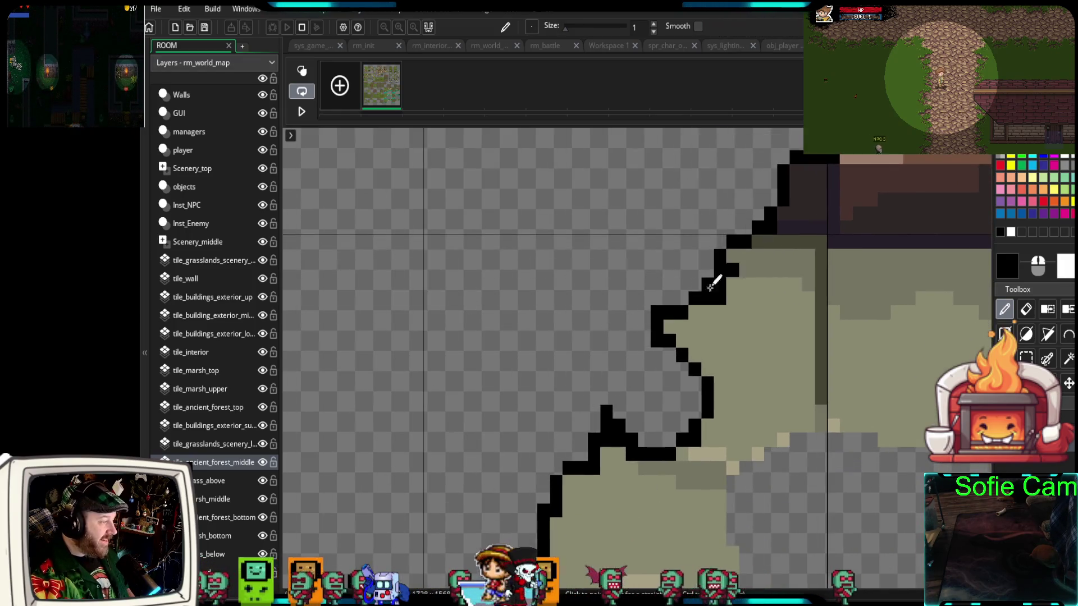
{"action": "scroll", "coordinate": [634, 341], "scroll_direction": "down", "scroll_amount": 6}
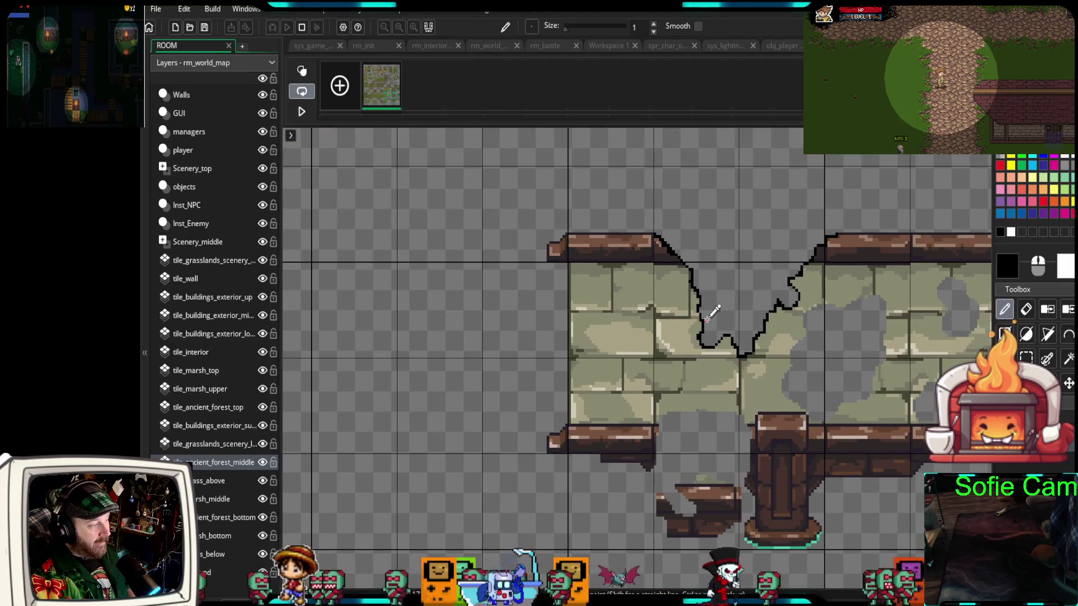
Flood-fill the beam outline and the wall's grey outlines and mortar lines with black
{"action": "scroll", "coordinate": [709, 318], "scroll_direction": "up", "scroll_amount": 4}
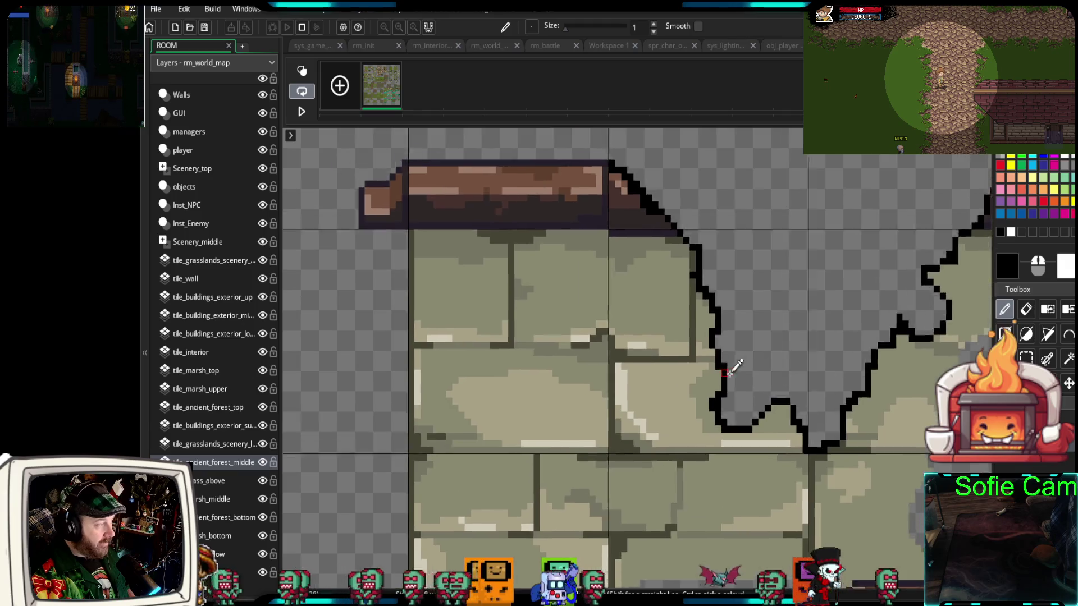
{"action": "scroll", "coordinate": [646, 290], "scroll_direction": "up", "scroll_amount": 2}
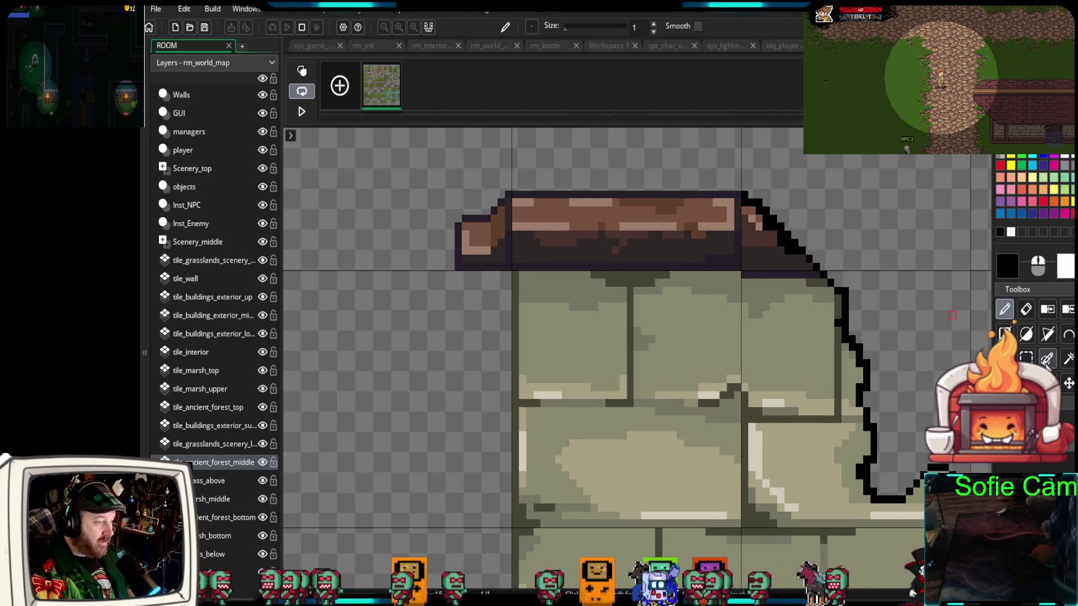
{"action": "left_click", "coordinate": [1068, 309]}
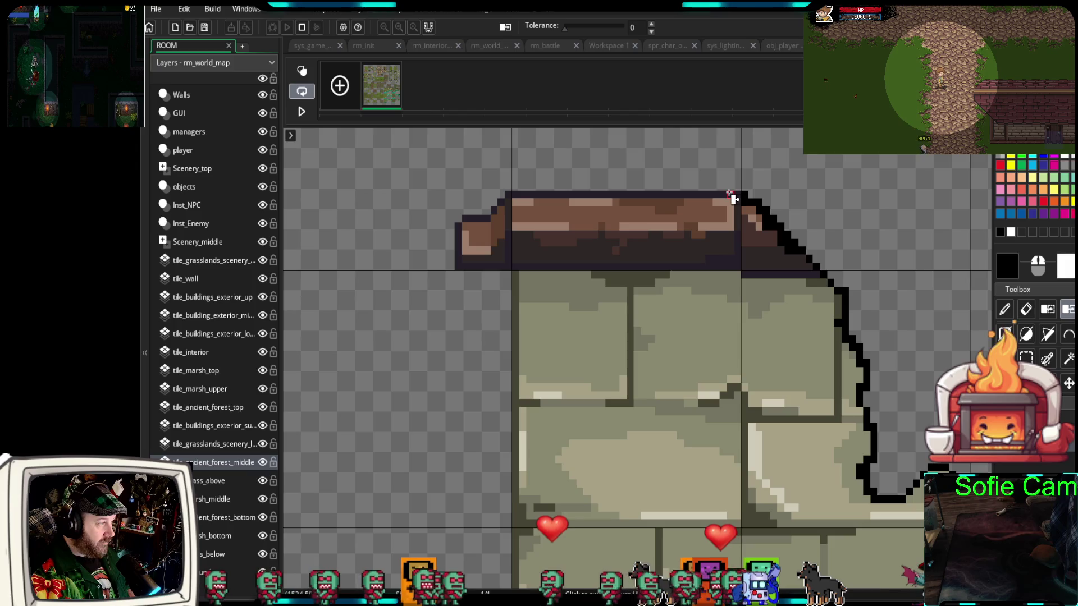
{"action": "left_click", "coordinate": [729, 193]}
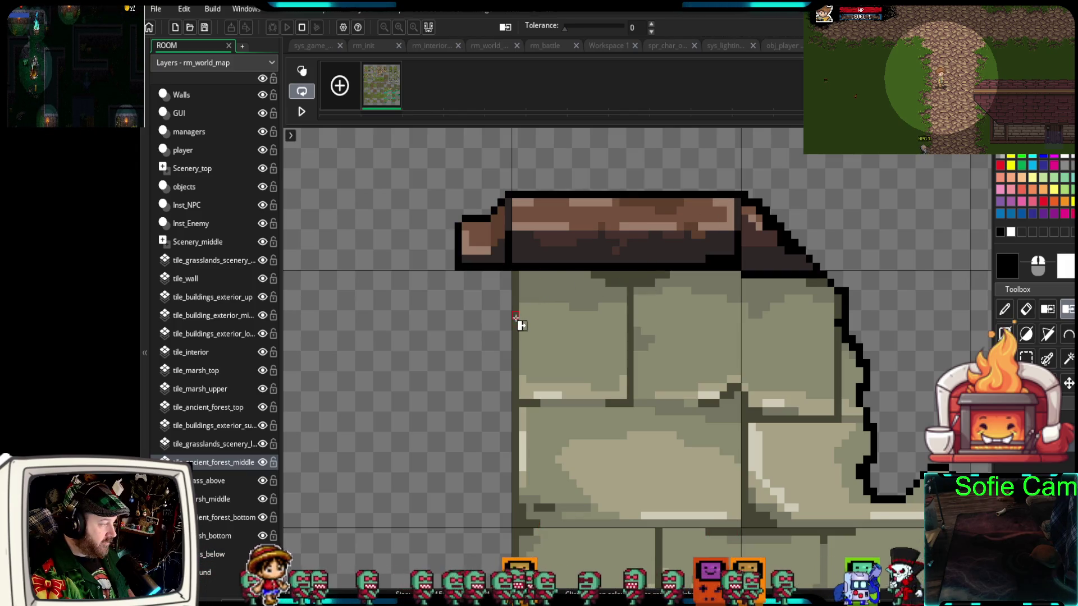
{"action": "left_click", "coordinate": [514, 319]}
{"action": "mouse_move", "coordinate": [681, 419]}
{"action": "left_mouse_down"}
{"action": "mouse_move", "coordinate": [716, 528]}
{"action": "mouse_move", "coordinate": [634, 320]}
{"action": "mouse_move", "coordinate": [610, 355]}
{"action": "left_mouse_up"}
{"action": "left_click", "coordinate": [622, 342]}
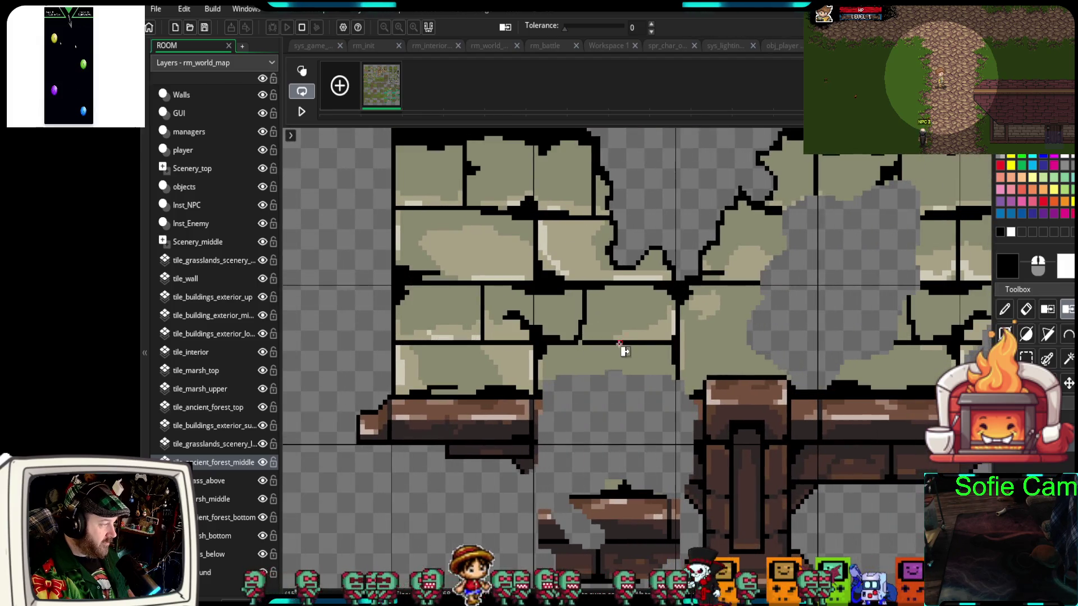
{"action": "scroll", "coordinate": [713, 419], "scroll_direction": "down", "scroll_amount": 2}
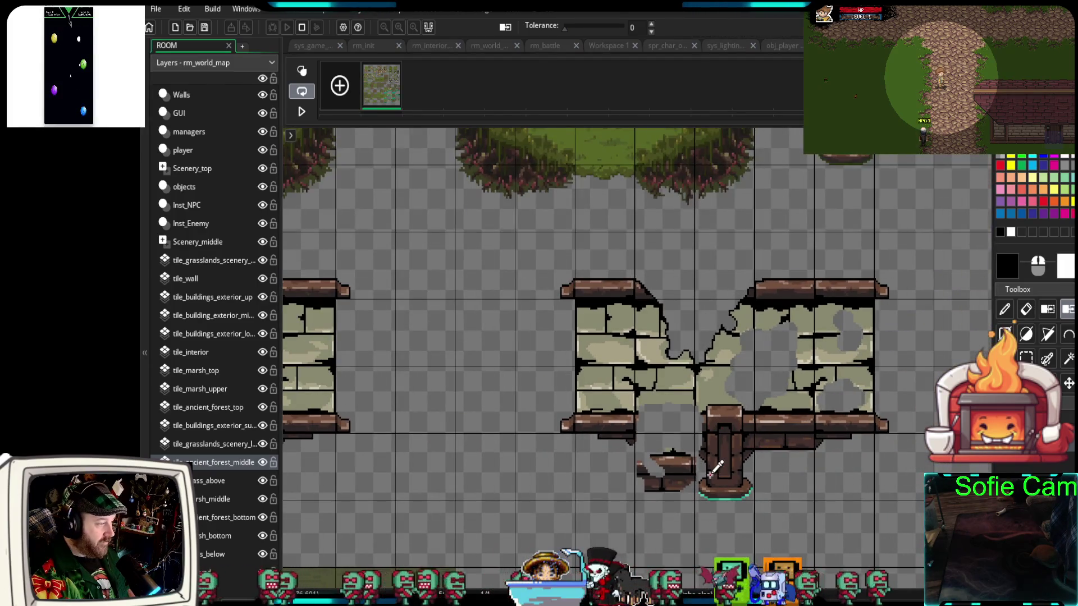
{"action": "scroll", "coordinate": [710, 472], "scroll_direction": "up", "scroll_amount": 5}
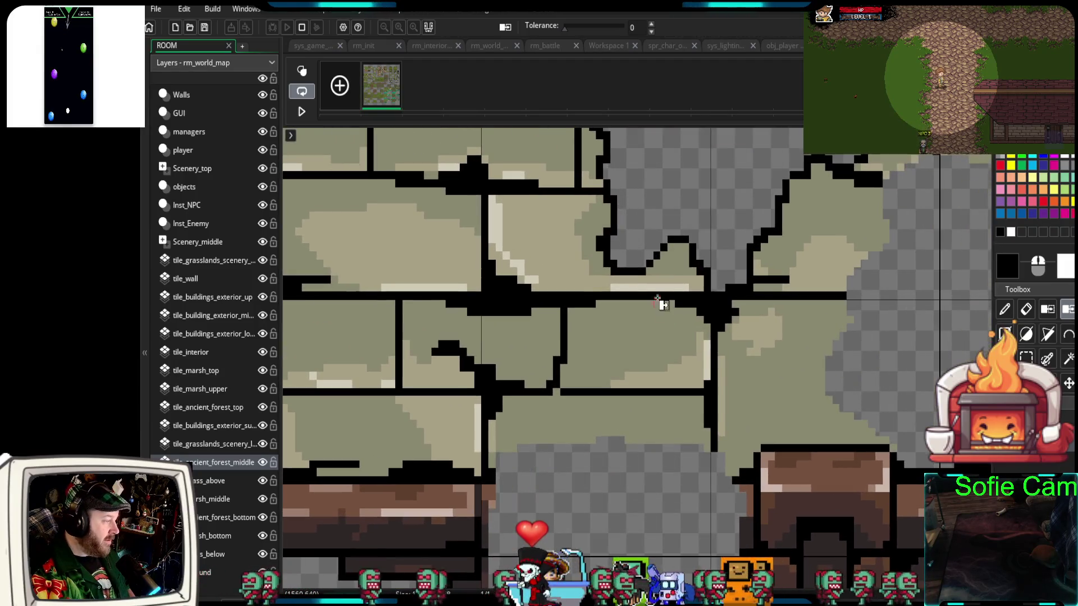
Draw a black outline along the bricks' bottom above the gap and down its vertical edge
{"action": "left_click_drag", "start_coordinate": [698, 397], "coordinate": [794, 337]}
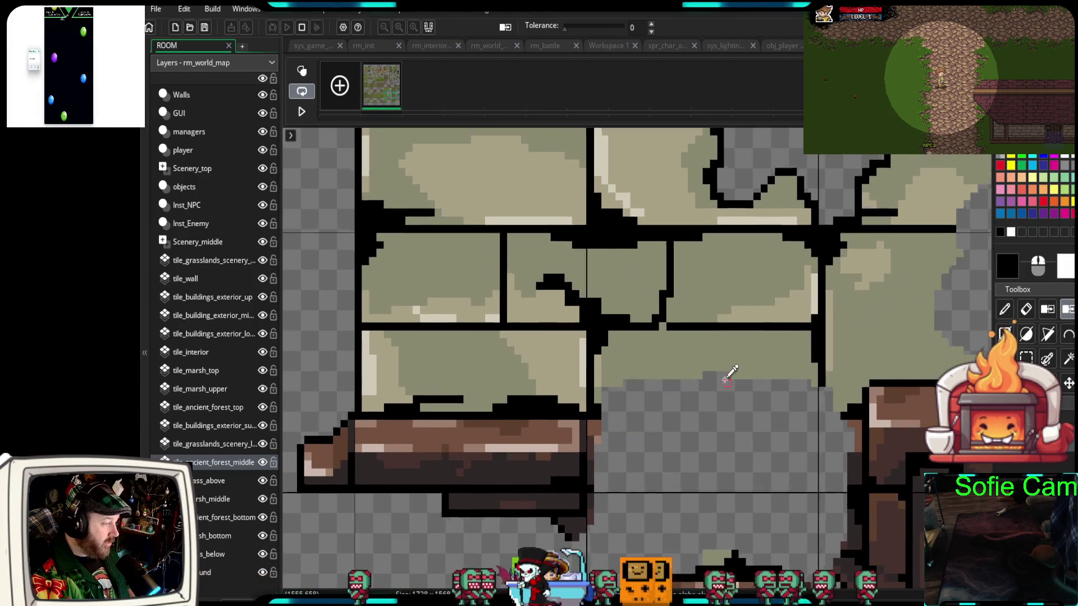
{"action": "left_click", "coordinate": [1005, 309]}
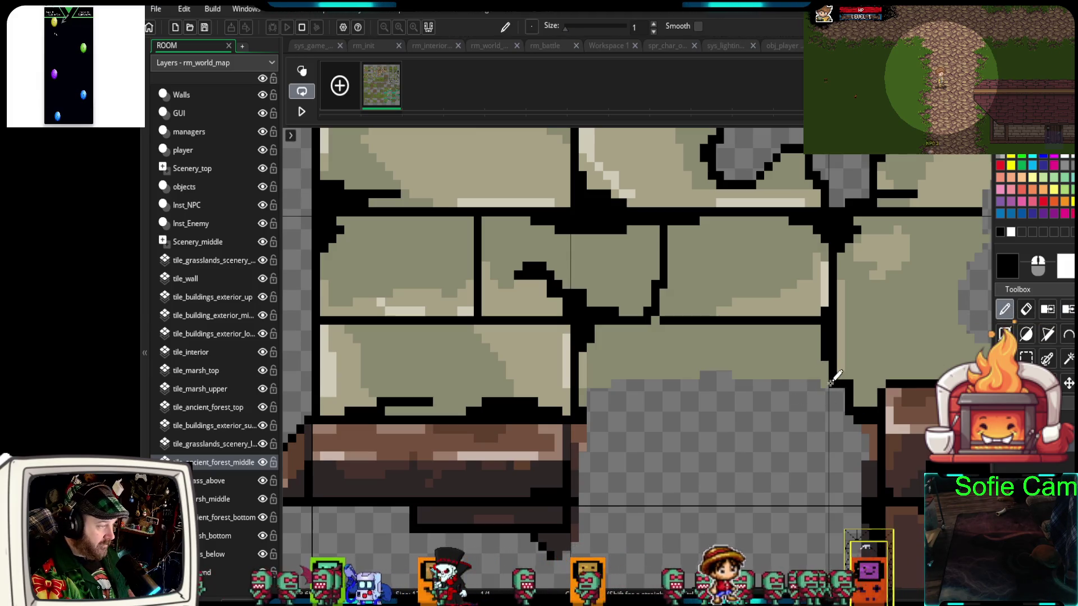
{"action": "mouse_move", "coordinate": [824, 376]}
{"action": "left_mouse_down"}
{"action": "mouse_move", "coordinate": [630, 374]}
{"action": "mouse_move", "coordinate": [584, 393]}
{"action": "left_mouse_up"}
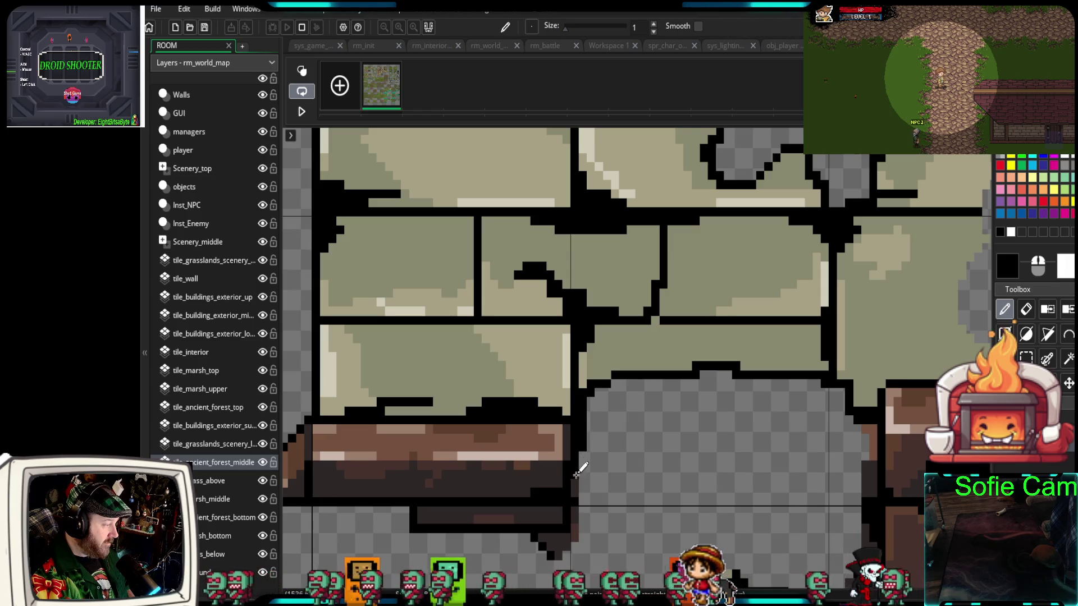
{"action": "left_click_drag", "start_coordinate": [574, 499], "coordinate": [580, 538]}
{"action": "scroll", "coordinate": [635, 449], "scroll_direction": "down", "scroll_amount": 3}
{"action": "scroll", "coordinate": [665, 344], "scroll_direction": "right", "scroll_amount": 2}
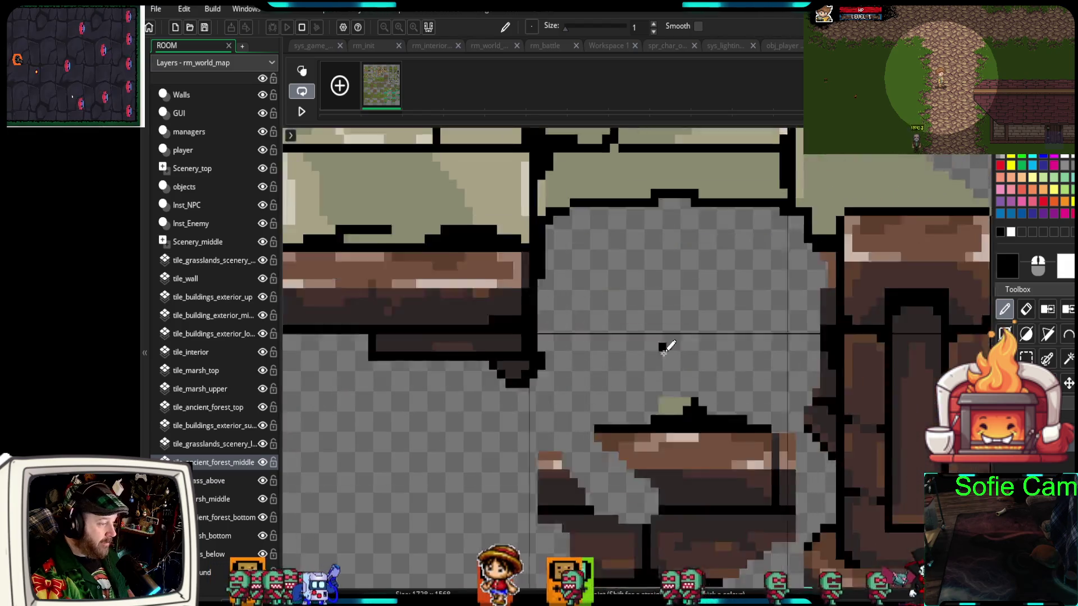
Outline the gap's right edge and the fallen chunk's right side, lower-right corner and left edge in black
{"action": "left_click_drag", "start_coordinate": [799, 370], "coordinate": [808, 250]}
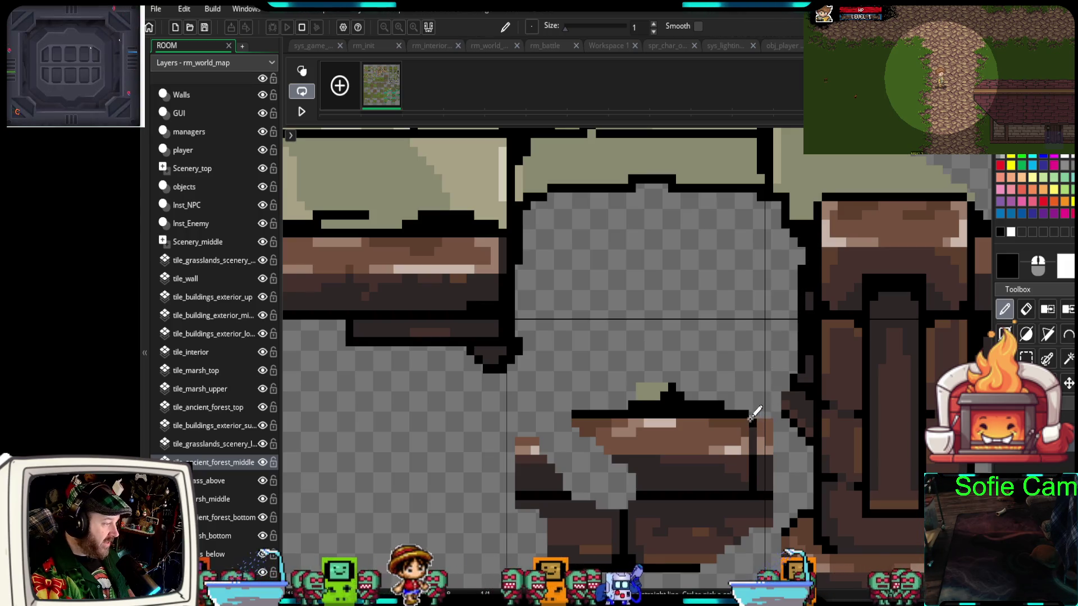
{"action": "left_click_drag", "start_coordinate": [769, 440], "coordinate": [769, 476]}
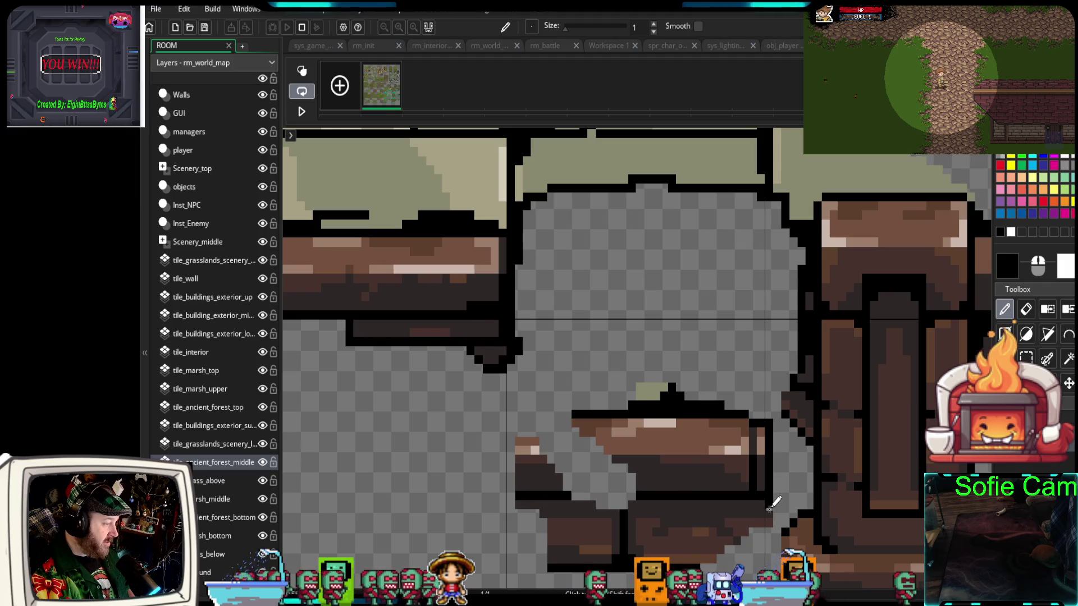
{"action": "left_click_drag", "start_coordinate": [740, 534], "coordinate": [708, 560]}
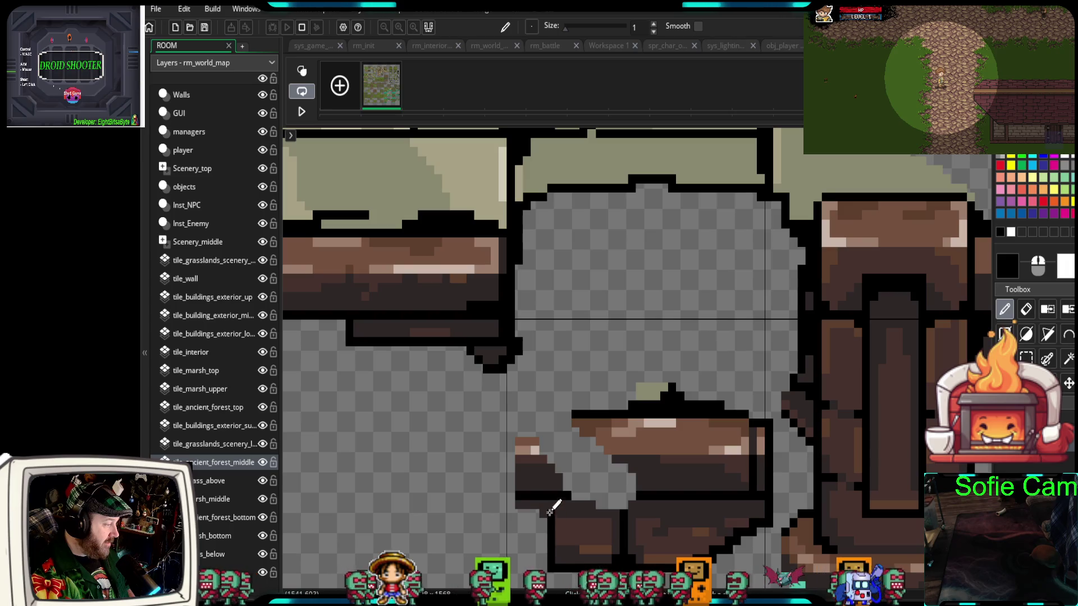
{"action": "mouse_move", "coordinate": [538, 507]}
{"action": "left_mouse_down"}
{"action": "mouse_move", "coordinate": [522, 498]}
{"action": "mouse_move", "coordinate": [526, 436]}
{"action": "mouse_move", "coordinate": [543, 442]}
{"action": "mouse_move", "coordinate": [570, 495]}
{"action": "mouse_move", "coordinate": [631, 507]}
{"action": "mouse_move", "coordinate": [636, 473]}
{"action": "left_mouse_up"}
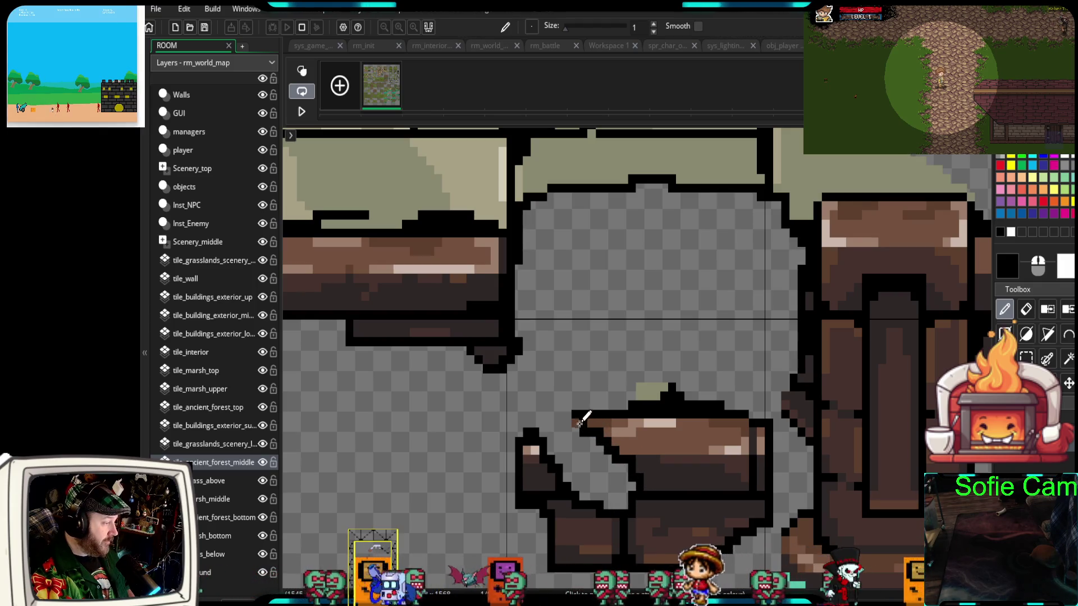
{"action": "left_click", "coordinate": [1026, 309]}
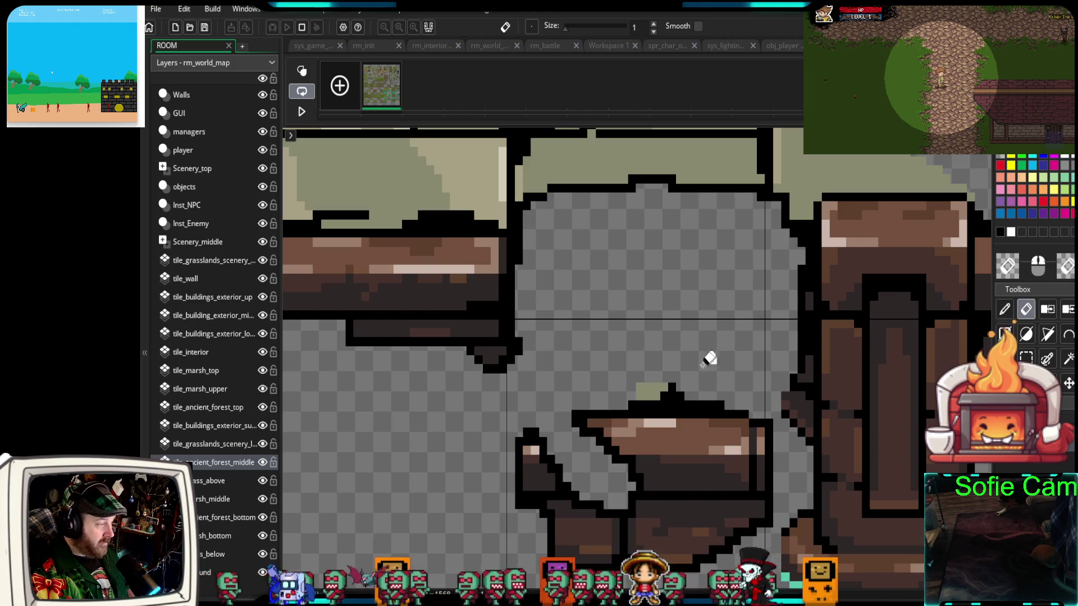
Erase stray pixels above the fallen chunk, reverting a trial black recolour of the dark brown shade
{"action": "left_click_drag", "start_coordinate": [640, 386], "coordinate": [656, 395]}
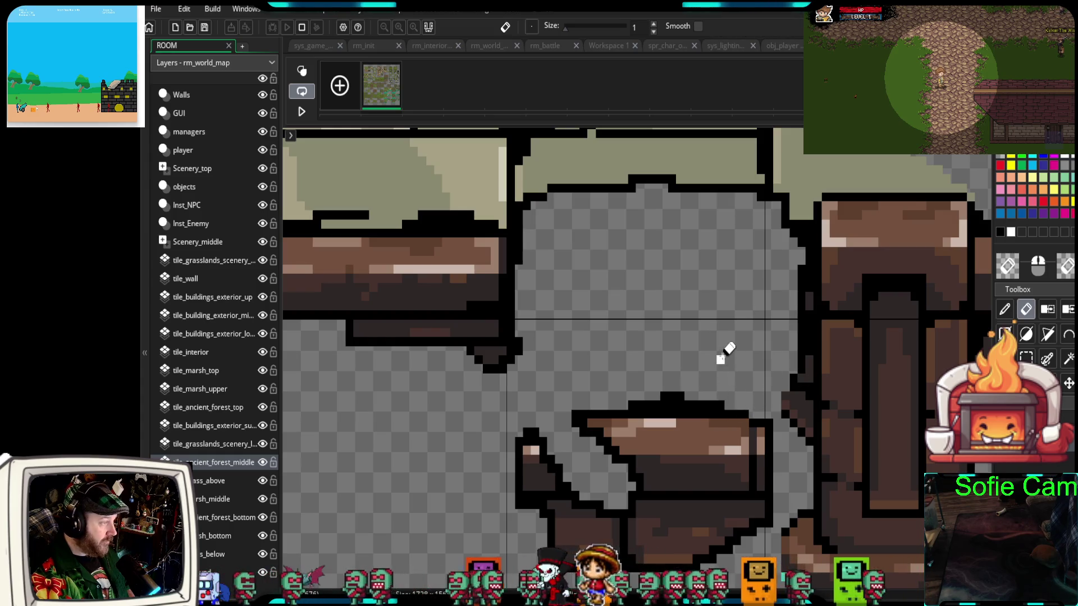
{"action": "scroll", "coordinate": [729, 393], "scroll_direction": "down", "scroll_amount": 1}
{"action": "scroll", "coordinate": [751, 405], "scroll_direction": "down", "scroll_amount": 1}
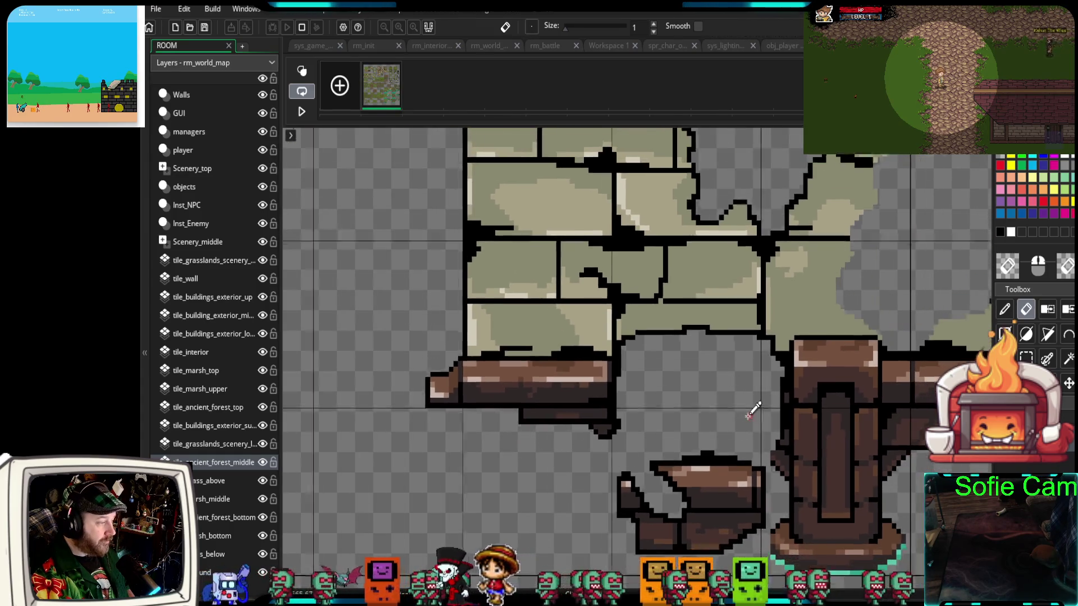
{"action": "scroll", "coordinate": [751, 405], "scroll_direction": "down", "scroll_amount": 2}
{"action": "scroll", "coordinate": [679, 494], "scroll_direction": "up", "scroll_amount": 4}
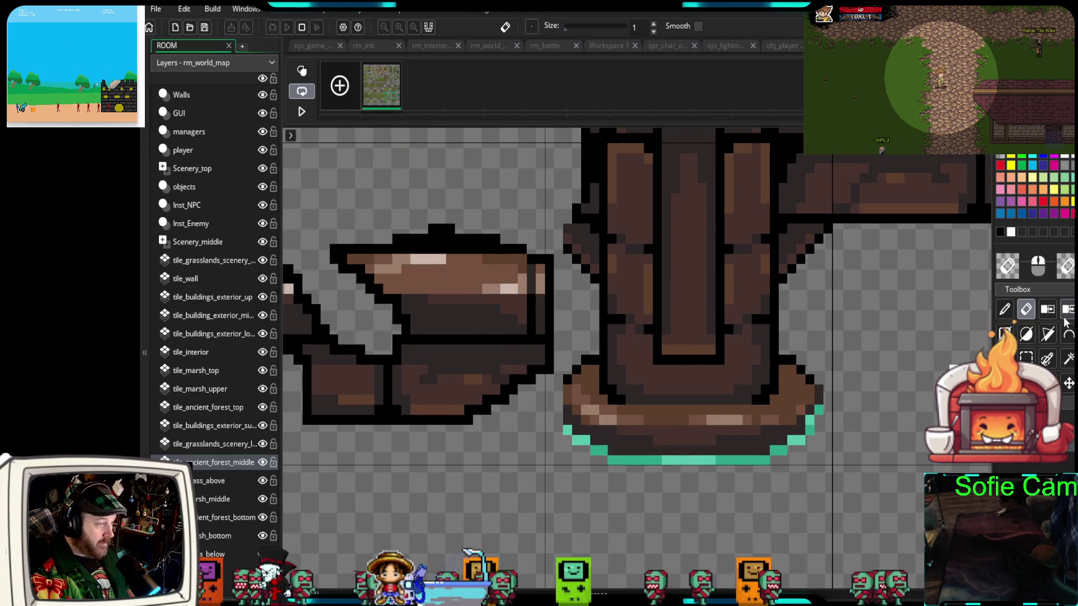
{"action": "left_click", "coordinate": [1068, 310]}
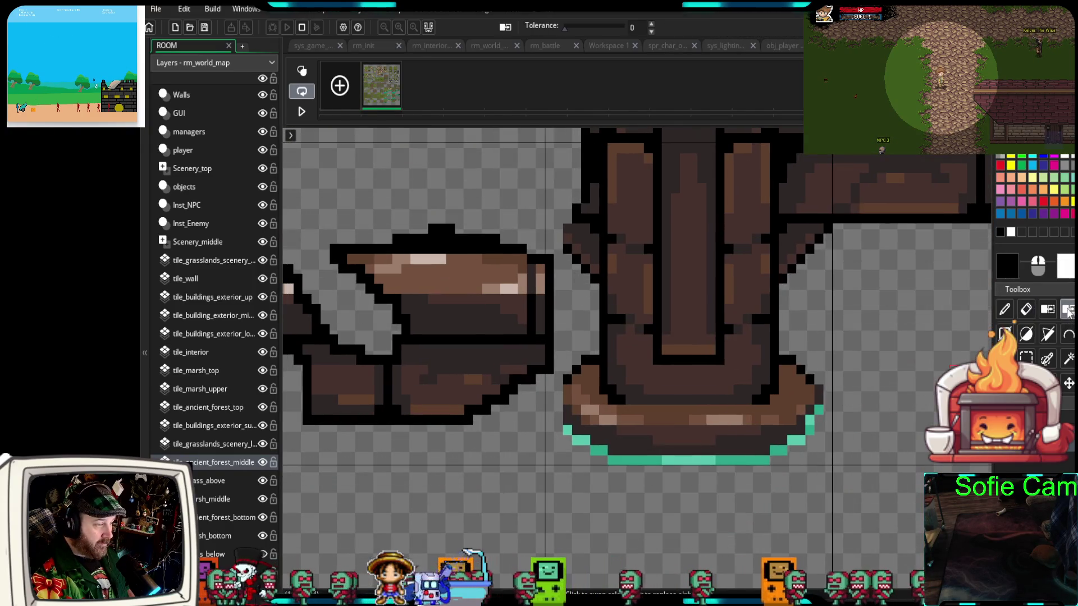
{"action": "left_click", "coordinate": [782, 432]}
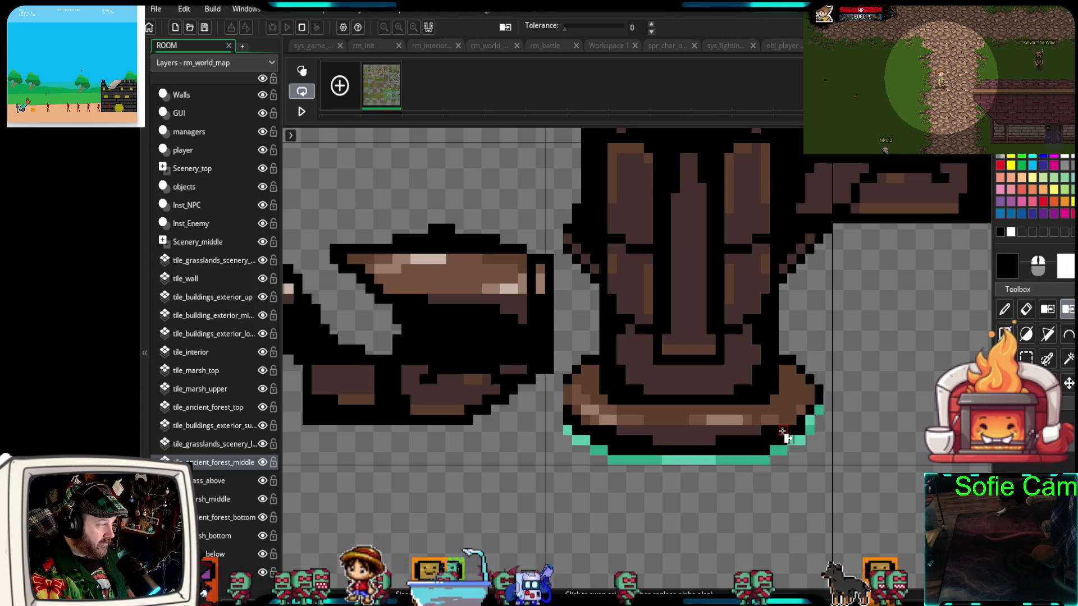
{"action": "key", "text": "ctrl+z"}
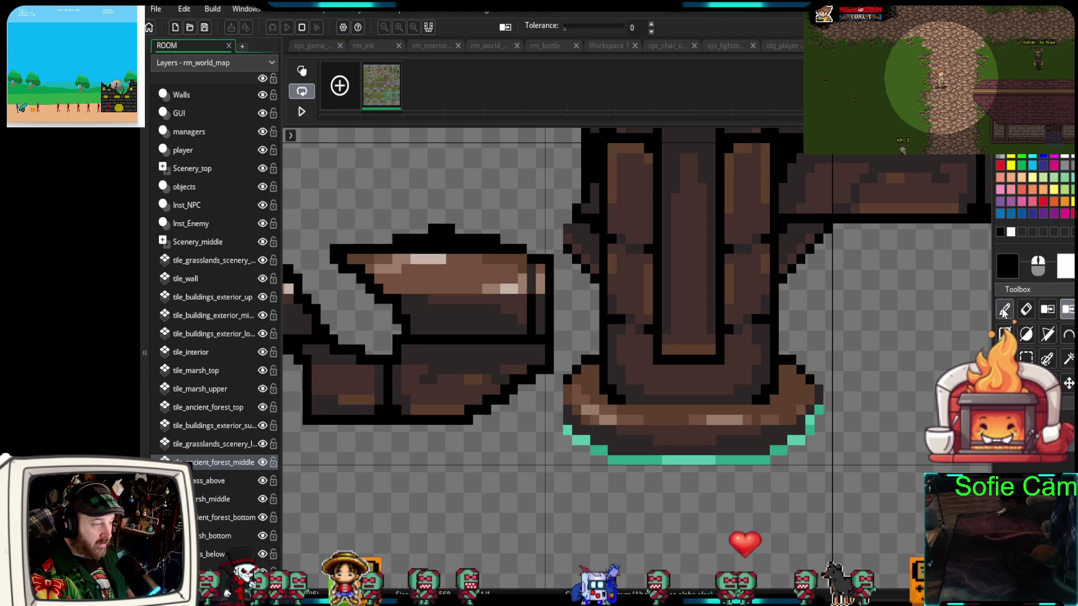
{"action": "left_click", "coordinate": [1006, 313]}
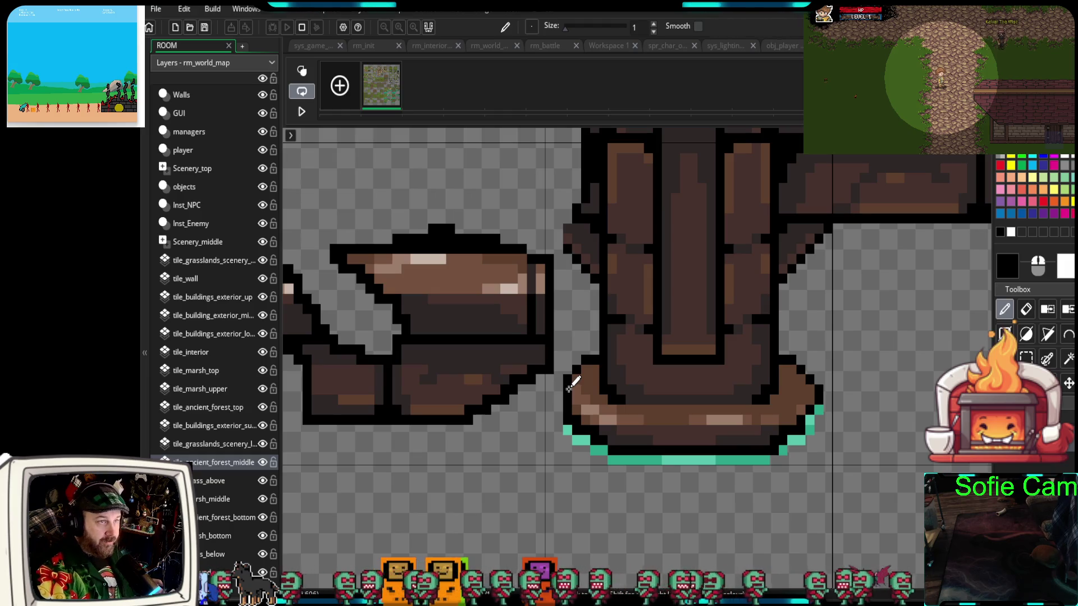
{"action": "scroll", "coordinate": [780, 298], "scroll_direction": "up", "scroll_amount": 3}
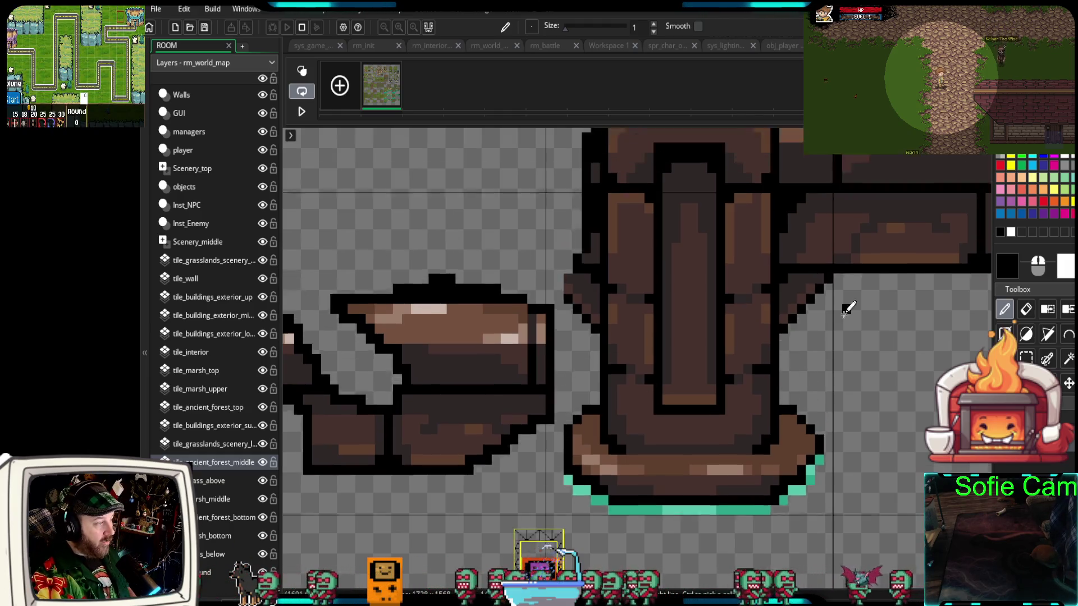
Draw black pixels along the hole's upper rim, left side and diagonal lower edge
{"action": "mouse_move", "coordinate": [809, 358]}
{"action": "left_mouse_down"}
{"action": "mouse_move", "coordinate": [775, 462]}
{"action": "mouse_move", "coordinate": [622, 501]}
{"action": "left_mouse_up"}
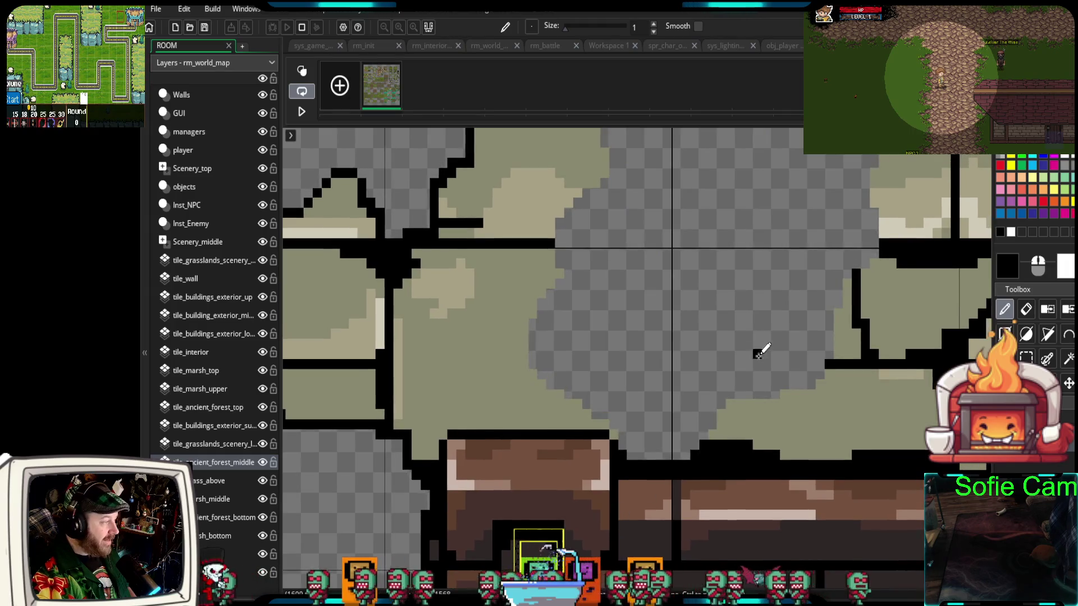
{"action": "left_click_drag", "start_coordinate": [761, 354], "coordinate": [730, 428]}
{"action": "scroll", "coordinate": [756, 321], "scroll_direction": "down", "scroll_amount": 1}
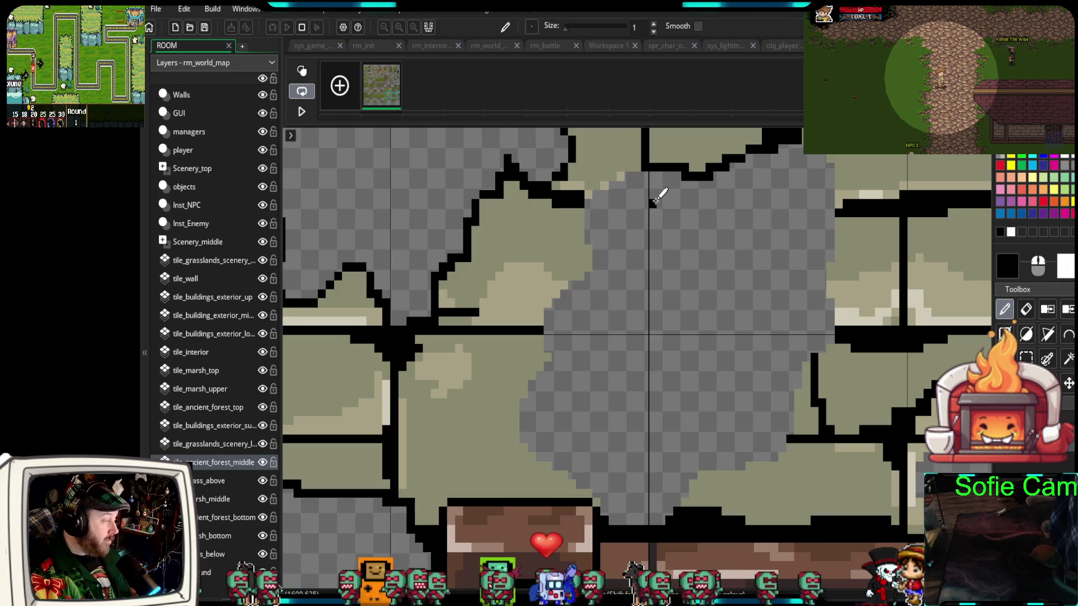
{"action": "mouse_move", "coordinate": [640, 160]}
{"action": "left_mouse_down"}
{"action": "mouse_move", "coordinate": [614, 176]}
{"action": "mouse_move", "coordinate": [631, 166]}
{"action": "left_mouse_up"}
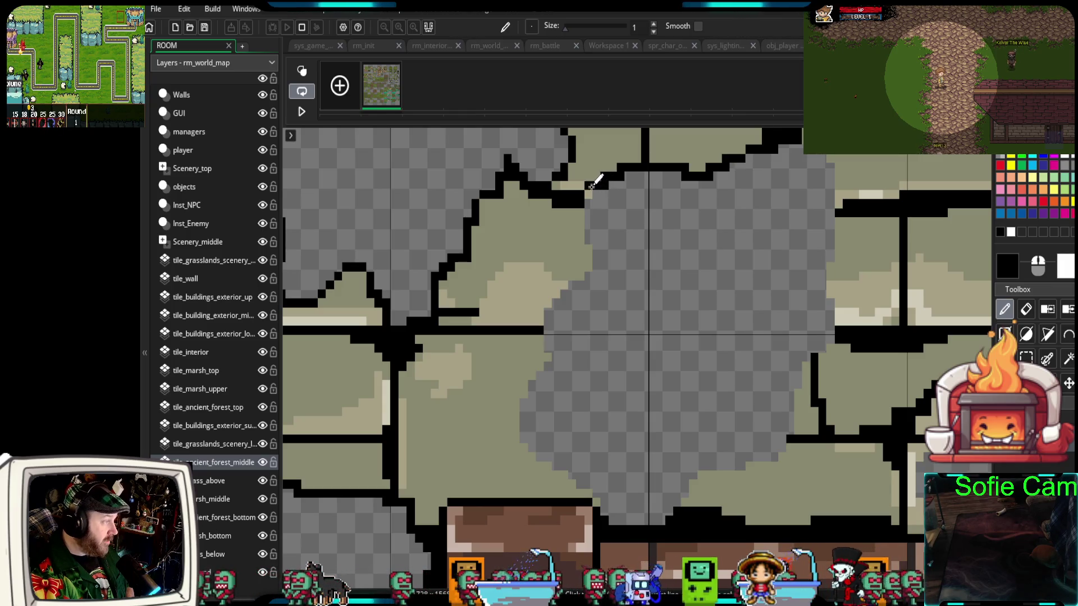
{"action": "mouse_move", "coordinate": [580, 212]}
{"action": "left_mouse_down"}
{"action": "mouse_move", "coordinate": [589, 258]}
{"action": "mouse_move", "coordinate": [538, 314]}
{"action": "mouse_move", "coordinate": [538, 358]}
{"action": "left_mouse_up"}
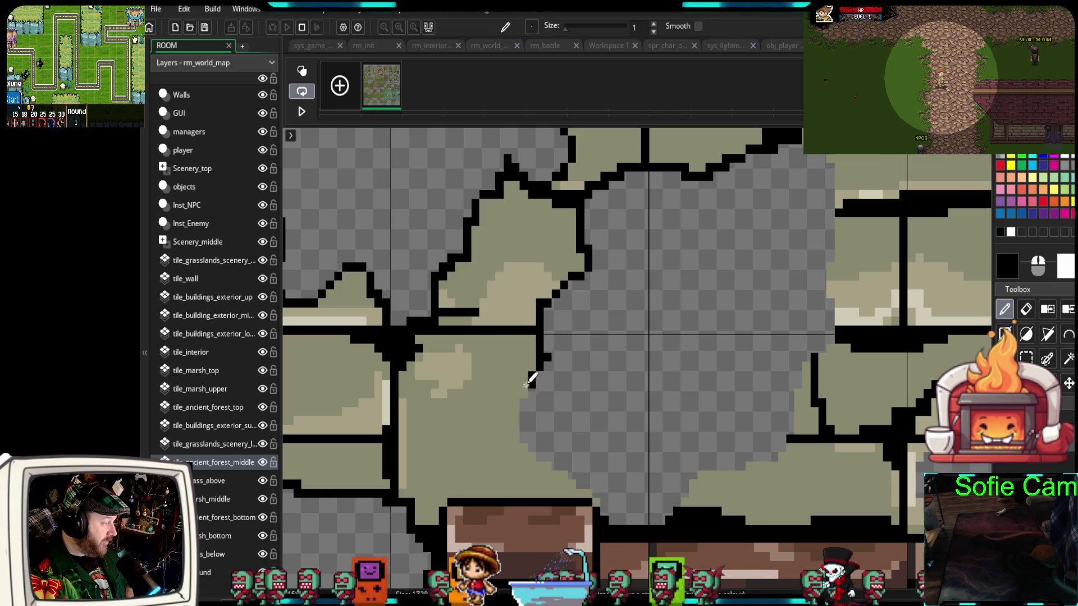
{"action": "mouse_move", "coordinate": [526, 404]}
{"action": "left_mouse_down"}
{"action": "mouse_move", "coordinate": [522, 448]}
{"action": "mouse_move", "coordinate": [546, 465]}
{"action": "left_mouse_up"}
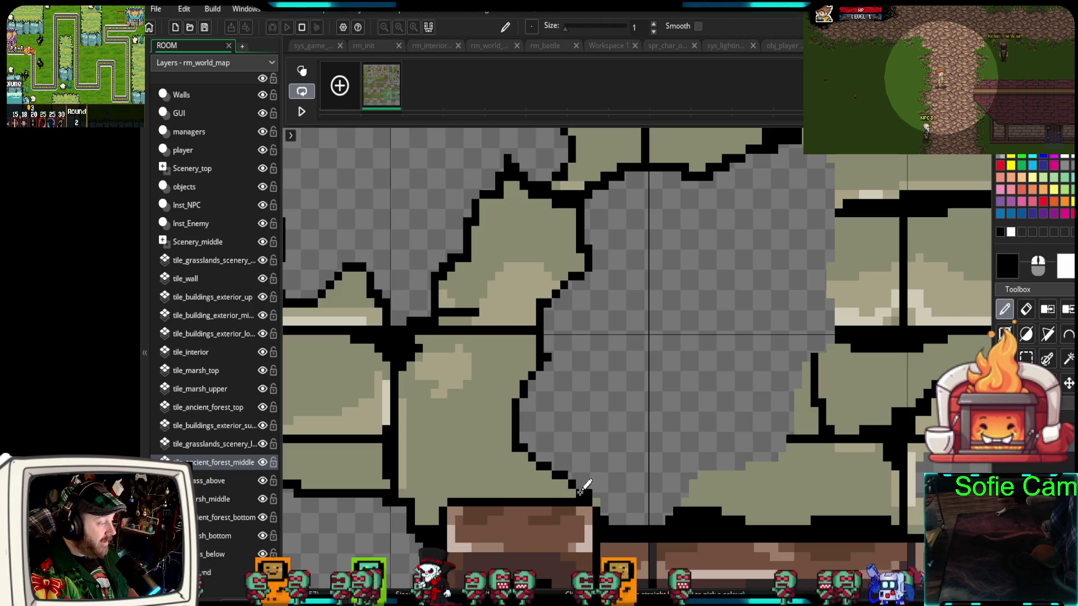
{"action": "mouse_move", "coordinate": [646, 522]}
{"action": "left_mouse_down"}
{"action": "mouse_move", "coordinate": [796, 441]}
{"action": "mouse_move", "coordinate": [802, 392]}
{"action": "mouse_move", "coordinate": [841, 309]}
{"action": "mouse_move", "coordinate": [837, 223]}
{"action": "left_mouse_up"}
{"action": "scroll", "coordinate": [835, 223], "scroll_direction": "up", "scroll_amount": 3}
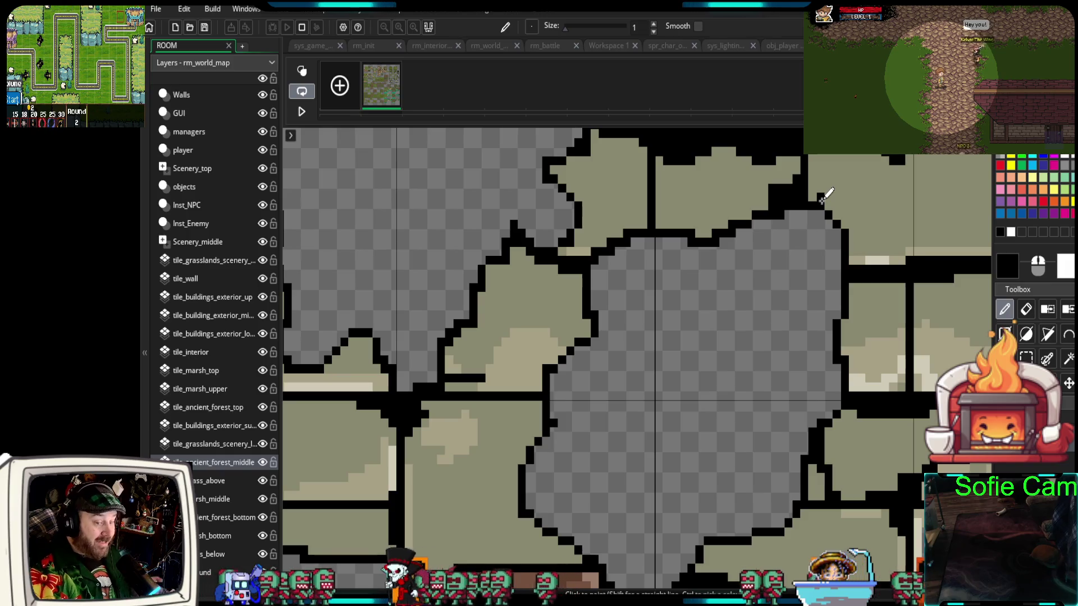
{"action": "scroll", "coordinate": [622, 355], "scroll_direction": "up", "scroll_amount": 3}
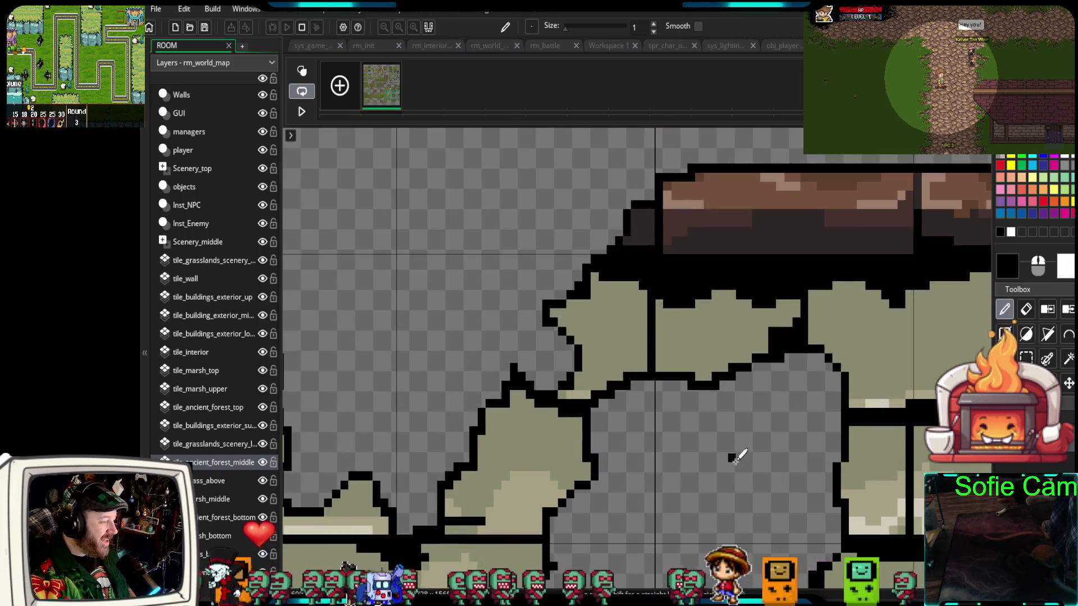
{"action": "mouse_move", "coordinate": [734, 452]}
{"action": "left_mouse_down"}
{"action": "mouse_move", "coordinate": [530, 337]}
{"action": "mouse_move", "coordinate": [397, 320]}
{"action": "mouse_move", "coordinate": [377, 366]}
{"action": "left_mouse_up"}
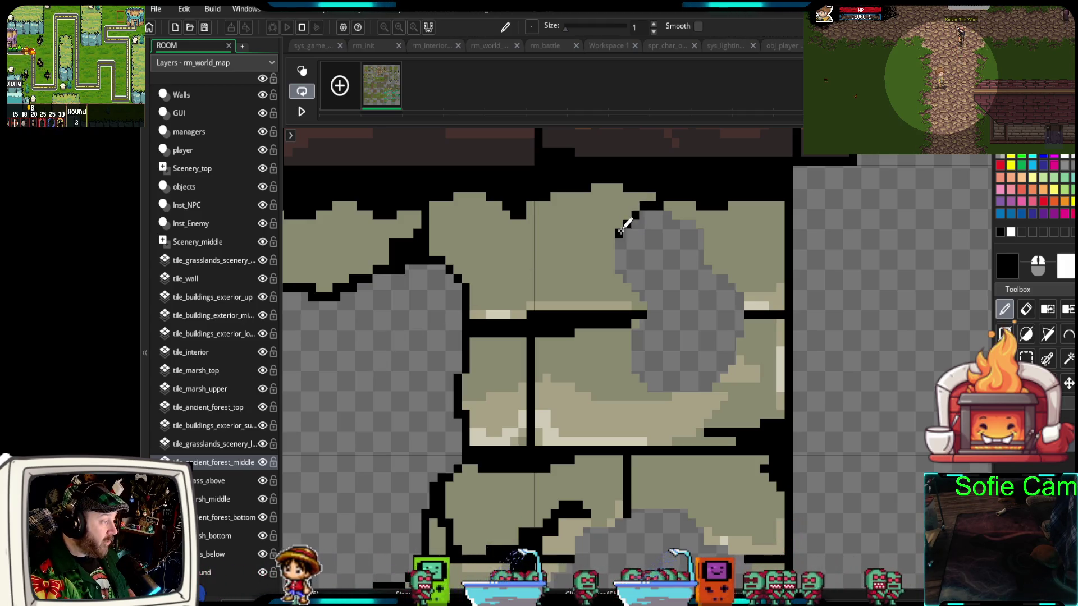
Outline the second gap's top, sides and bottom, then the lower gap's side and top in black
{"action": "left_click_drag", "start_coordinate": [614, 267], "coordinate": [637, 296]}
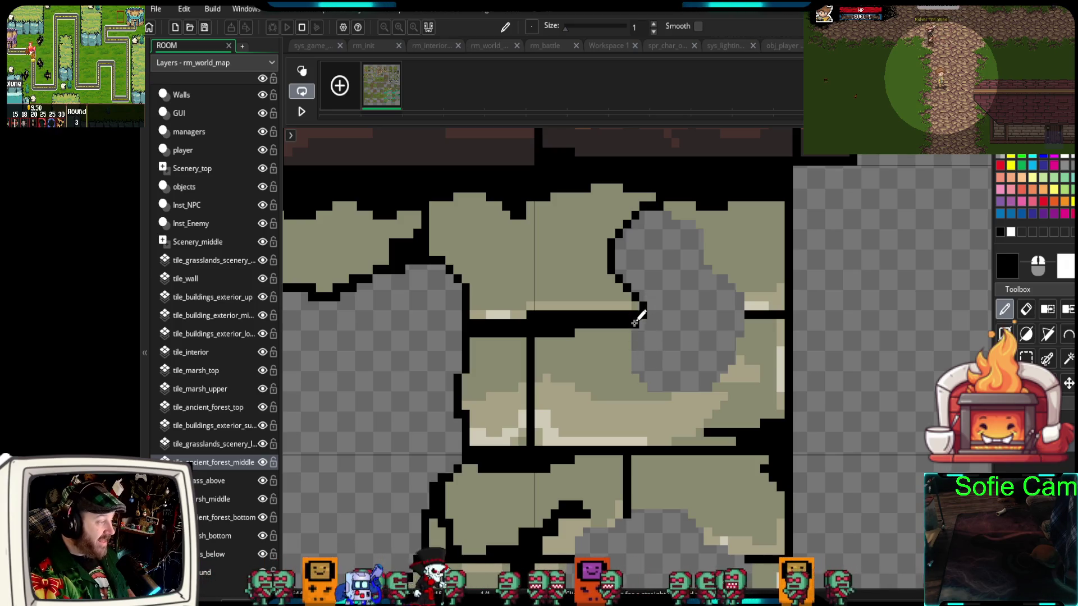
{"action": "left_click_drag", "start_coordinate": [628, 349], "coordinate": [629, 363]}
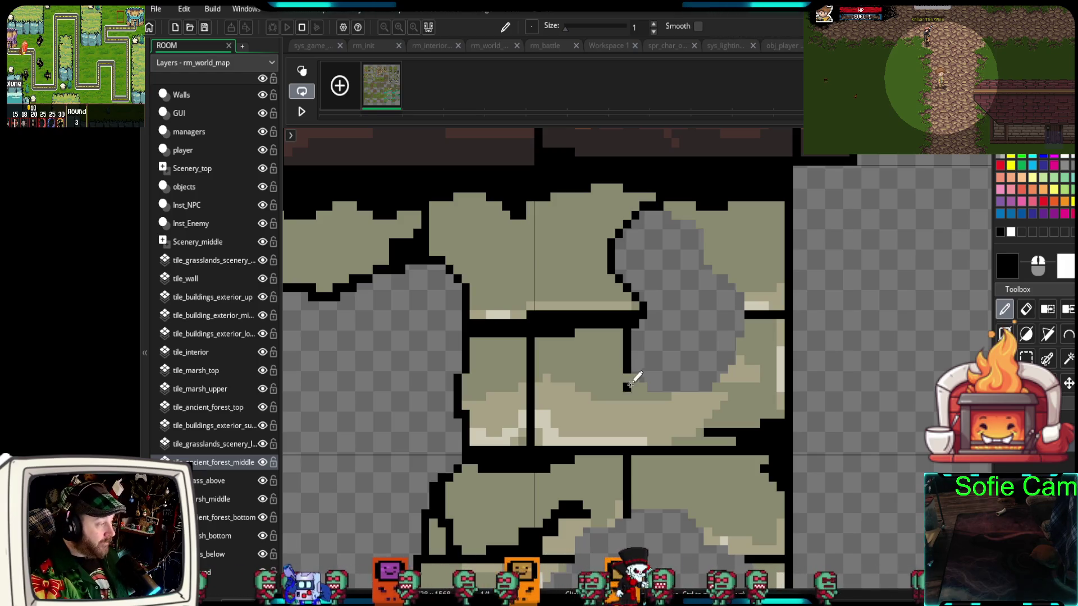
{"action": "mouse_move", "coordinate": [633, 379]}
{"action": "left_mouse_down"}
{"action": "mouse_move", "coordinate": [653, 393]}
{"action": "mouse_move", "coordinate": [712, 395]}
{"action": "mouse_move", "coordinate": [732, 369]}
{"action": "left_mouse_up"}
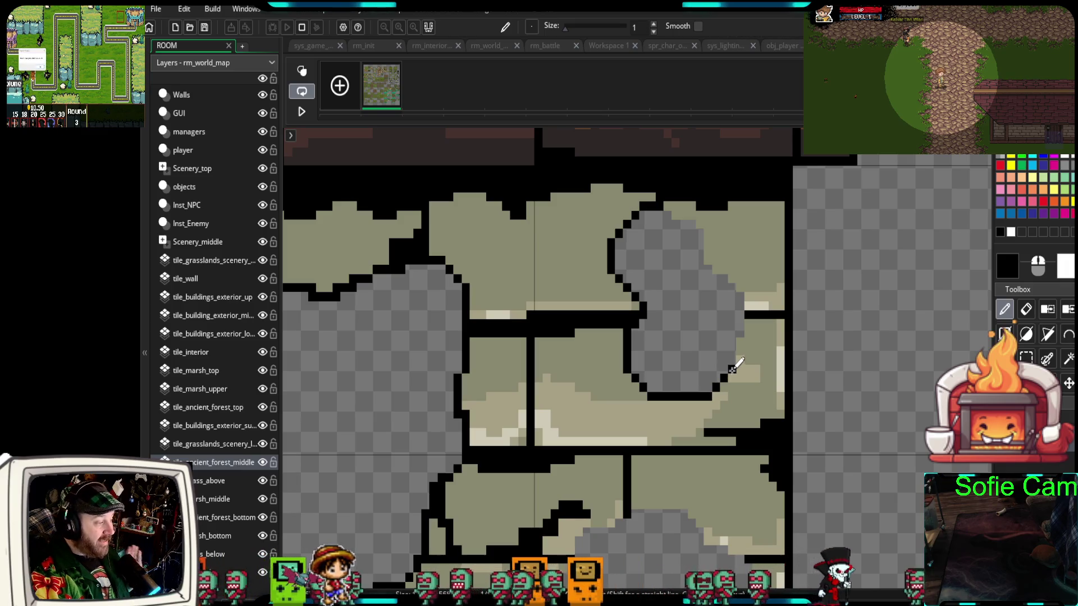
{"action": "mouse_move", "coordinate": [745, 325]}
{"action": "left_mouse_down"}
{"action": "mouse_move", "coordinate": [748, 288]}
{"action": "mouse_move", "coordinate": [679, 205]}
{"action": "left_mouse_up"}
{"action": "scroll", "coordinate": [589, 361], "scroll_direction": "down", "scroll_amount": 2}
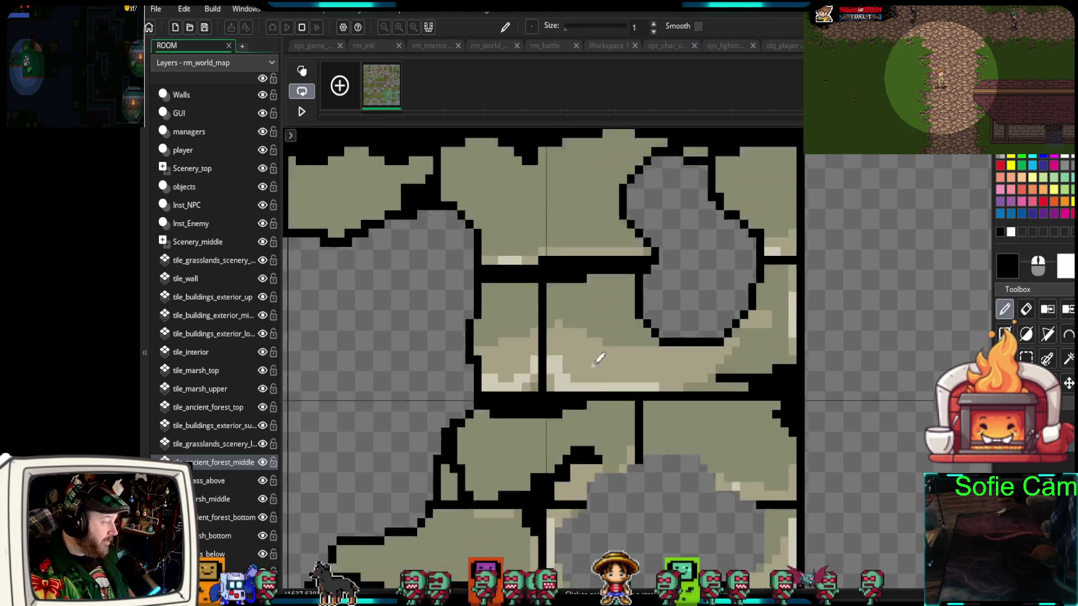
{"action": "scroll", "coordinate": [596, 360], "scroll_direction": "down", "scroll_amount": 5}
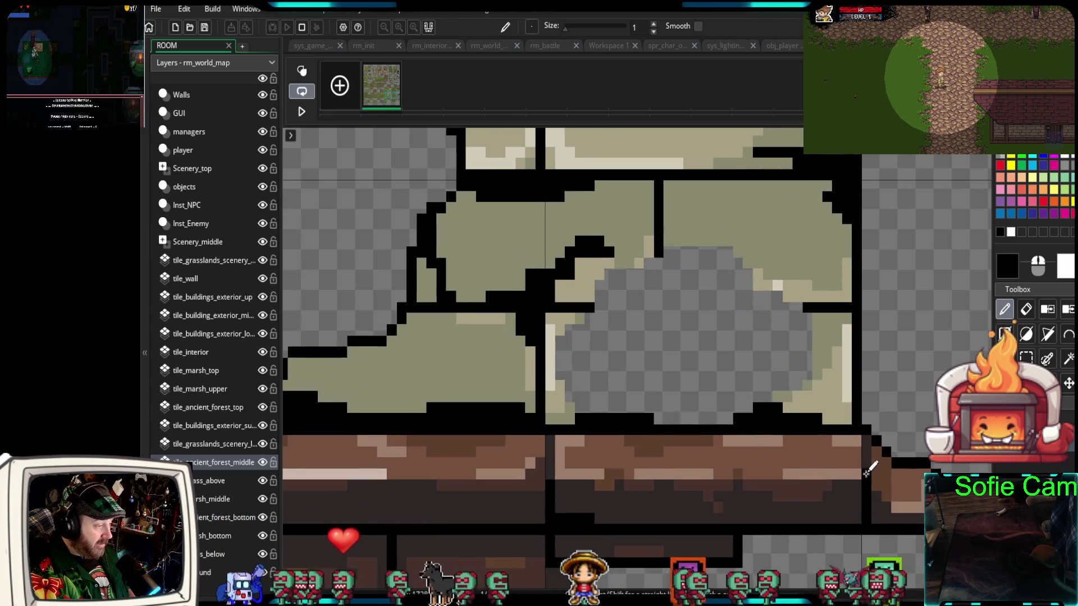
{"action": "left_click", "coordinate": [787, 396]}
{"action": "mouse_move", "coordinate": [793, 385]}
{"action": "left_mouse_down"}
{"action": "mouse_move", "coordinate": [807, 371]}
{"action": "mouse_move", "coordinate": [808, 336]}
{"action": "left_mouse_up"}
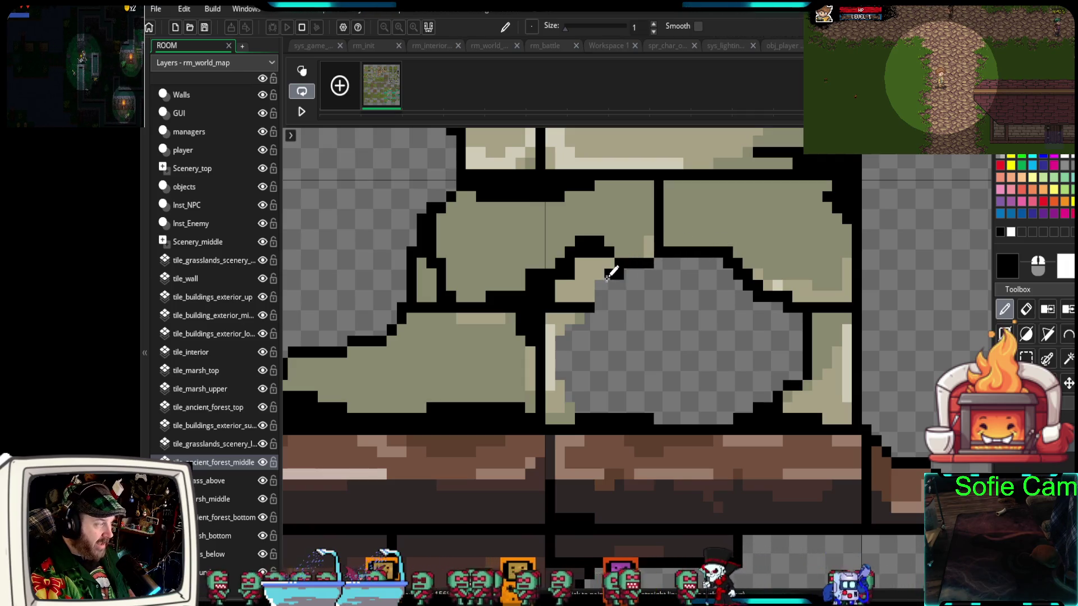
{"action": "mouse_move", "coordinate": [572, 329]}
{"action": "left_mouse_down"}
{"action": "mouse_move", "coordinate": [555, 342]}
{"action": "mouse_move", "coordinate": [559, 359]}
{"action": "left_mouse_up"}
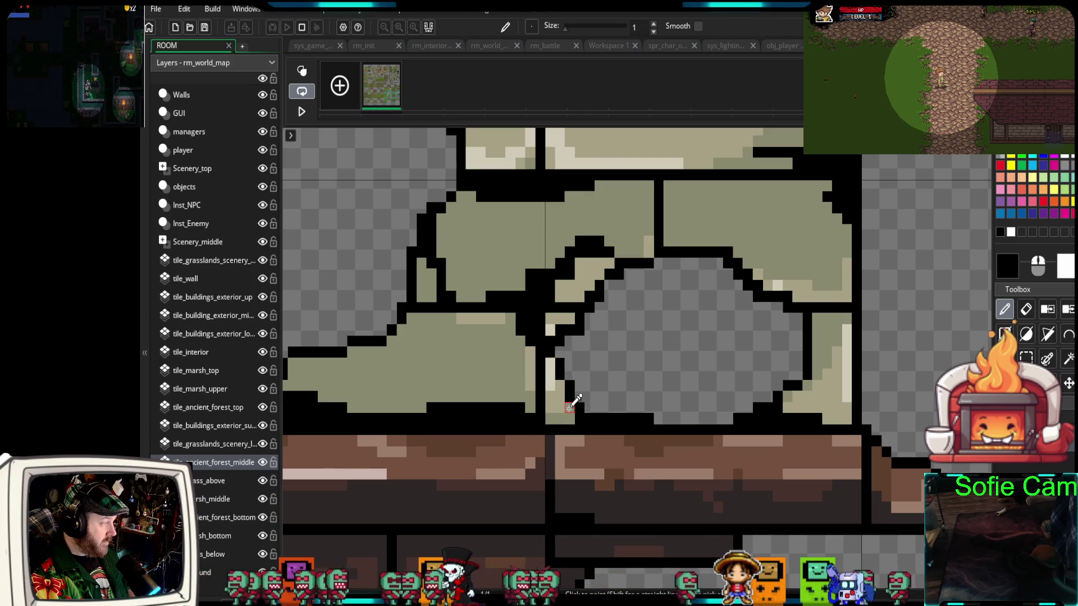
{"action": "scroll", "coordinate": [570, 407], "scroll_direction": "down", "scroll_amount": 5}
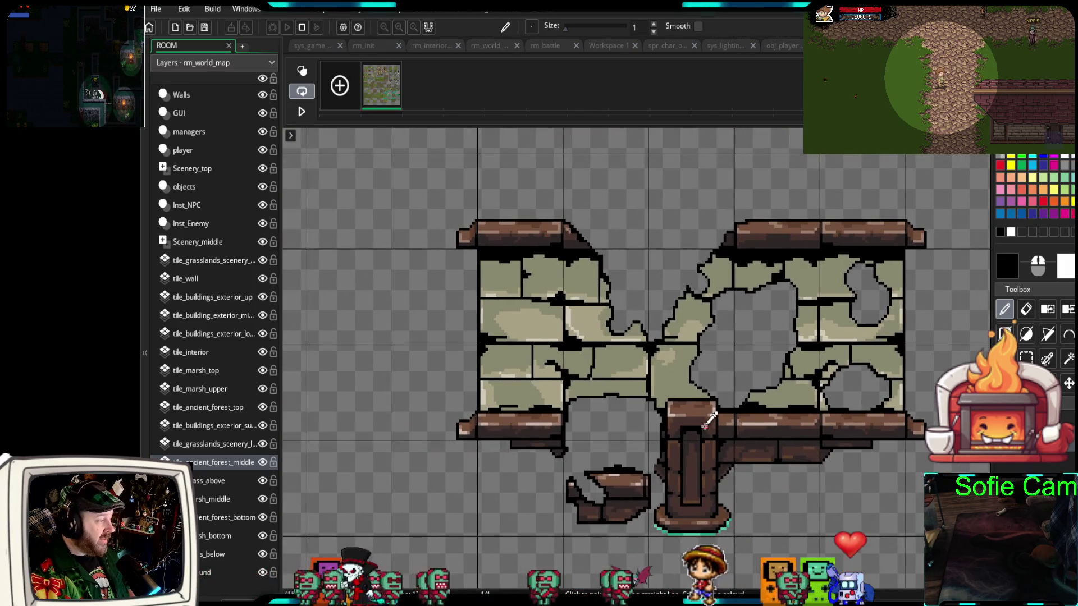
{"action": "scroll", "coordinate": [705, 426], "scroll_direction": "down", "scroll_amount": 4}
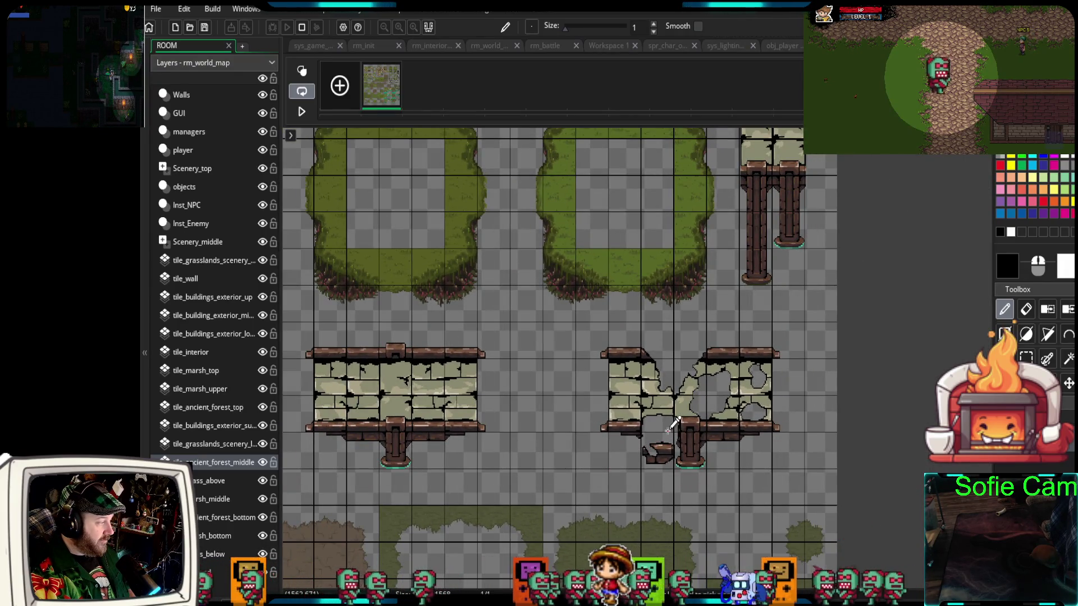
{"action": "scroll", "coordinate": [668, 427], "scroll_direction": "up", "scroll_amount": 2}
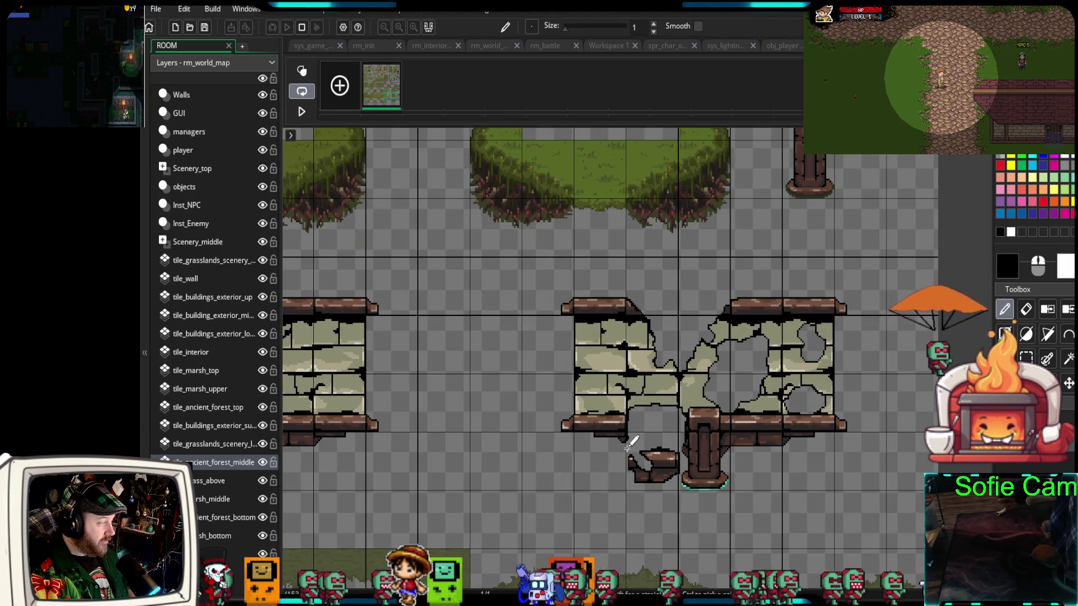
{"action": "scroll", "coordinate": [782, 402], "scroll_direction": "down", "scroll_amount": 2}
{"action": "scroll", "coordinate": [772, 403], "scroll_direction": "down", "scroll_amount": 3}
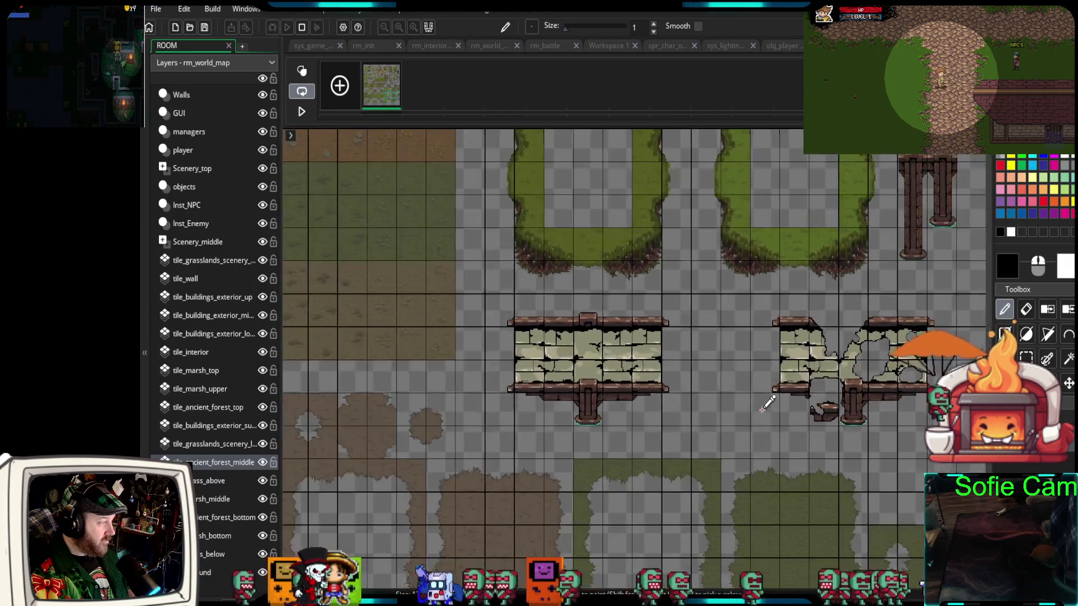
{"action": "scroll", "coordinate": [763, 405], "scroll_direction": "down", "scroll_amount": 2}
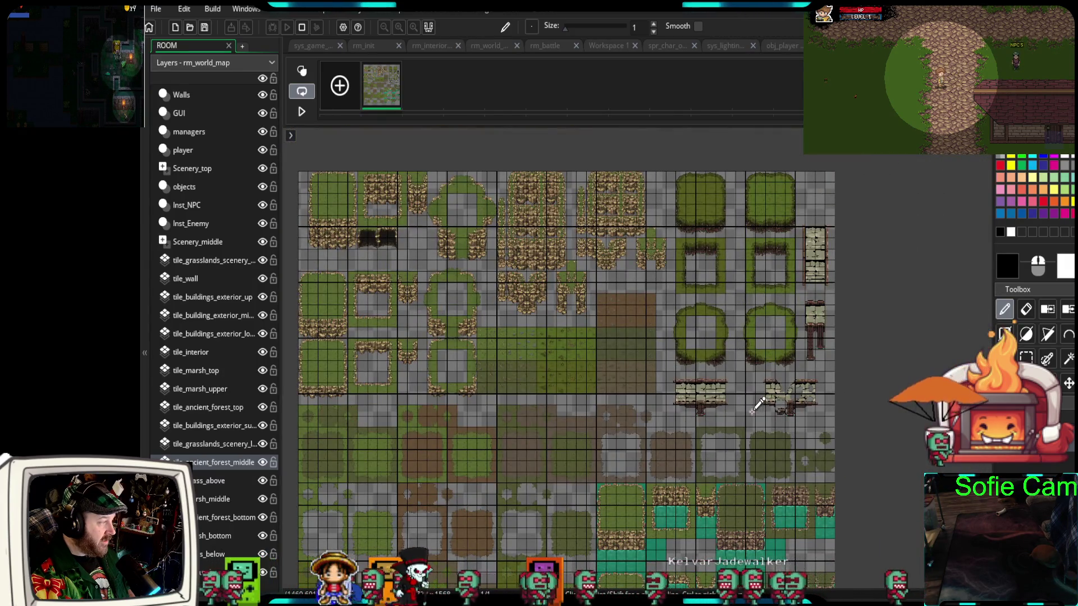
{"action": "scroll", "coordinate": [796, 394], "scroll_direction": "up", "scroll_amount": 6}
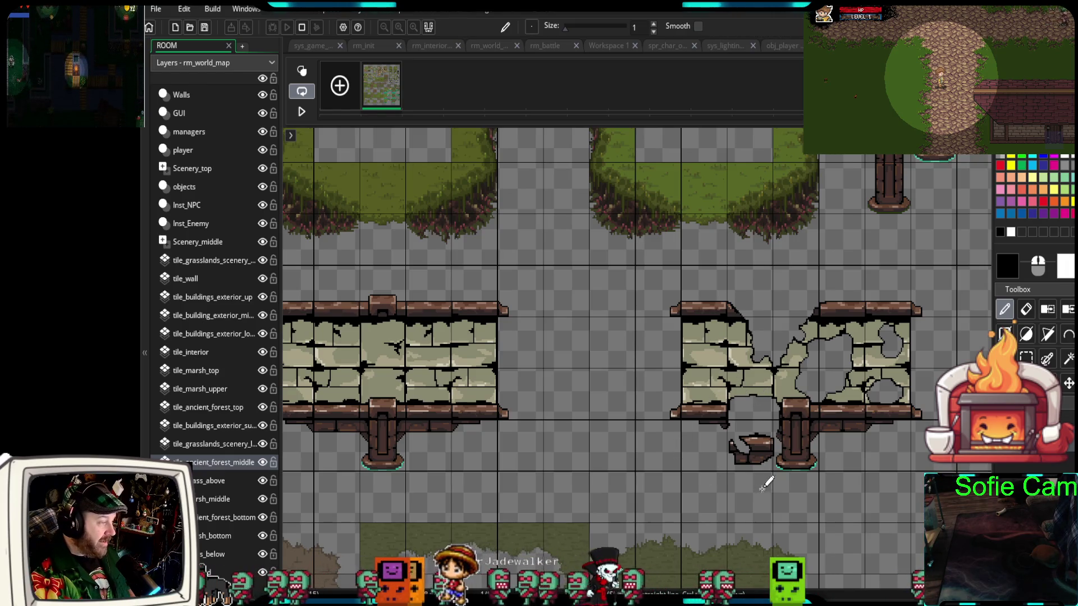
{"action": "scroll", "coordinate": [764, 486], "scroll_direction": "down", "scroll_amount": 6}
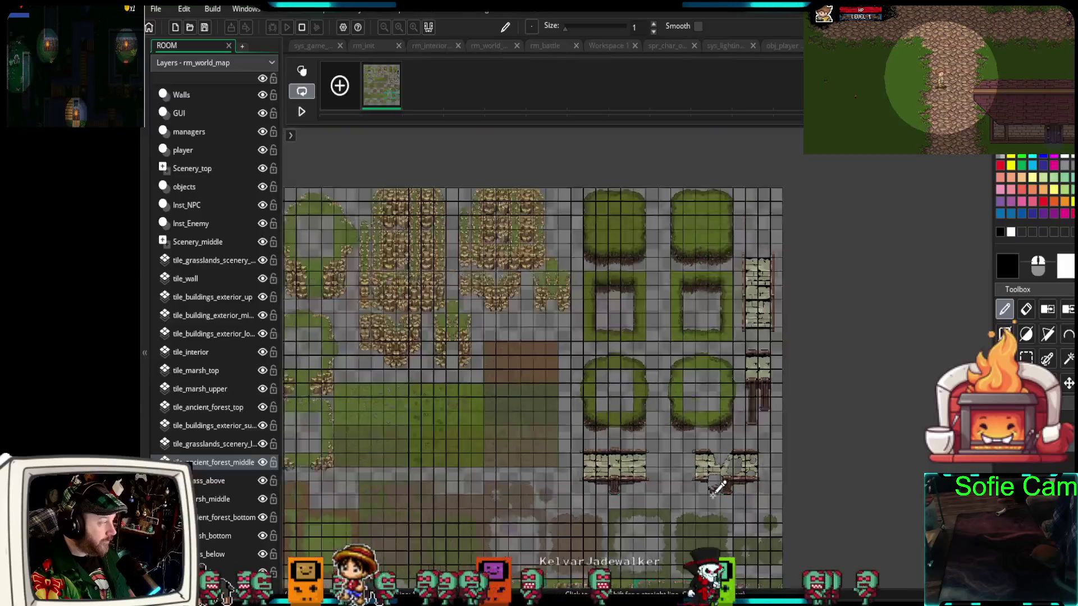
{"action": "scroll", "coordinate": [716, 487], "scroll_direction": "down", "scroll_amount": 1}
{"action": "scroll", "coordinate": [710, 491], "scroll_direction": "up", "scroll_amount": 6}
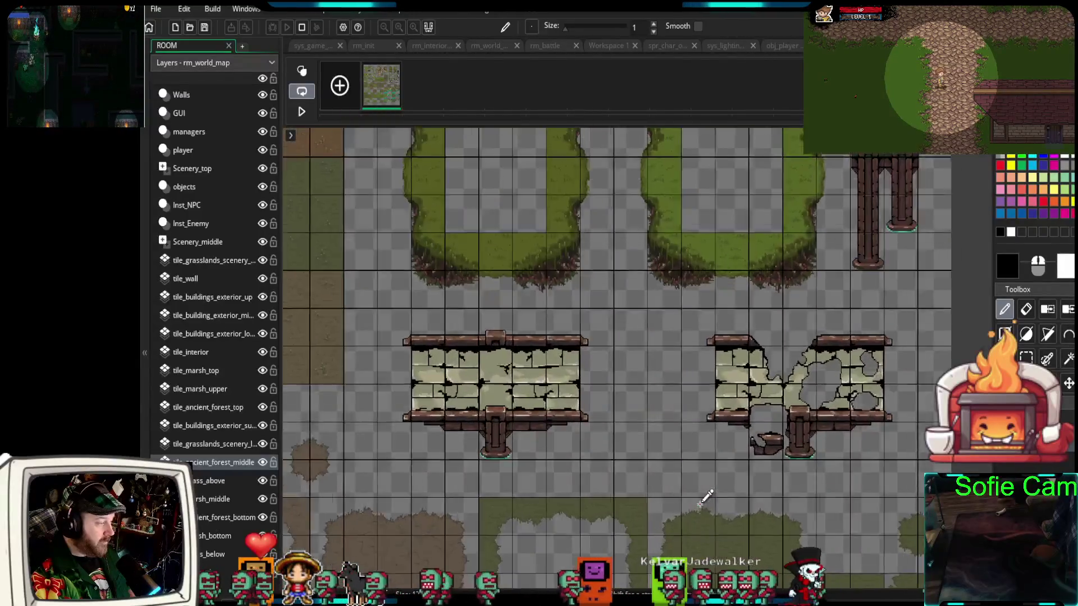
{"action": "scroll", "coordinate": [704, 495], "scroll_direction": "up", "scroll_amount": 2}
{"action": "scroll", "coordinate": [786, 495], "scroll_direction": "down", "scroll_amount": 2}
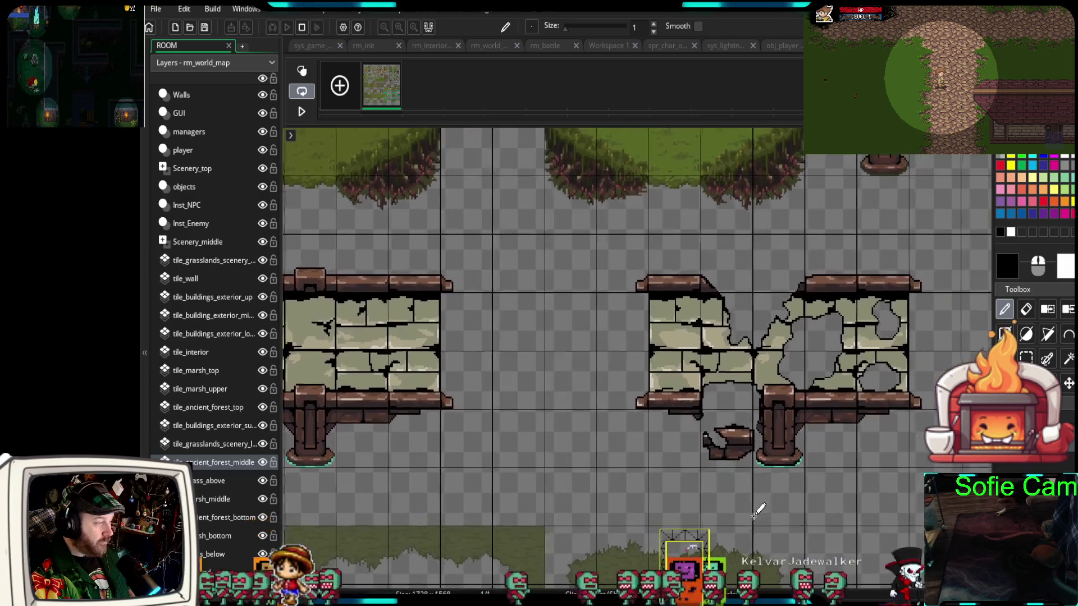
{"action": "scroll", "coordinate": [758, 505], "scroll_direction": "up", "scroll_amount": 6}
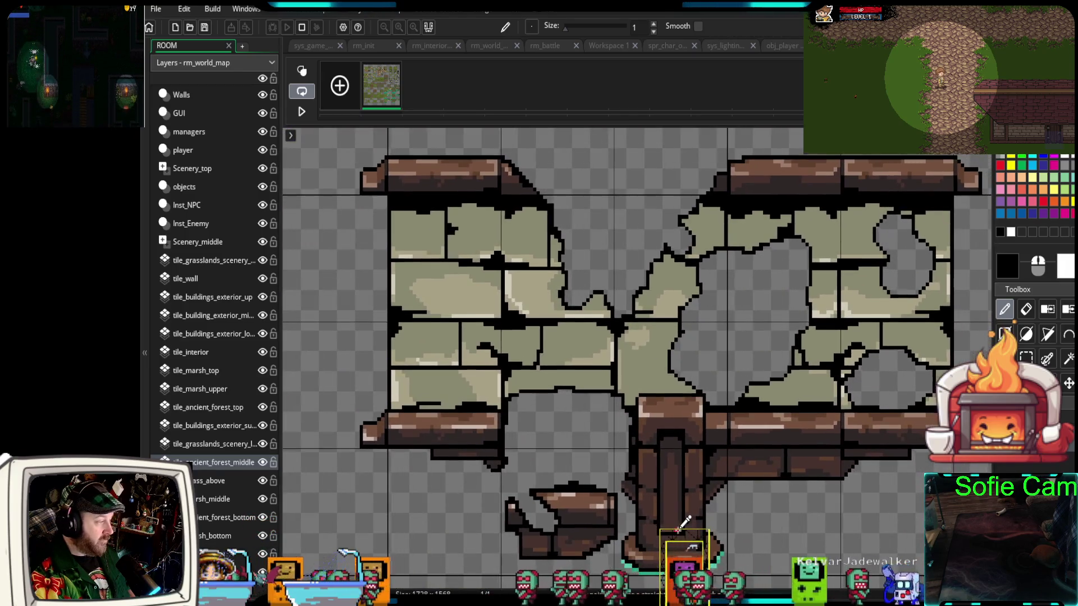
{"action": "scroll", "coordinate": [687, 525], "scroll_direction": "down", "scroll_amount": 2}
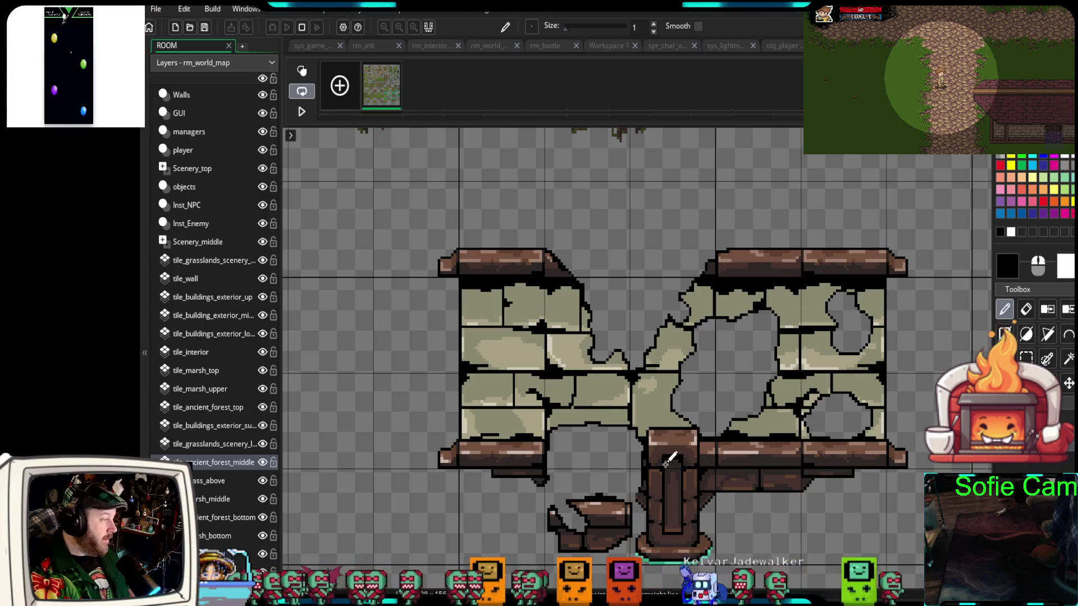
{"action": "scroll", "coordinate": [666, 463], "scroll_direction": "down", "scroll_amount": 2}
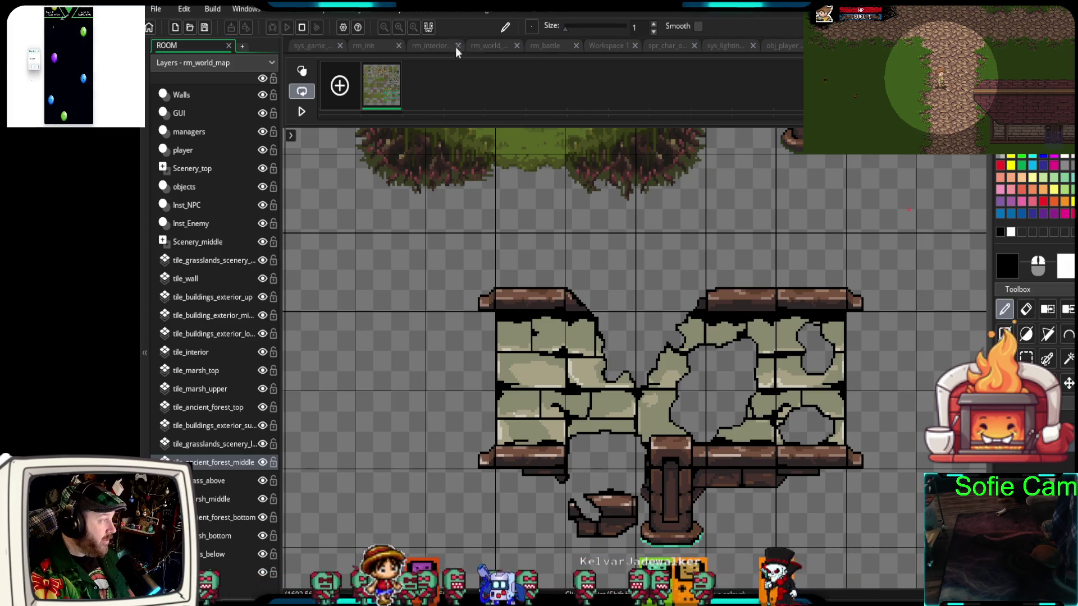
{"action": "left_click", "coordinate": [487, 48]}
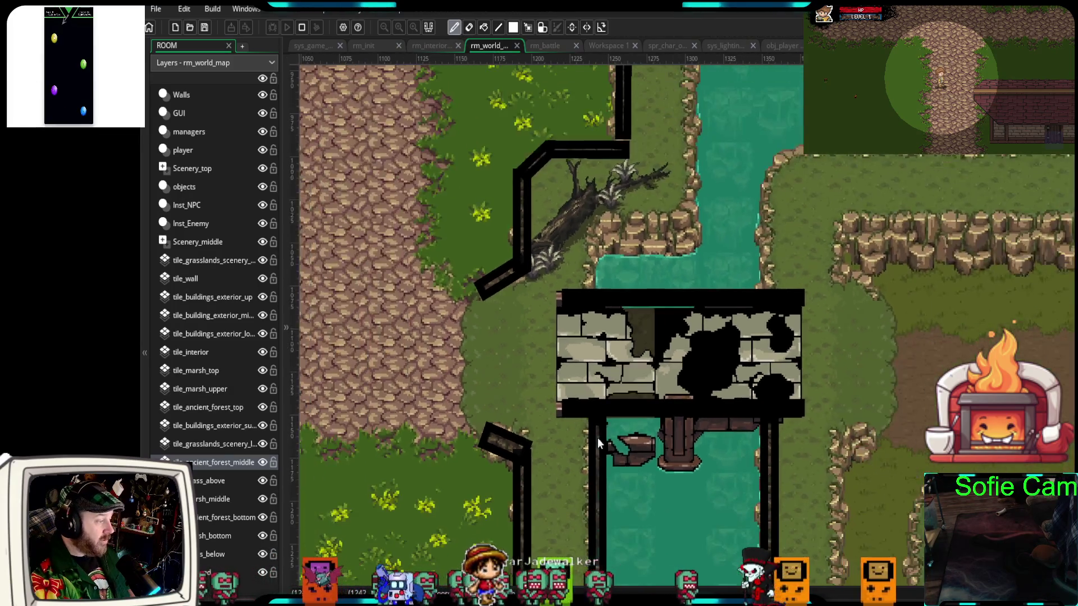
Paint a broken plank tile in the river beside the bridge post, checking it with the wall objects hidden
{"action": "scroll", "coordinate": [622, 436], "scroll_direction": "up", "scroll_amount": 2}
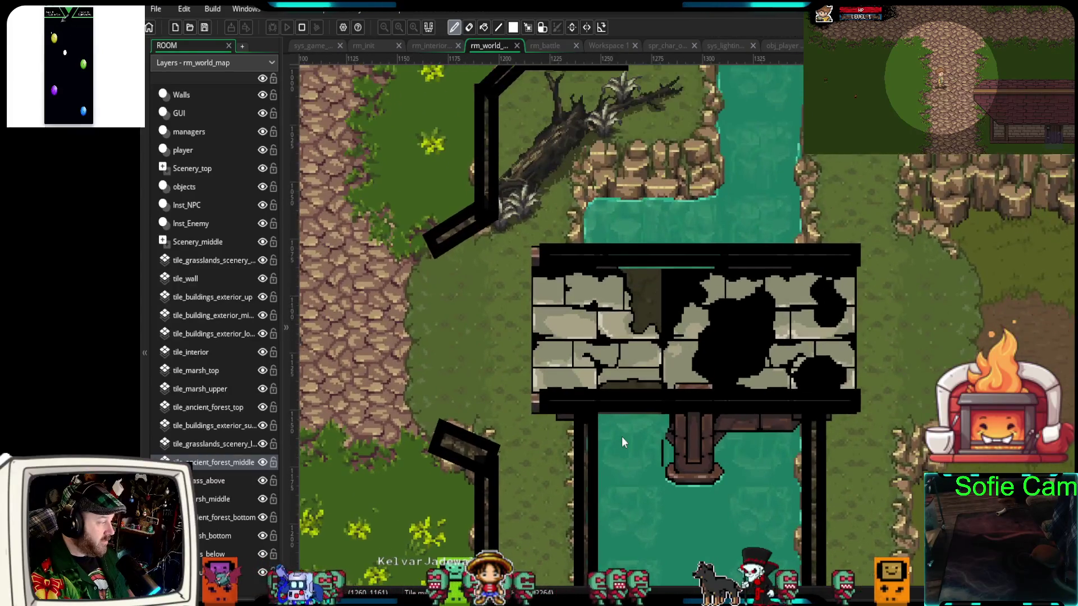
{"action": "scroll", "coordinate": [622, 437], "scroll_direction": "up", "scroll_amount": 2}
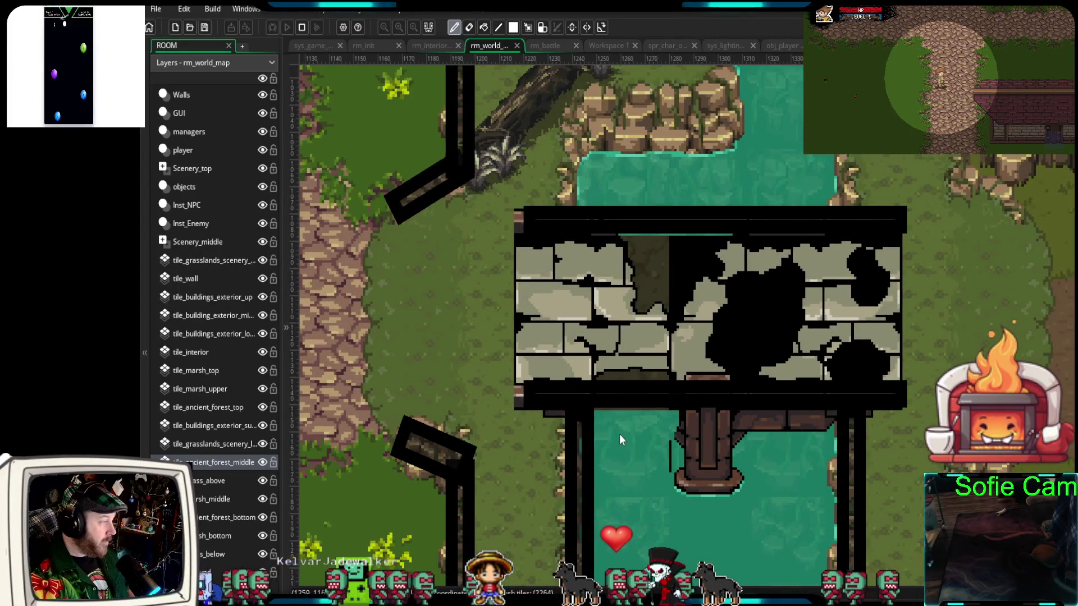
{"action": "left_click", "coordinate": [584, 443]}
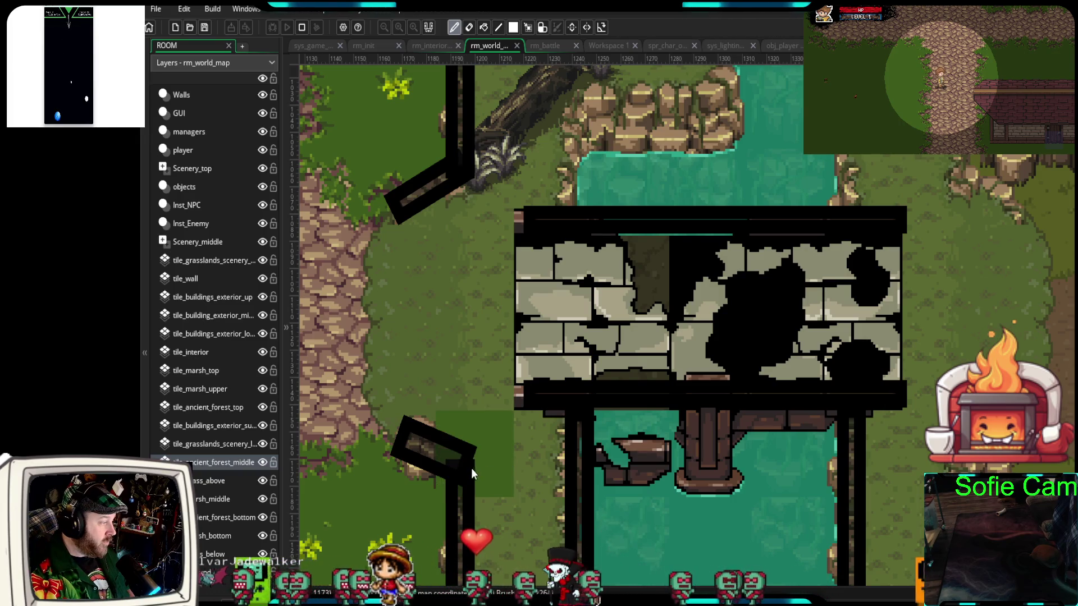
{"action": "left_click", "coordinate": [261, 96]}
{"action": "left_click", "coordinate": [261, 96]}
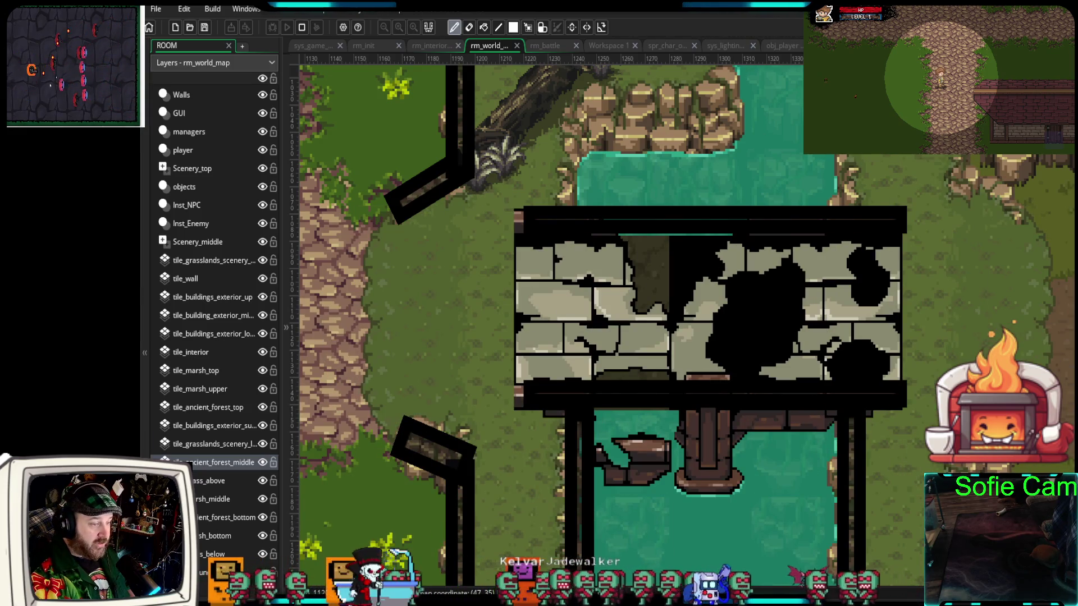
Hide the Walls layer and erase the old bridge tiles across the river
{"action": "right_click", "coordinate": [867, 270]}
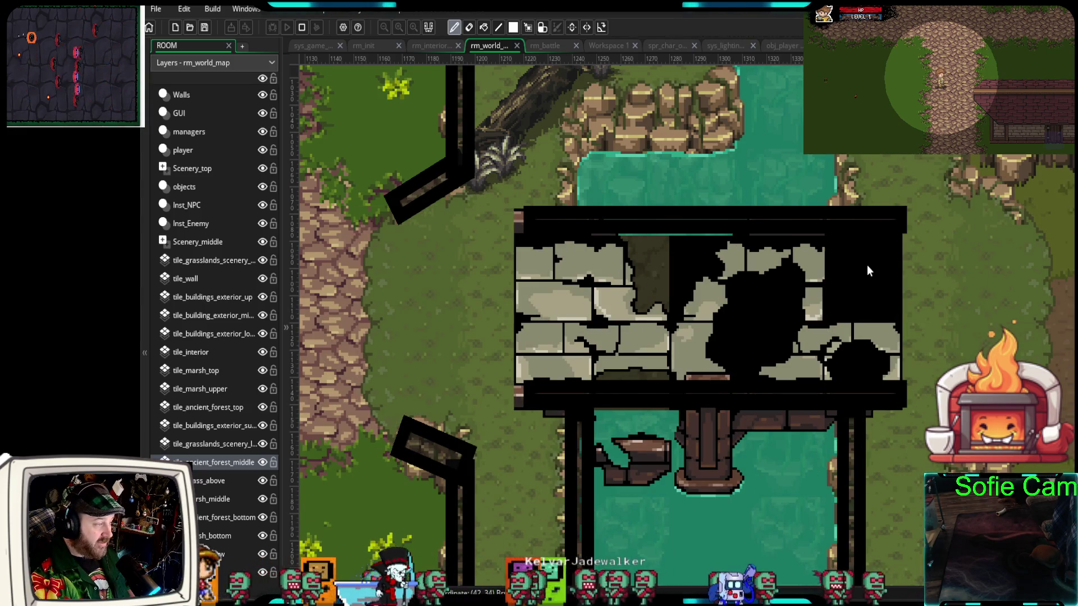
{"action": "right_click", "coordinate": [858, 356]}
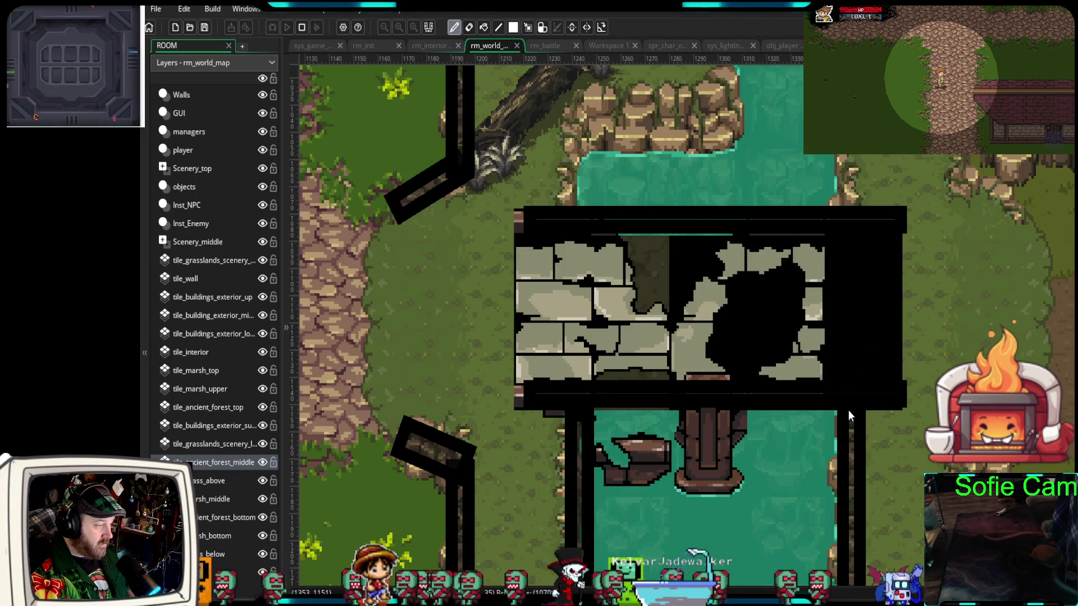
{"action": "right_click", "coordinate": [798, 365]}
{"action": "left_click", "coordinate": [262, 94]}
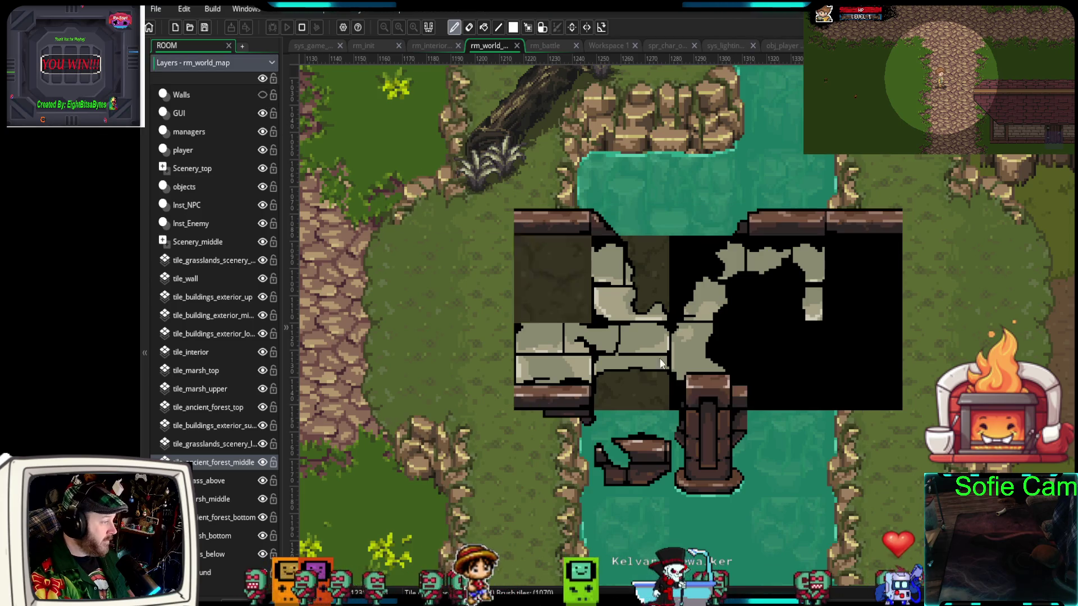
{"action": "right_click", "coordinate": [714, 376]}
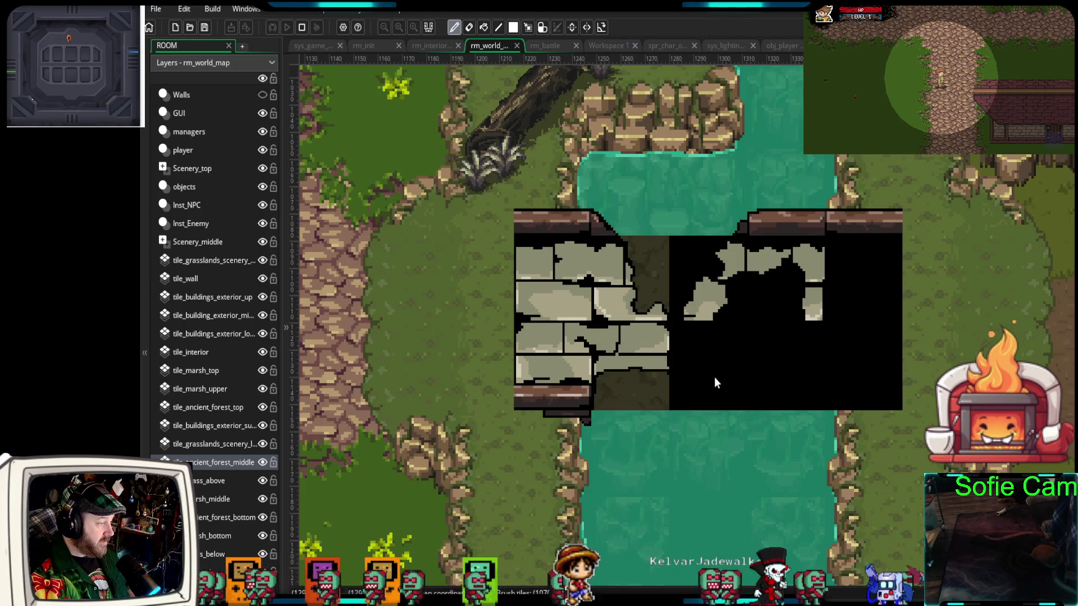
{"action": "right_click", "coordinate": [536, 395]}
{"action": "right_click", "coordinate": [545, 298]}
Erase the bridge's upper edge and the dark strips below it, undoing the accidentally erased cliff rocks
{"action": "right_click", "coordinate": [618, 281]}
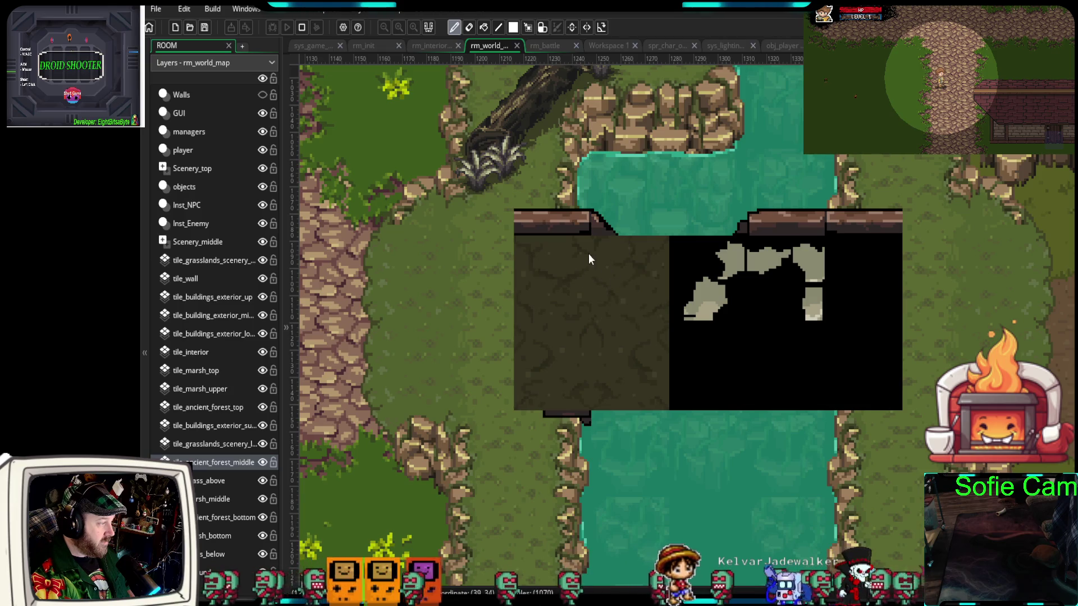
{"action": "right_click", "coordinate": [565, 228]}
{"action": "right_click", "coordinate": [708, 281]}
{"action": "right_click", "coordinate": [797, 272]}
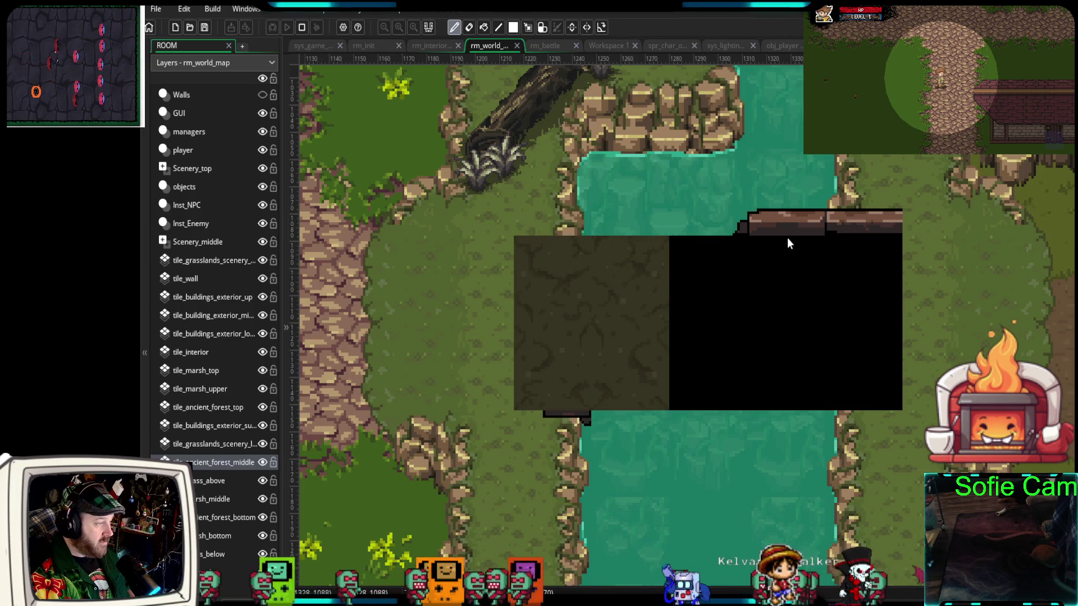
{"action": "right_click", "coordinate": [831, 222]}
{"action": "right_click", "coordinate": [583, 418]}
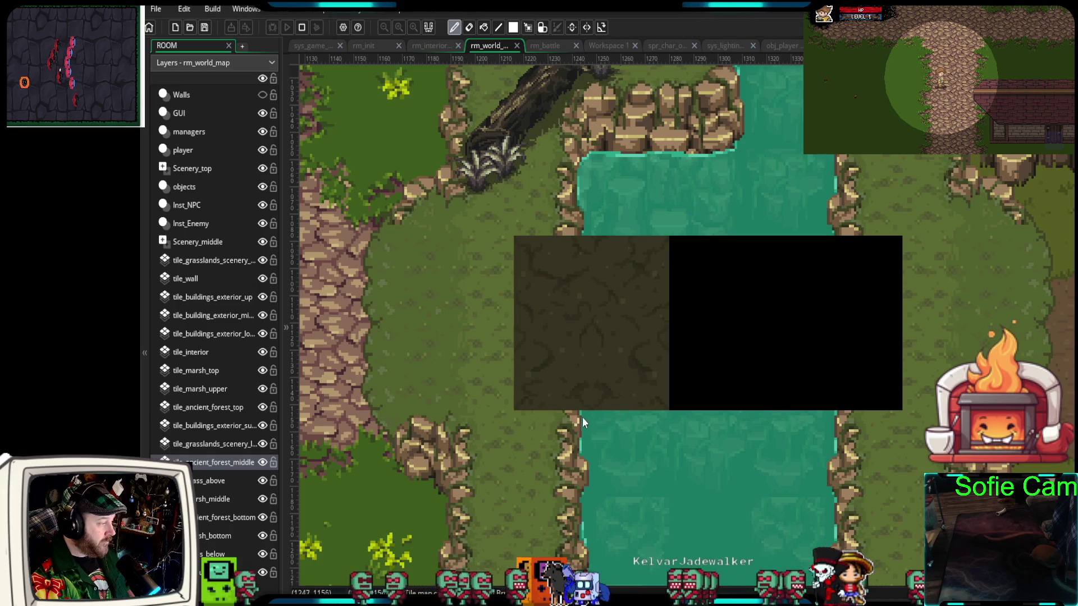
{"action": "right_click", "coordinate": [494, 449]}
{"action": "right_click", "coordinate": [427, 443]}
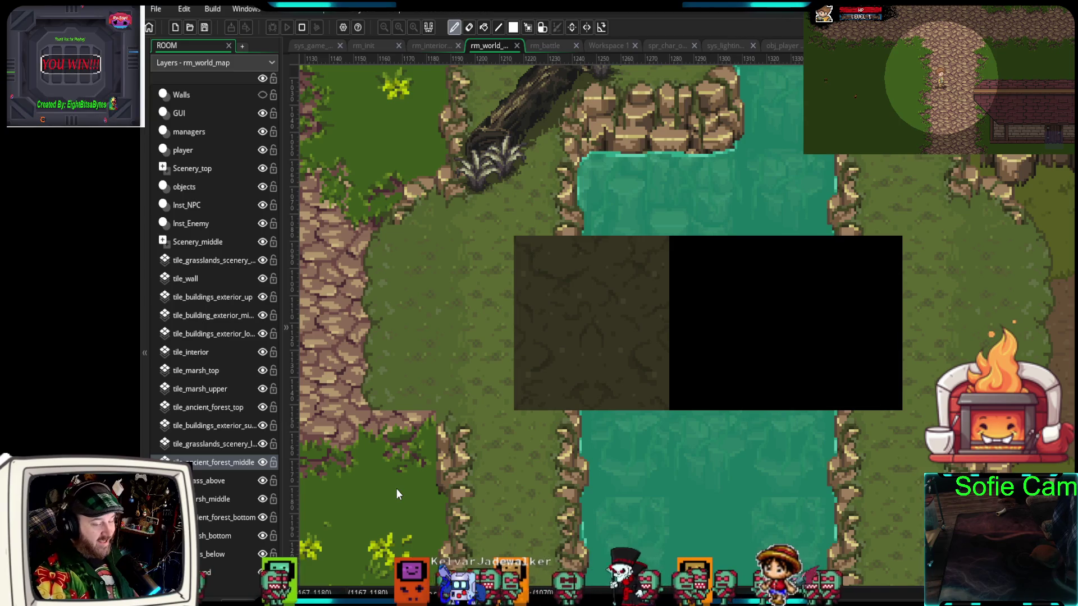
{"action": "key", "text": "ctrl+z"}
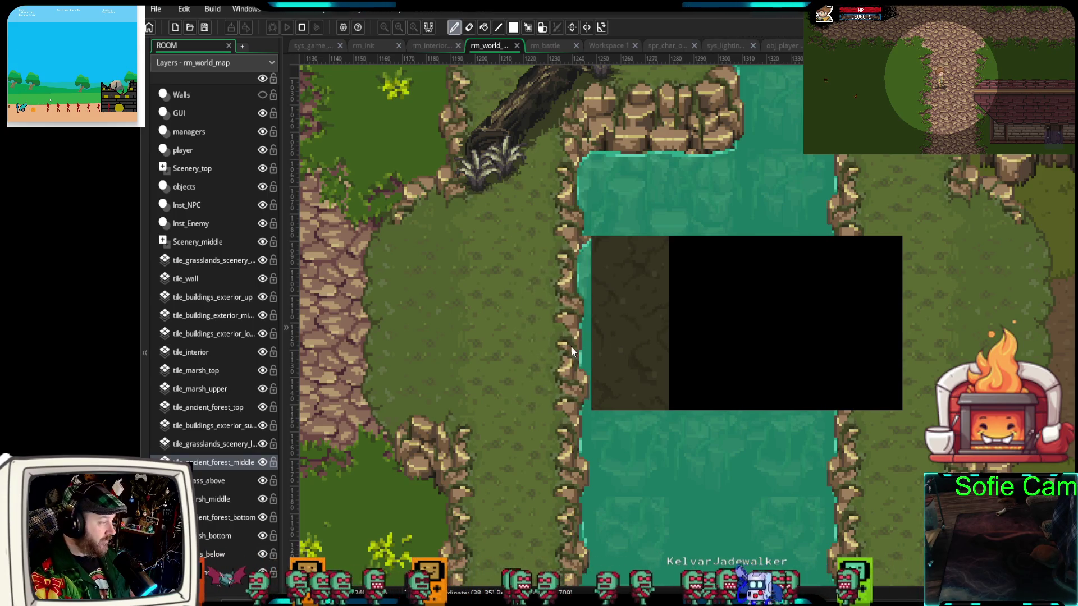
Paint grass and rocky bank tiles into the edges of the gap
{"action": "left_click", "coordinate": [564, 347]}
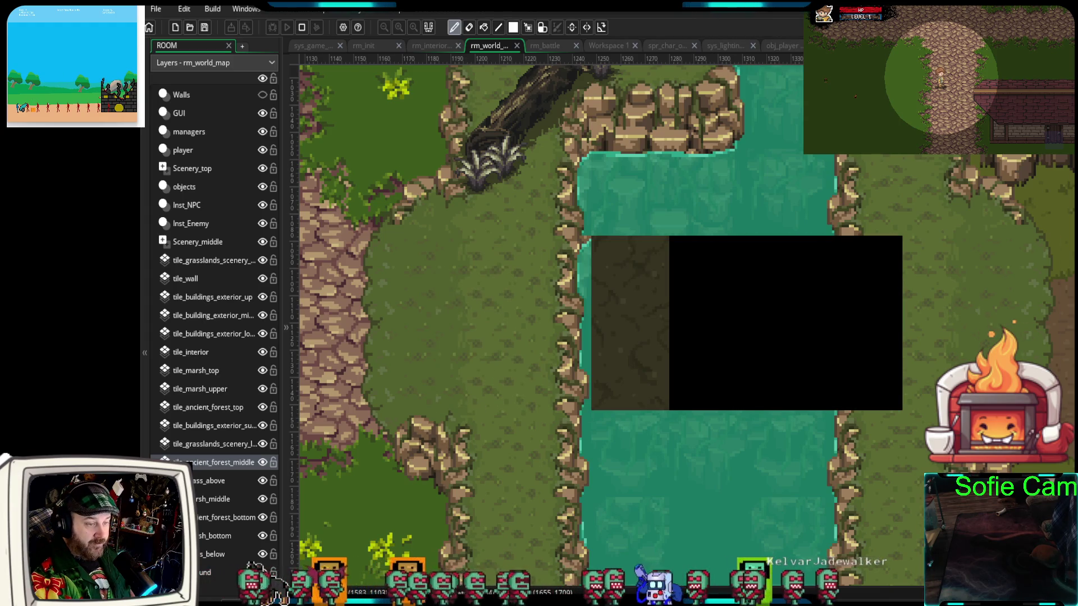
{"action": "left_click", "coordinate": [891, 339]}
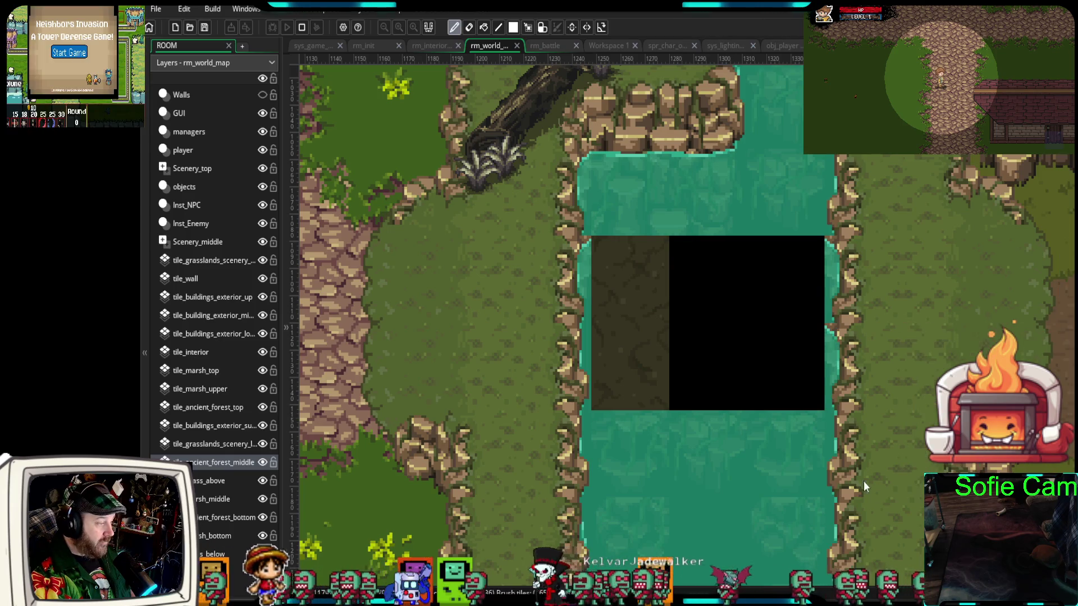
{"action": "scroll", "coordinate": [869, 477], "scroll_direction": "down", "scroll_amount": 3}
{"action": "scroll", "coordinate": [869, 475], "scroll_direction": "up", "scroll_amount": 3}
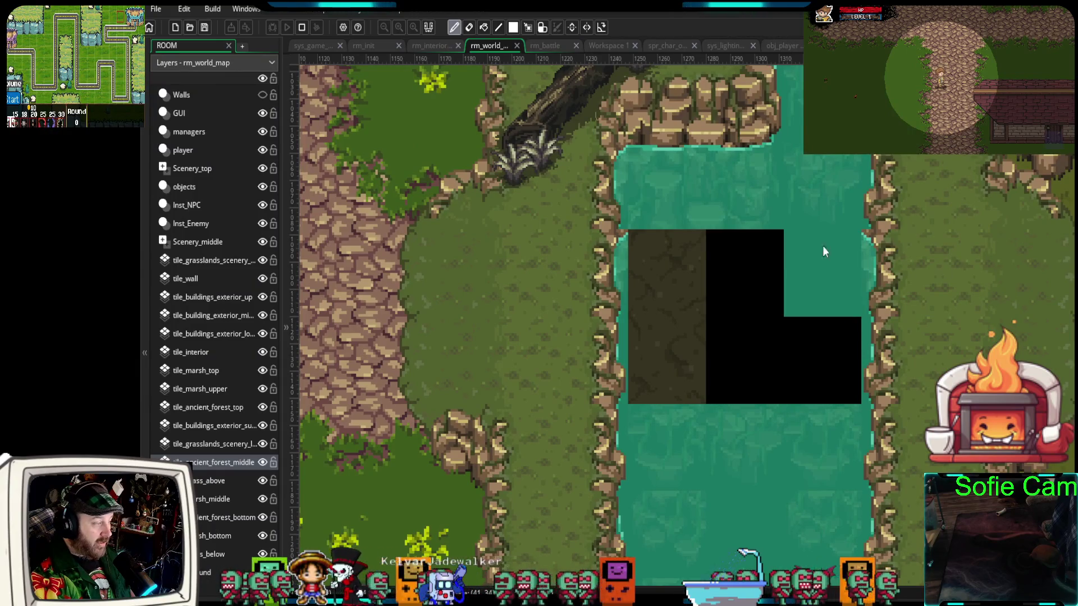
Fill the rest of the gap with water and fix the seam at the strip's top
{"action": "left_click_drag", "start_coordinate": [754, 250], "coordinate": [742, 338]}
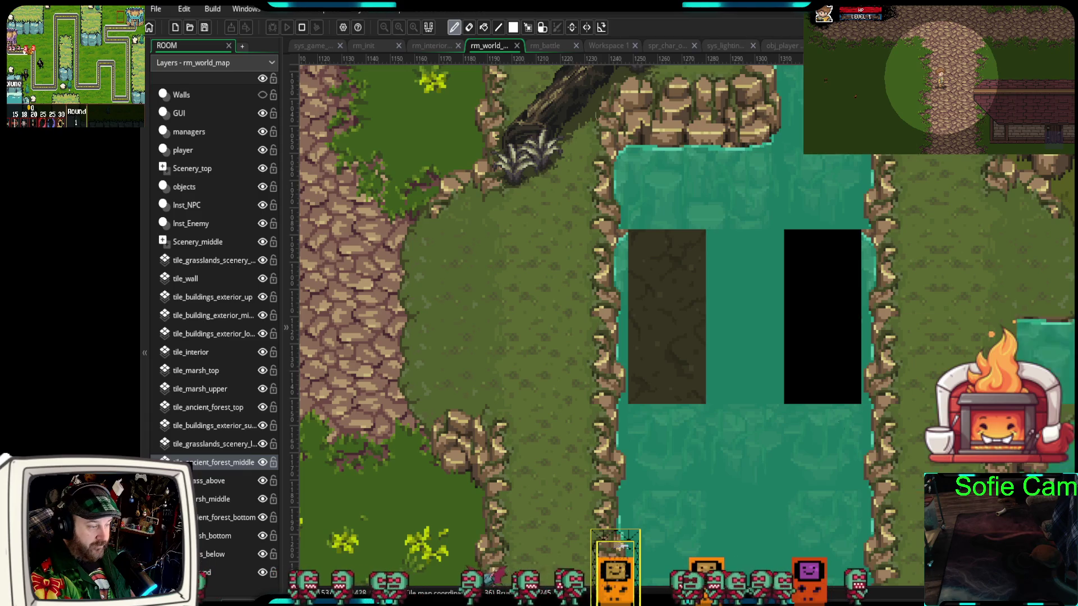
{"action": "left_click_drag", "start_coordinate": [663, 242], "coordinate": [660, 368]}
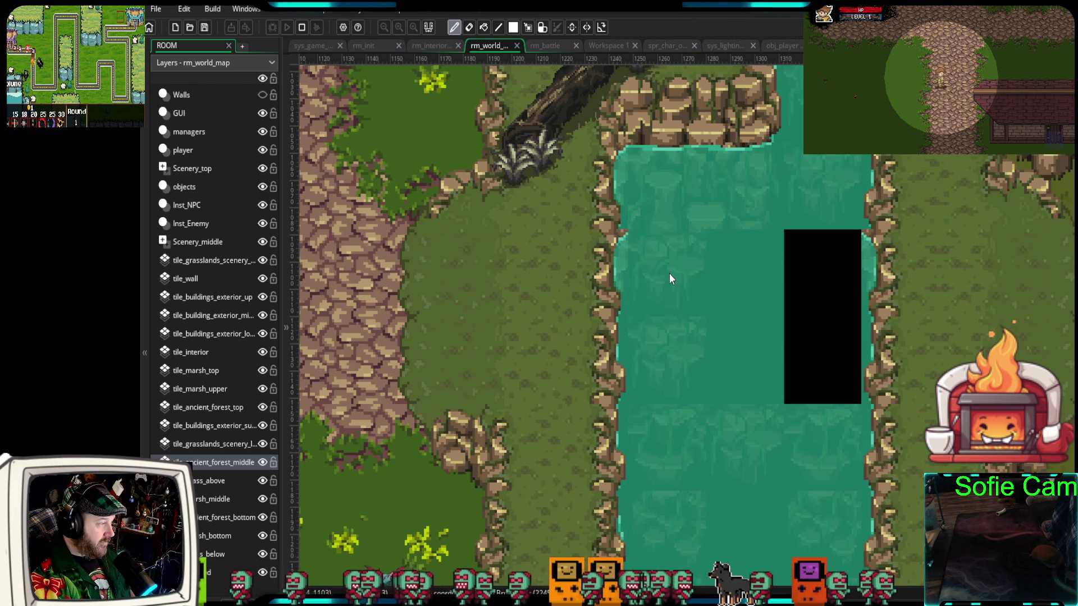
{"action": "left_click", "coordinate": [653, 366]}
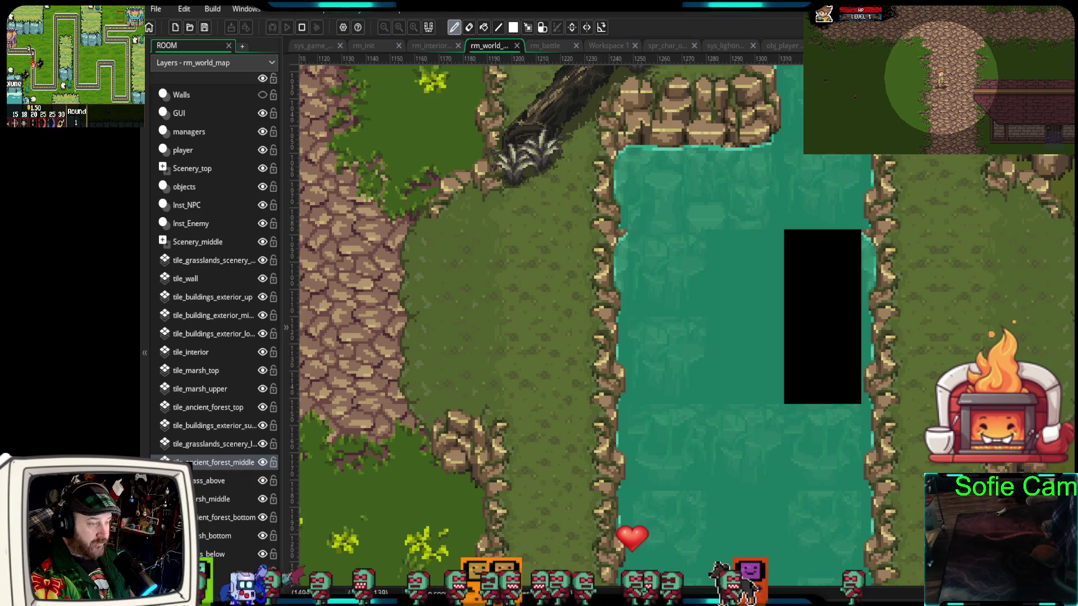
{"action": "left_click", "coordinate": [822, 275]}
{"action": "left_click", "coordinate": [822, 359]}
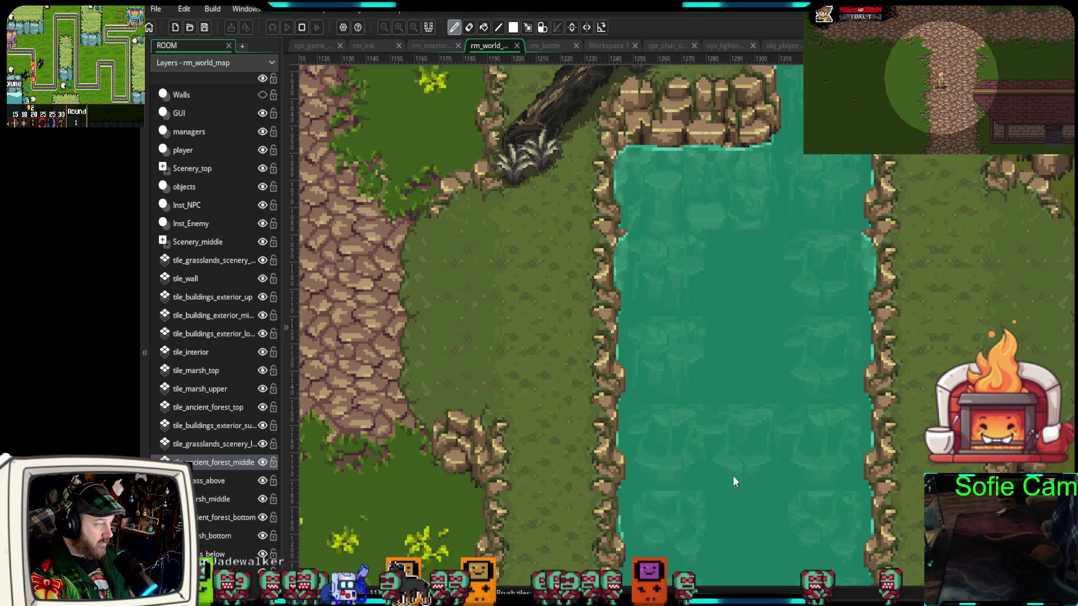
{"action": "scroll", "coordinate": [774, 475], "scroll_direction": "up", "scroll_amount": 1}
{"action": "scroll", "coordinate": [773, 476], "scroll_direction": "down", "scroll_amount": 2}
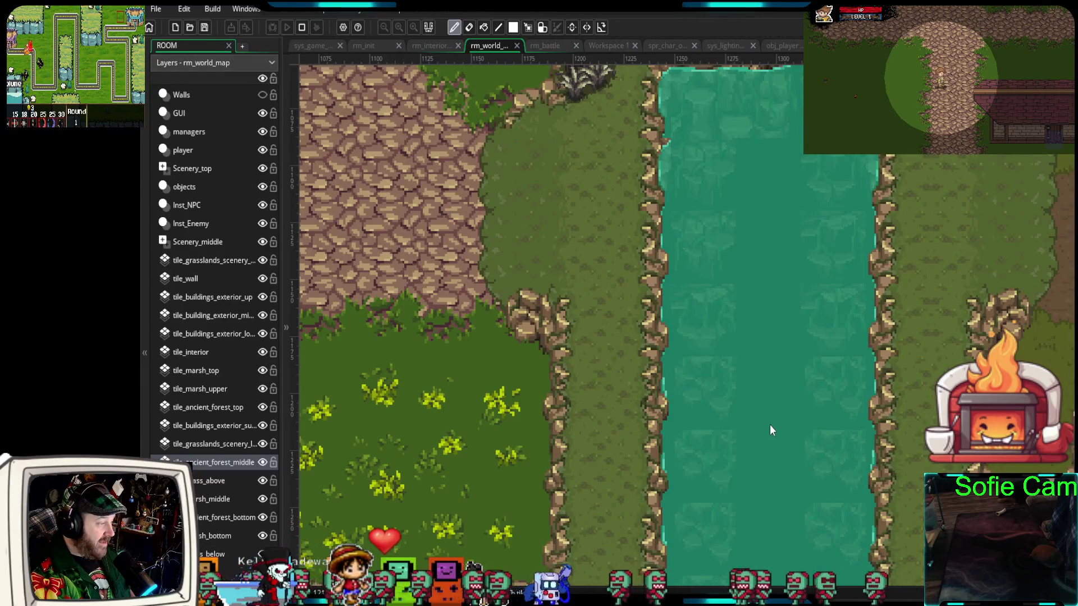
Stamp the cracked stone bridge over the river on tile_ancient_forest_top, then show the Walls layer again
{"action": "scroll", "coordinate": [773, 427], "scroll_direction": "down", "scroll_amount": 5}
{"action": "left_click_drag", "start_coordinate": [786, 322], "coordinate": [738, 453]}
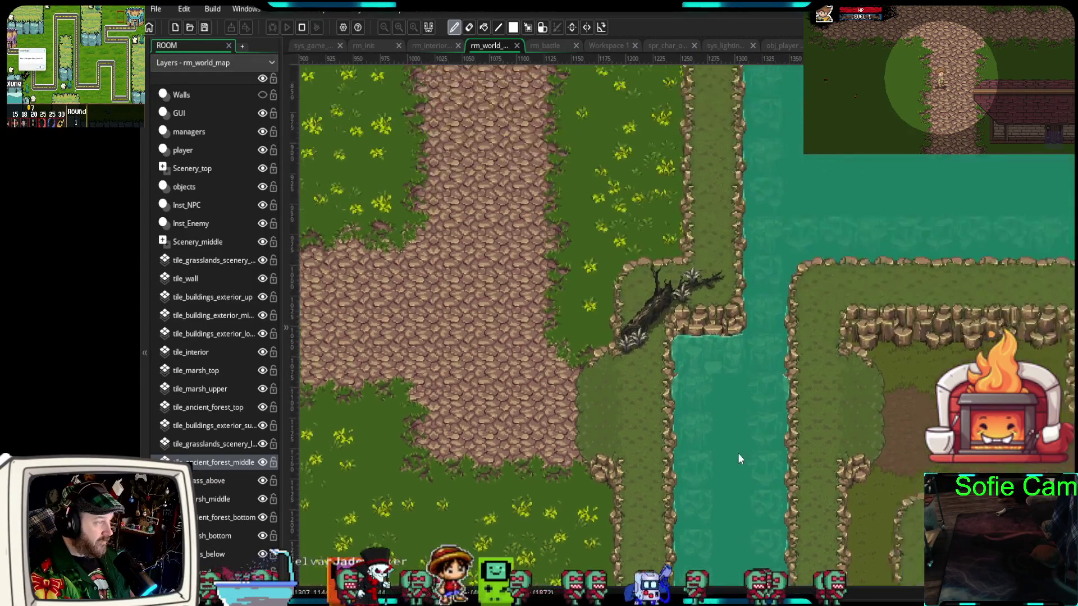
{"action": "scroll", "coordinate": [738, 453], "scroll_direction": "down", "scroll_amount": 4}
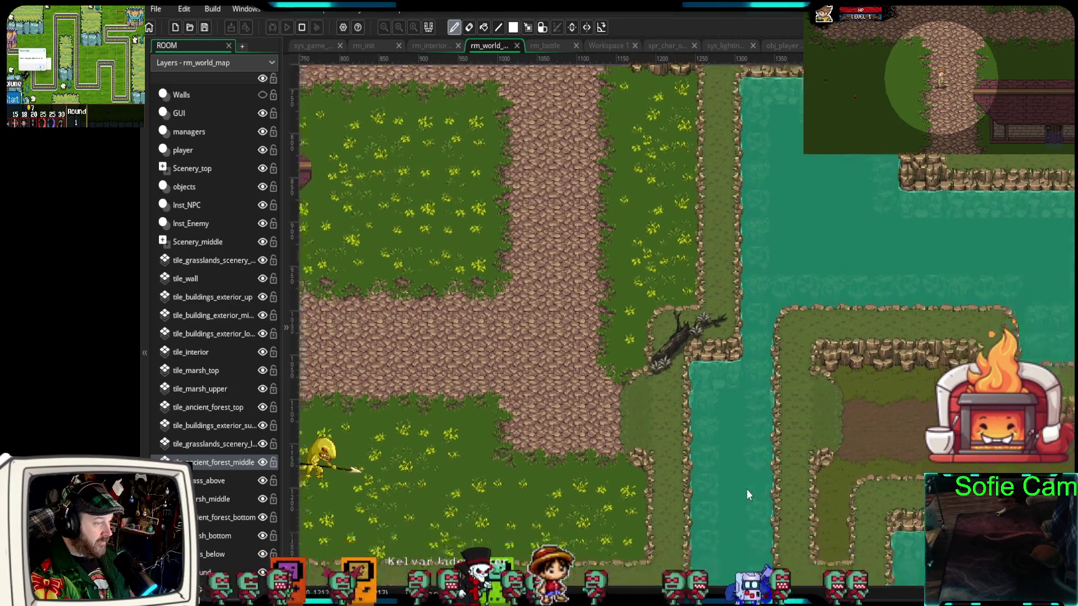
{"action": "left_click_drag", "start_coordinate": [746, 494], "coordinate": [759, 329]}
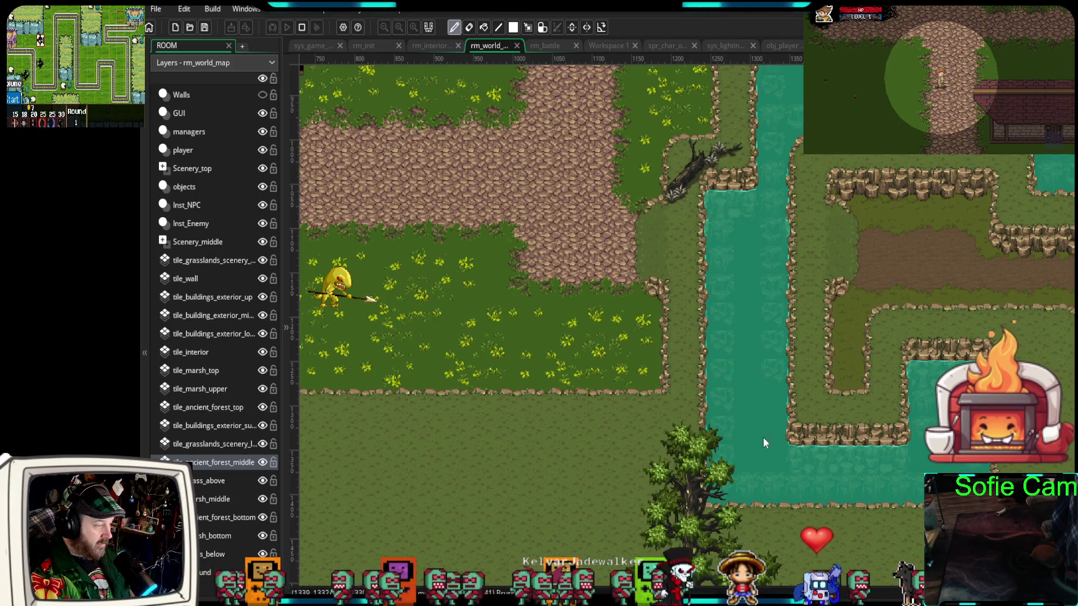
{"action": "left_click_drag", "start_coordinate": [746, 335], "coordinate": [813, 443]}
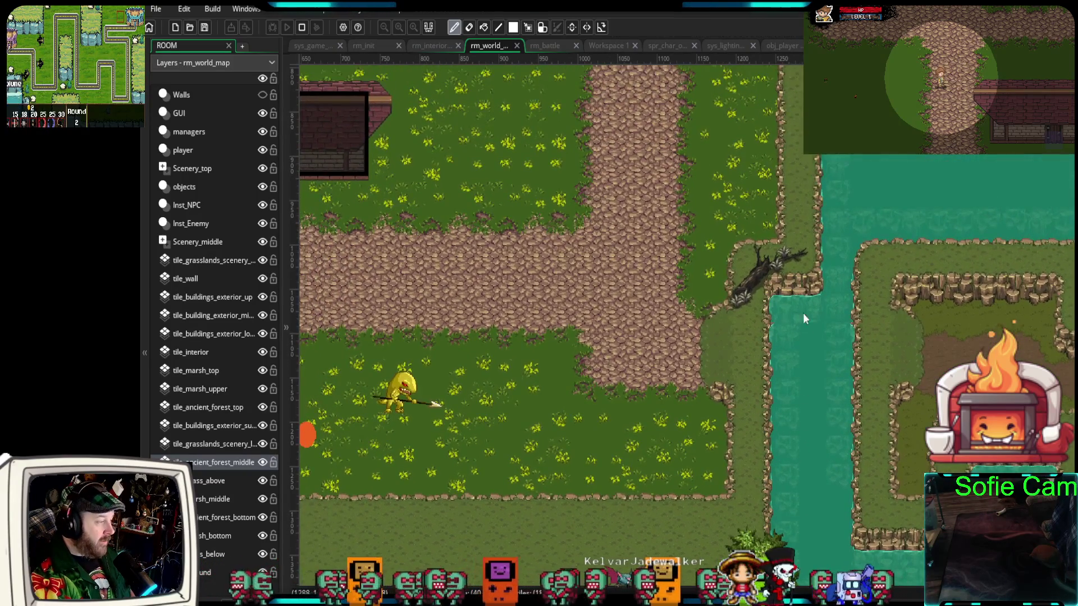
{"action": "scroll", "coordinate": [799, 306], "scroll_direction": "up", "scroll_amount": 3}
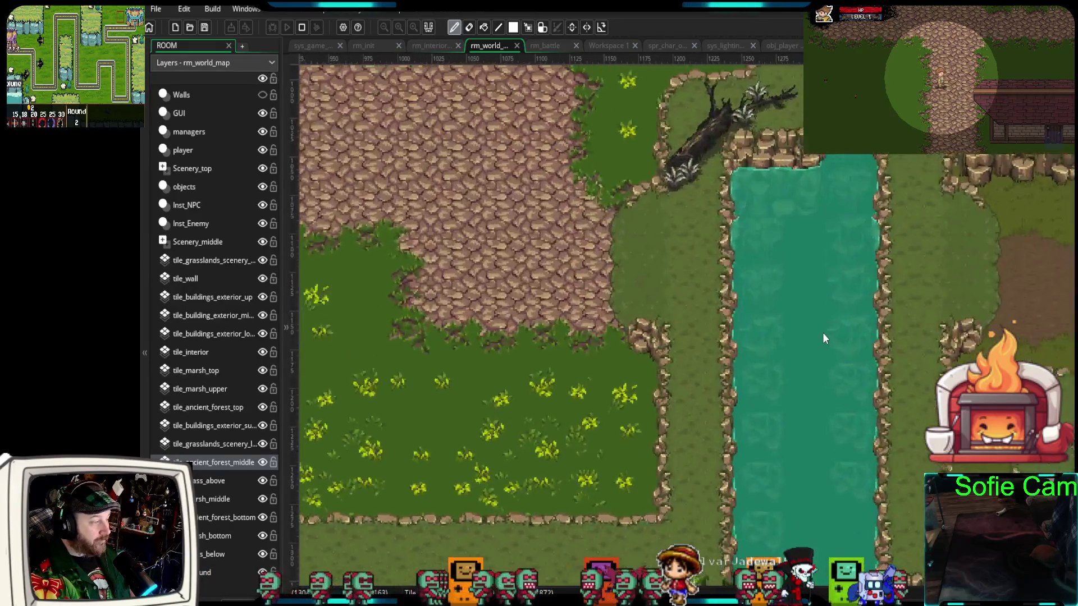
{"action": "scroll", "coordinate": [823, 338], "scroll_direction": "up", "scroll_amount": 2}
{"action": "left_click_drag", "start_coordinate": [823, 345], "coordinate": [756, 415]}
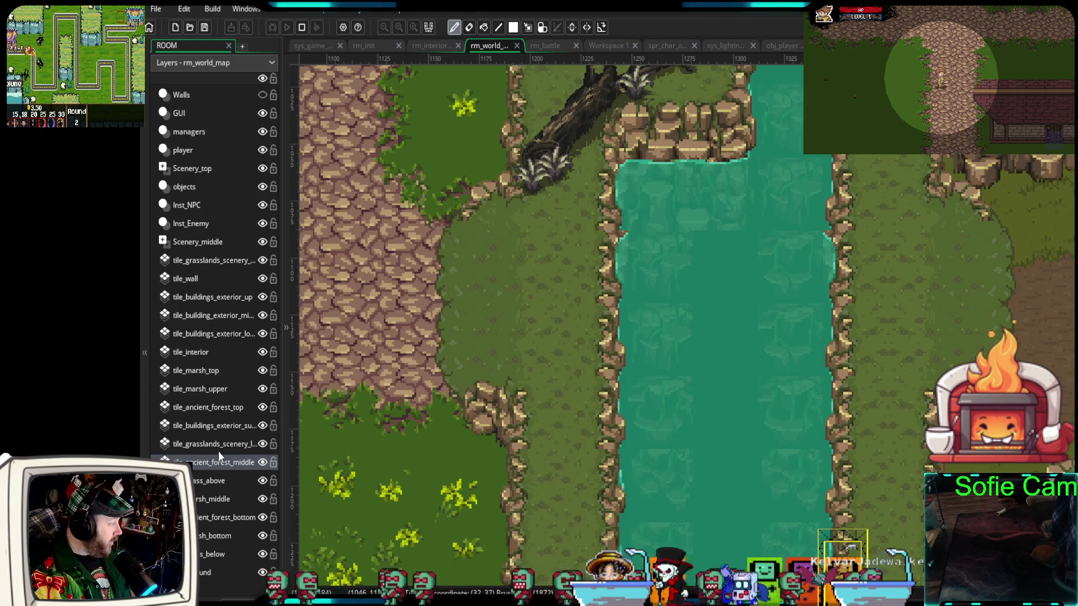
{"action": "left_click", "coordinate": [211, 409]}
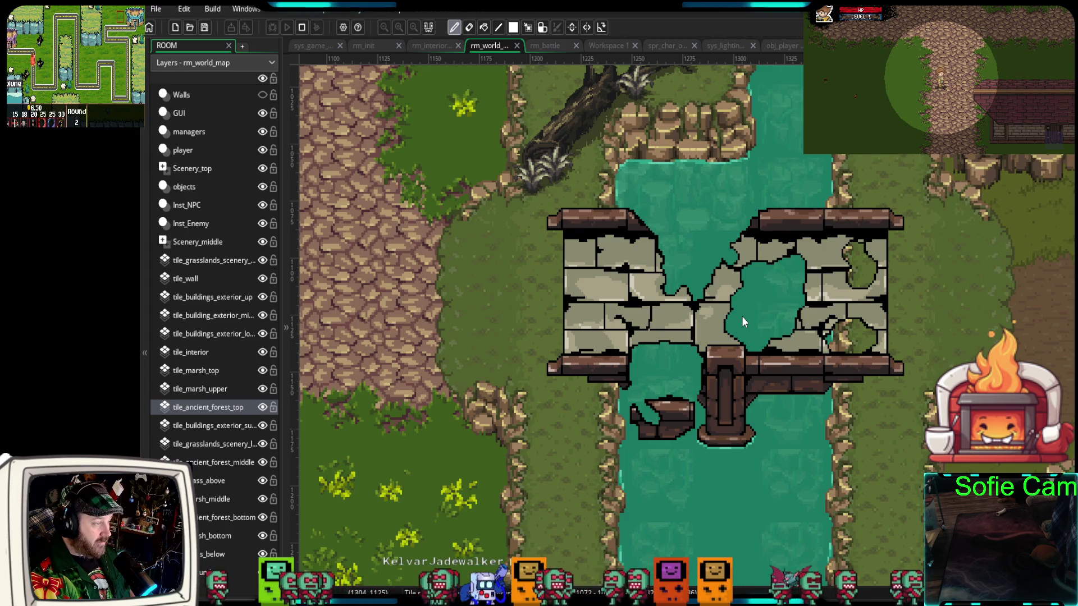
{"action": "left_click", "coordinate": [742, 316]}
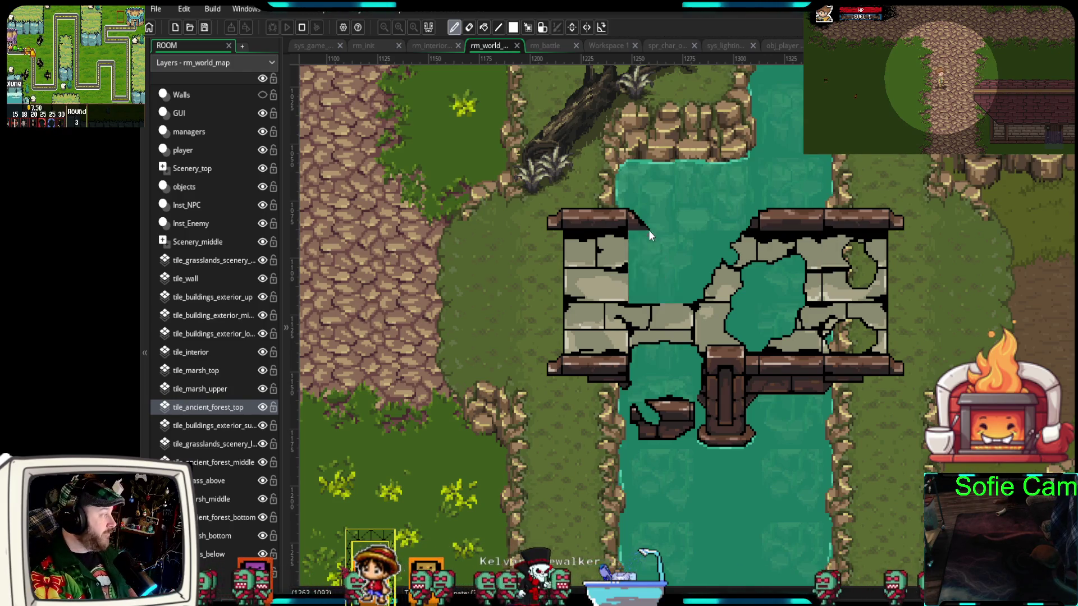
{"action": "left_click", "coordinate": [262, 95]}
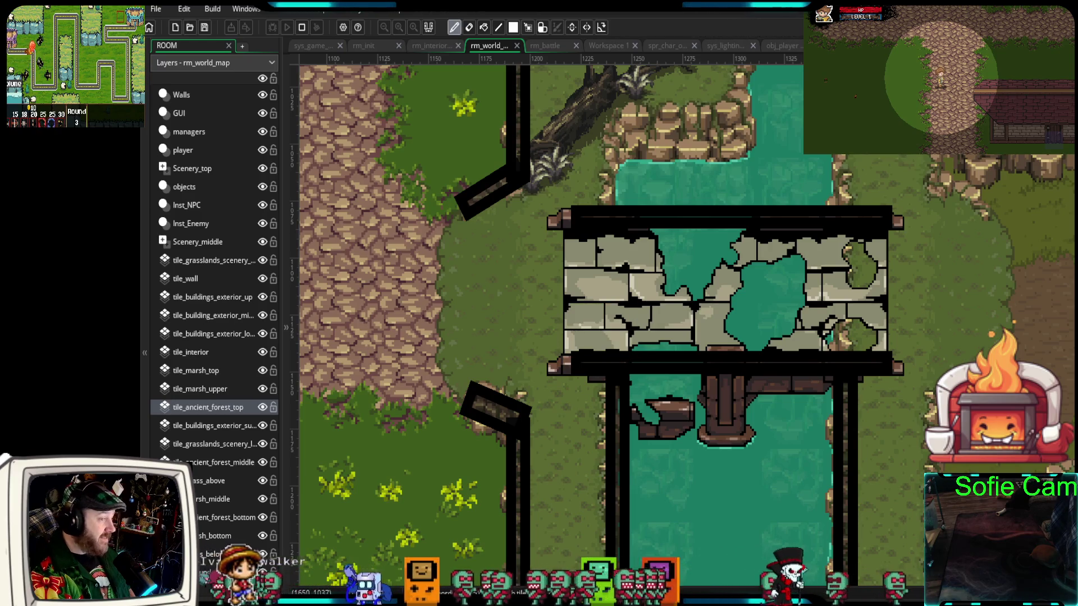
On the Walls layer, paste a copy of the top wall and resize it into a bar above the bridge
{"action": "left_click", "coordinate": [185, 92]}
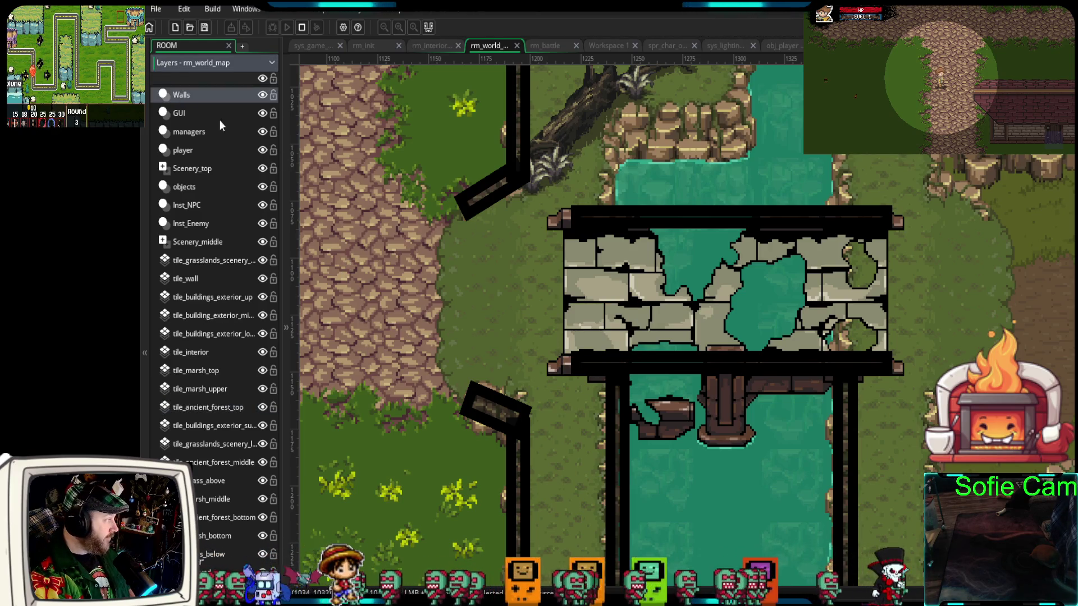
{"action": "mouse_move", "coordinate": [578, 349]}
{"action": "left_mouse_down"}
{"action": "mouse_move", "coordinate": [619, 356]}
{"action": "mouse_move", "coordinate": [666, 461]}
{"action": "left_mouse_up"}
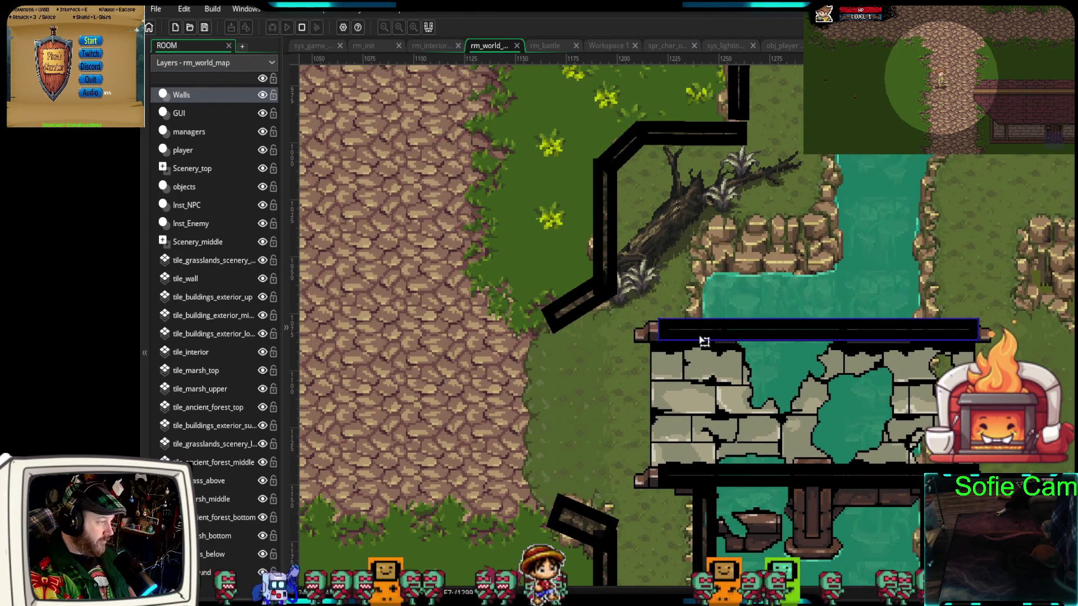
{"action": "key", "text": "ctrl+v"}
{"action": "mouse_move", "coordinate": [787, 361]}
{"action": "left_mouse_down"}
{"action": "mouse_move", "coordinate": [678, 287]}
{"action": "mouse_move", "coordinate": [700, 291]}
{"action": "left_mouse_up"}
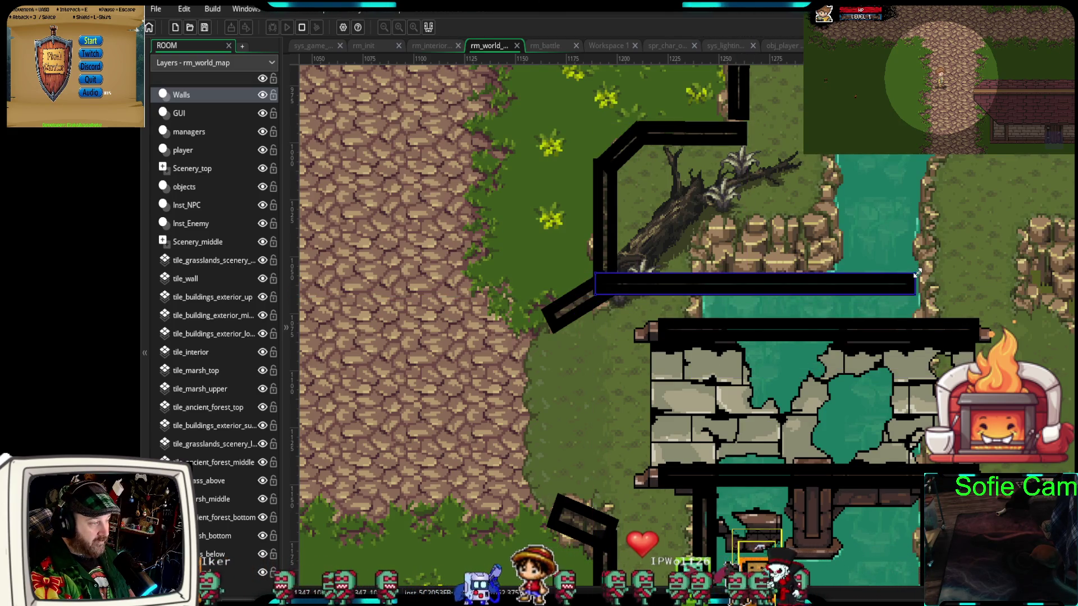
{"action": "mouse_move", "coordinate": [917, 273]}
{"action": "left_mouse_down"}
{"action": "mouse_move", "coordinate": [838, 212]}
{"action": "mouse_move", "coordinate": [826, 180]}
{"action": "mouse_move", "coordinate": [856, 180]}
{"action": "mouse_move", "coordinate": [855, 271]}
{"action": "left_mouse_up"}
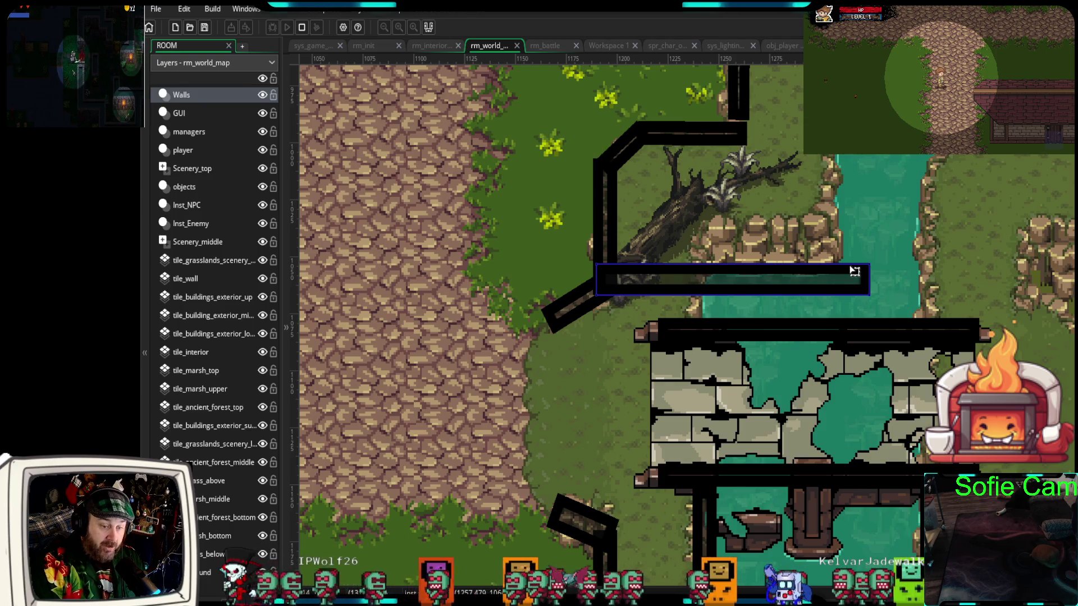
{"action": "scroll", "coordinate": [655, 245], "scroll_direction": "down", "scroll_amount": 2}
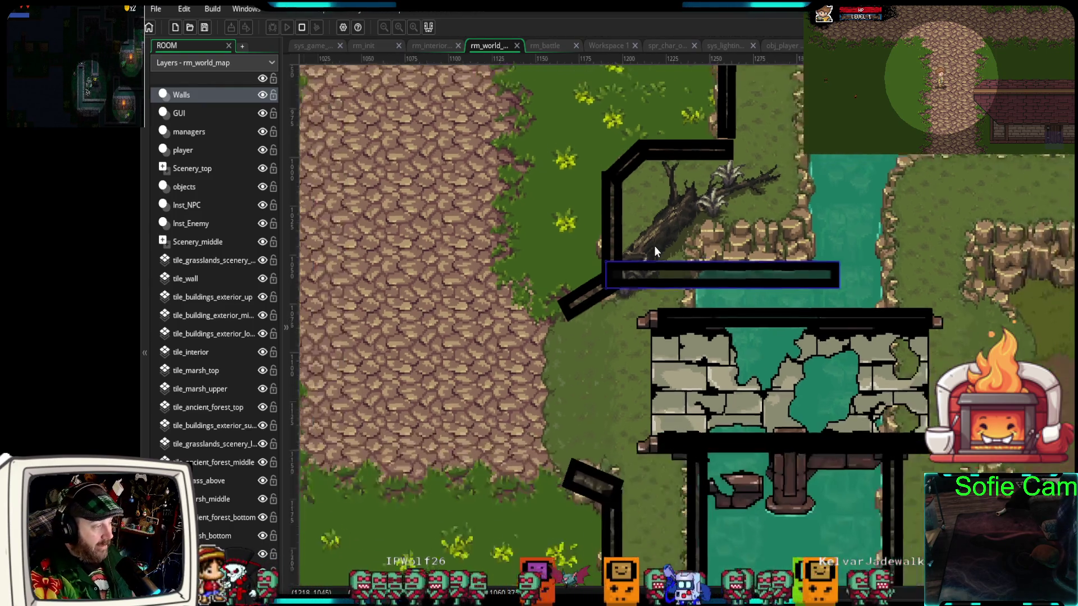
{"action": "scroll", "coordinate": [654, 248], "scroll_direction": "up", "scroll_amount": 4}
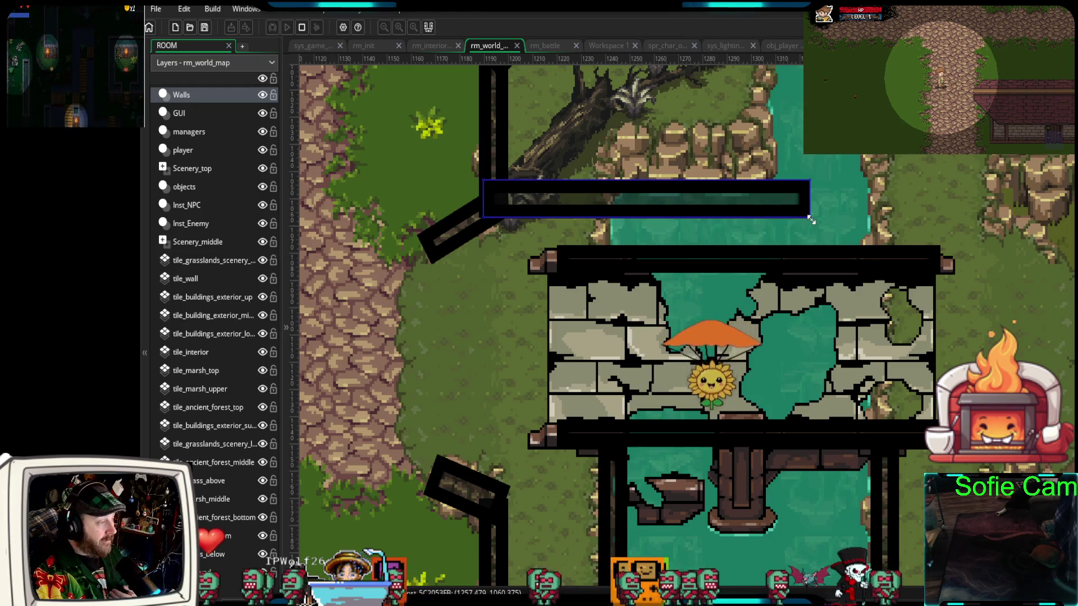
{"action": "mouse_move", "coordinate": [809, 217]}
{"action": "left_mouse_down"}
{"action": "mouse_move", "coordinate": [608, 243]}
{"action": "mouse_move", "coordinate": [654, 180]}
{"action": "mouse_move", "coordinate": [626, 218]}
{"action": "left_mouse_up"}
Move the diagonal wall up along the fallen tree and lengthen it toward the upper right
{"action": "scroll", "coordinate": [666, 201], "scroll_direction": "up", "scroll_amount": 1}
{"action": "scroll", "coordinate": [666, 201], "scroll_direction": "up", "scroll_amount": 3}
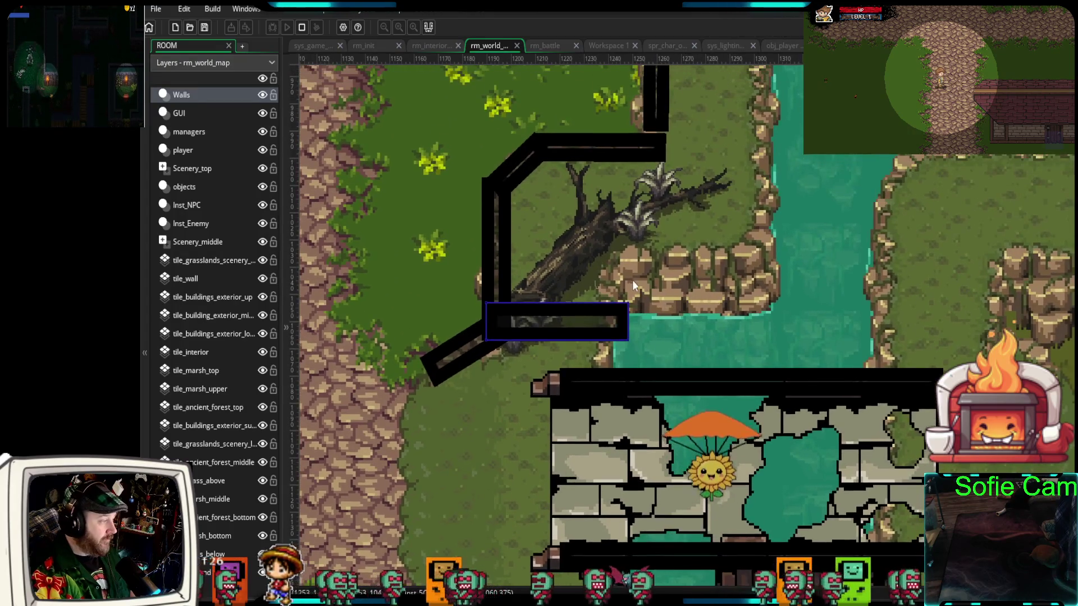
{"action": "left_click_drag", "start_coordinate": [628, 299], "coordinate": [613, 257]}
{"action": "left_click_drag", "start_coordinate": [581, 306], "coordinate": [580, 260]}
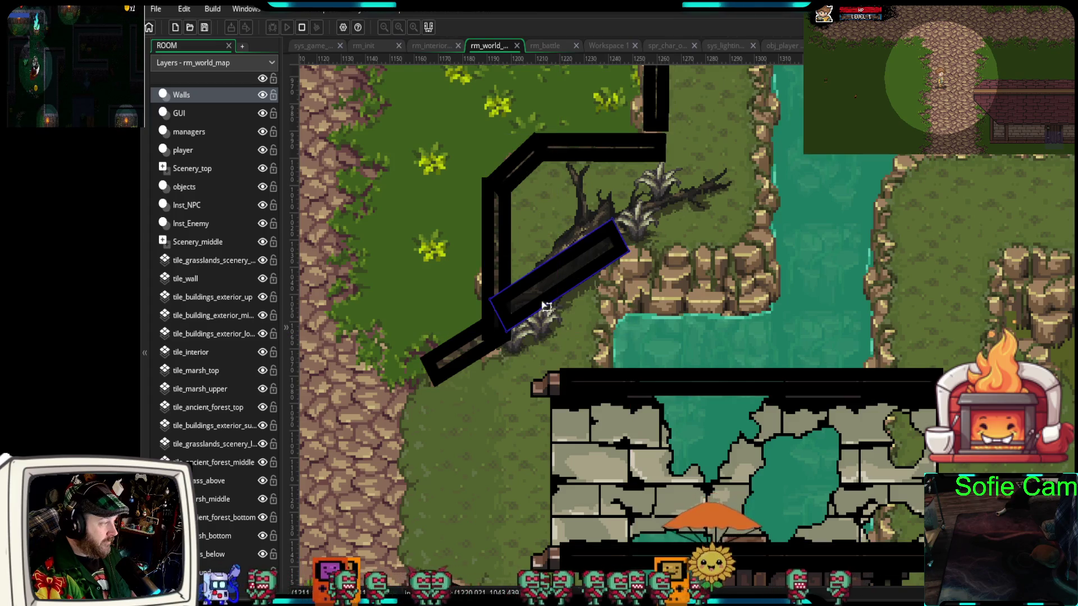
{"action": "mouse_move", "coordinate": [612, 220]}
{"action": "left_mouse_down"}
{"action": "mouse_move", "coordinate": [649, 198]}
{"action": "mouse_move", "coordinate": [640, 199]}
{"action": "left_mouse_up"}
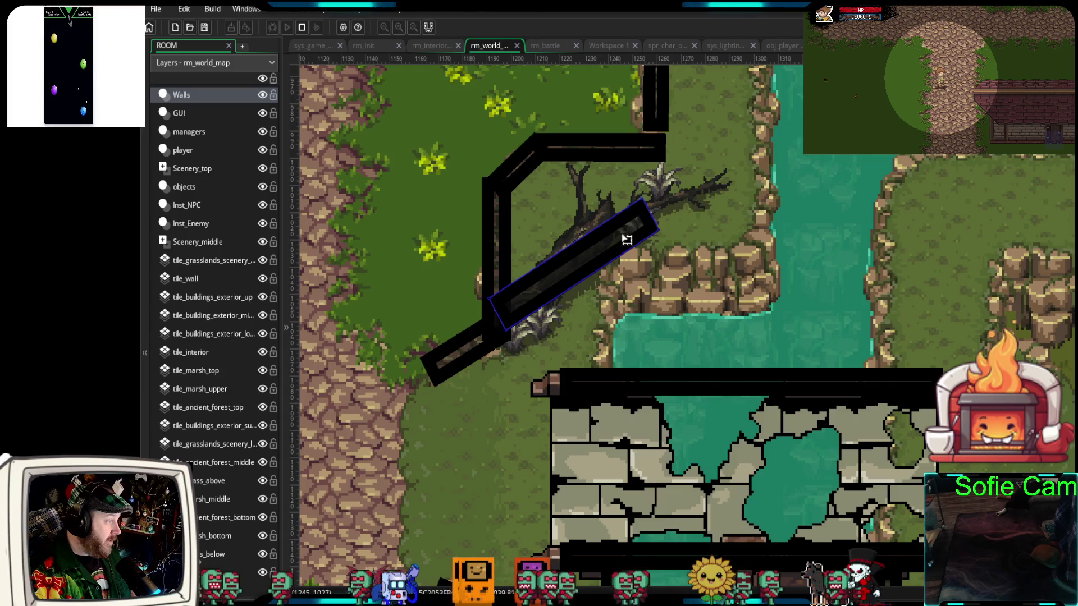
Duplicate the diagonal wall, turn the copy upright and run it down across the bridge
{"action": "key", "text": "ctrl+d"}
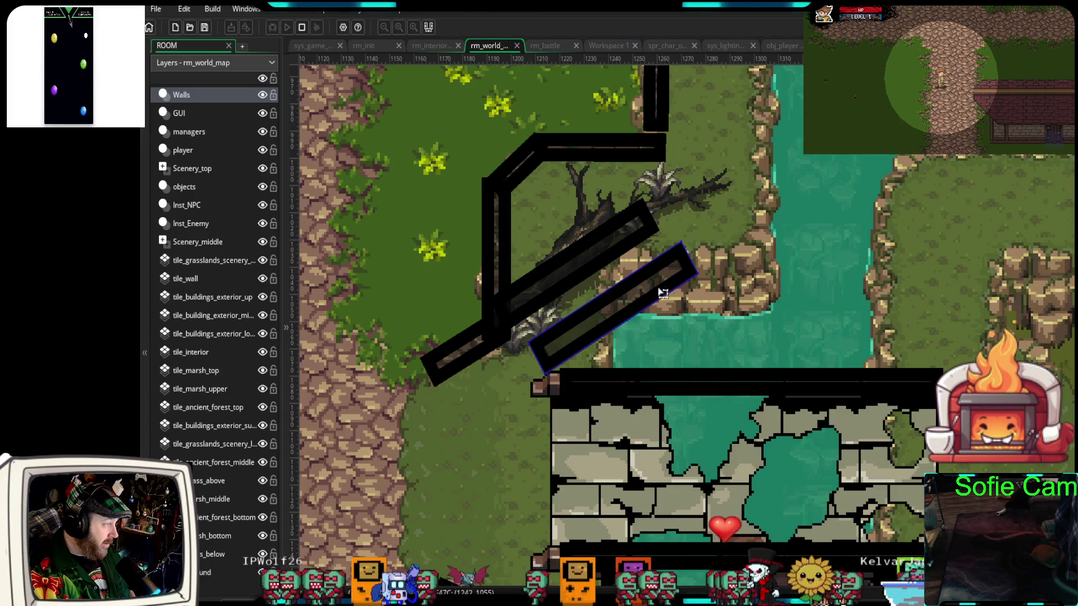
{"action": "mouse_move", "coordinate": [690, 237]}
{"action": "left_mouse_down"}
{"action": "mouse_move", "coordinate": [697, 269]}
{"action": "mouse_move", "coordinate": [651, 393]}
{"action": "mouse_move", "coordinate": [632, 415]}
{"action": "left_mouse_up"}
{"action": "left_click_drag", "start_coordinate": [624, 379], "coordinate": [618, 378]}
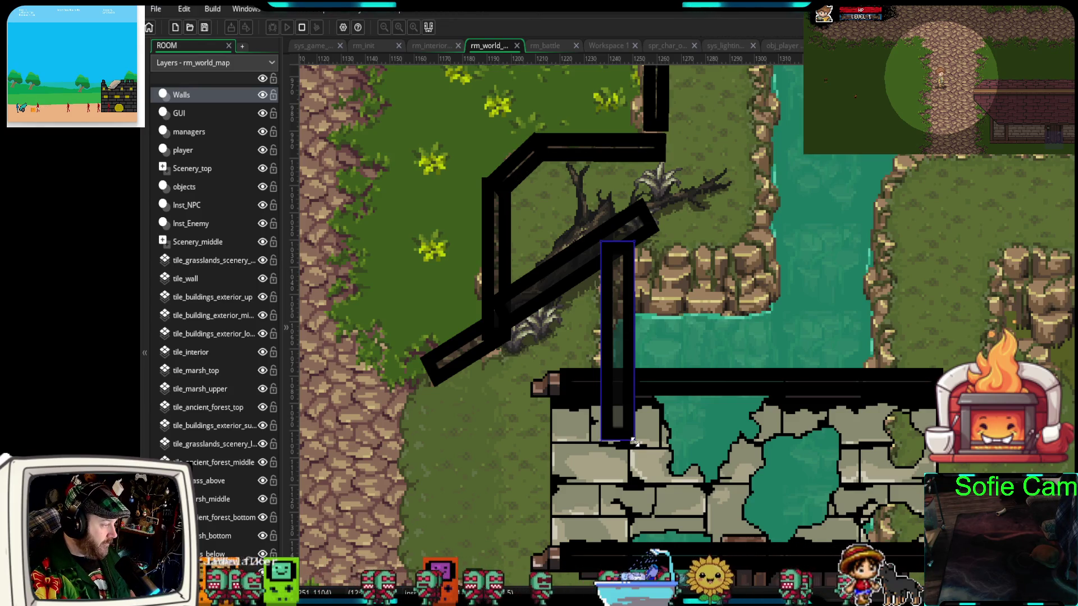
{"action": "mouse_move", "coordinate": [633, 441]}
{"action": "left_mouse_down"}
{"action": "mouse_move", "coordinate": [630, 394]}
{"action": "mouse_move", "coordinate": [630, 584]}
{"action": "left_mouse_up"}
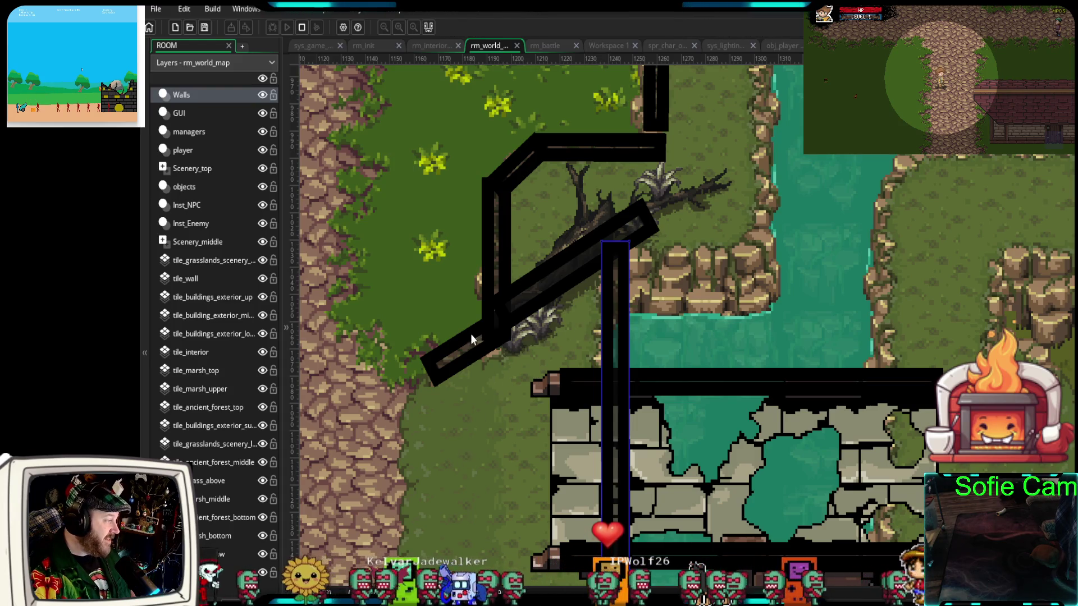
Extend the bridge's top wall slightly left and make it thinner
{"action": "left_click", "coordinate": [462, 354]}
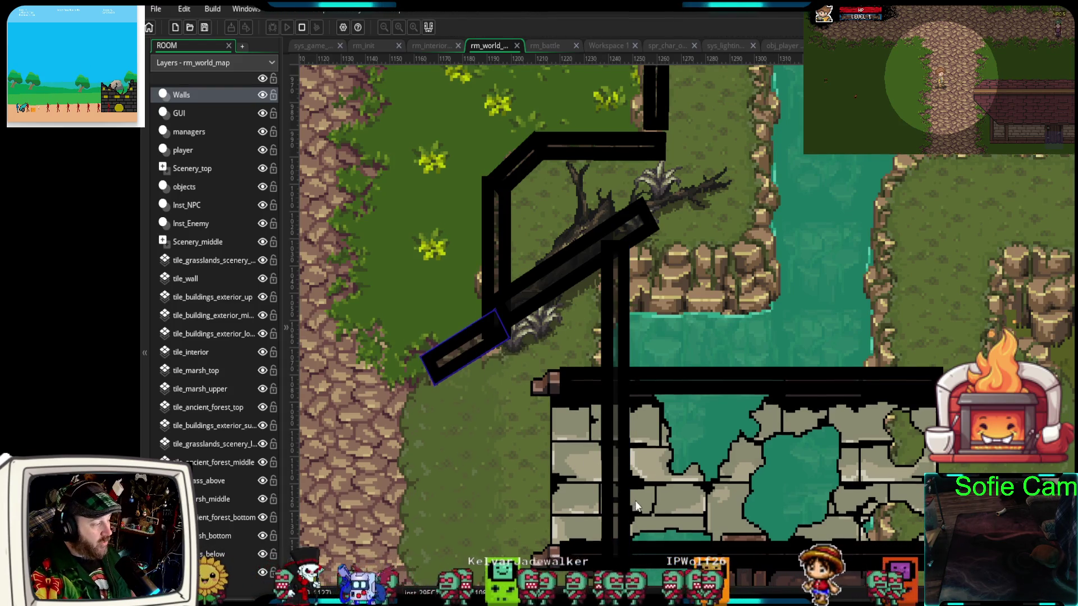
{"action": "scroll", "coordinate": [635, 500], "scroll_direction": "down", "scroll_amount": 2}
{"action": "left_click", "coordinate": [569, 330]}
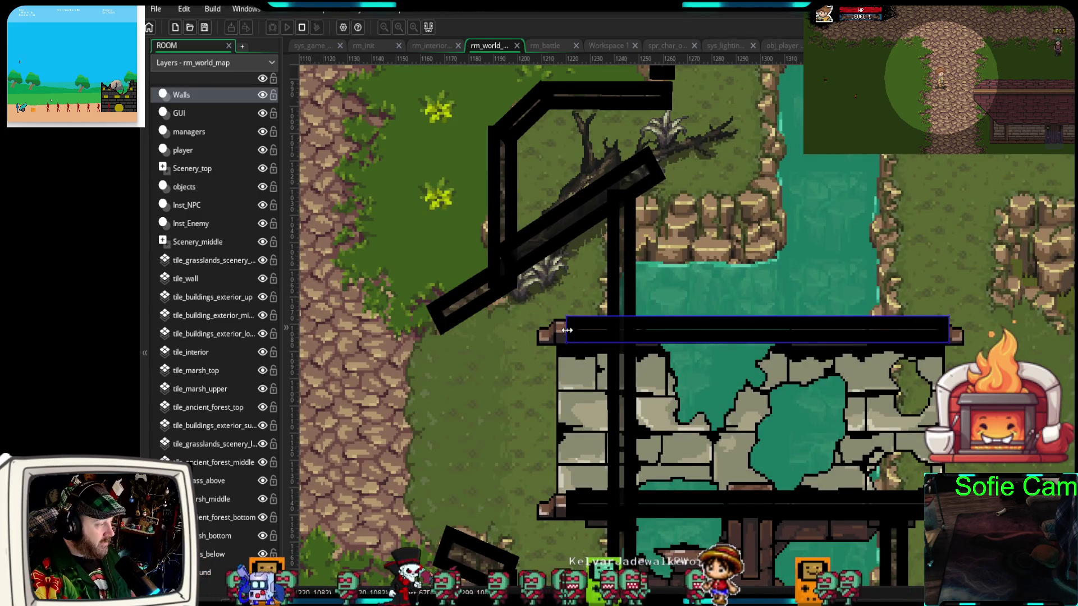
{"action": "left_click_drag", "start_coordinate": [568, 330], "coordinate": [562, 322]}
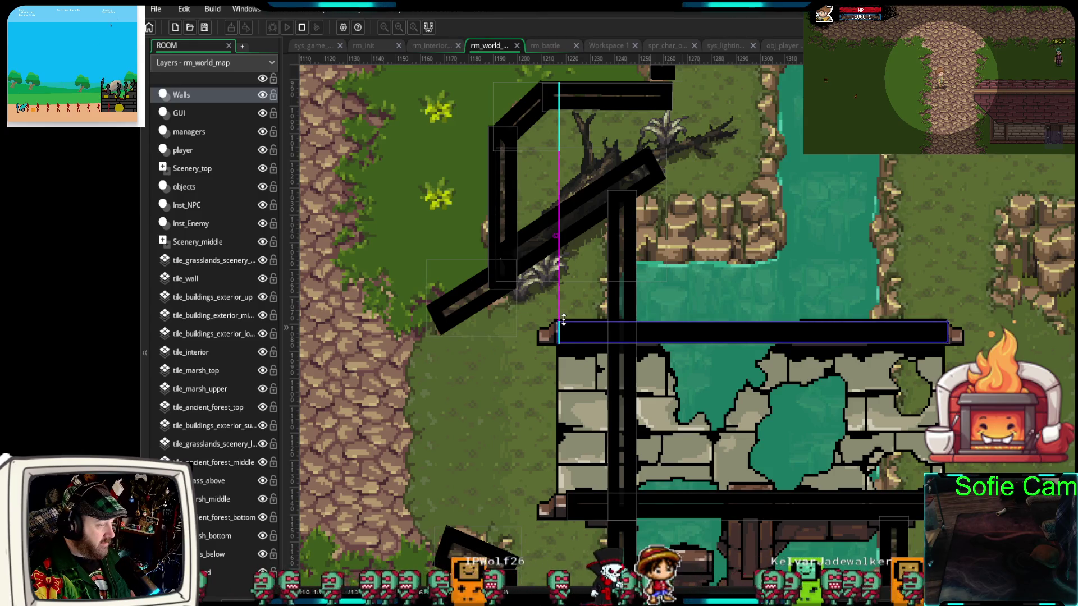
{"action": "scroll", "coordinate": [651, 461], "scroll_direction": "up", "scroll_amount": 3}
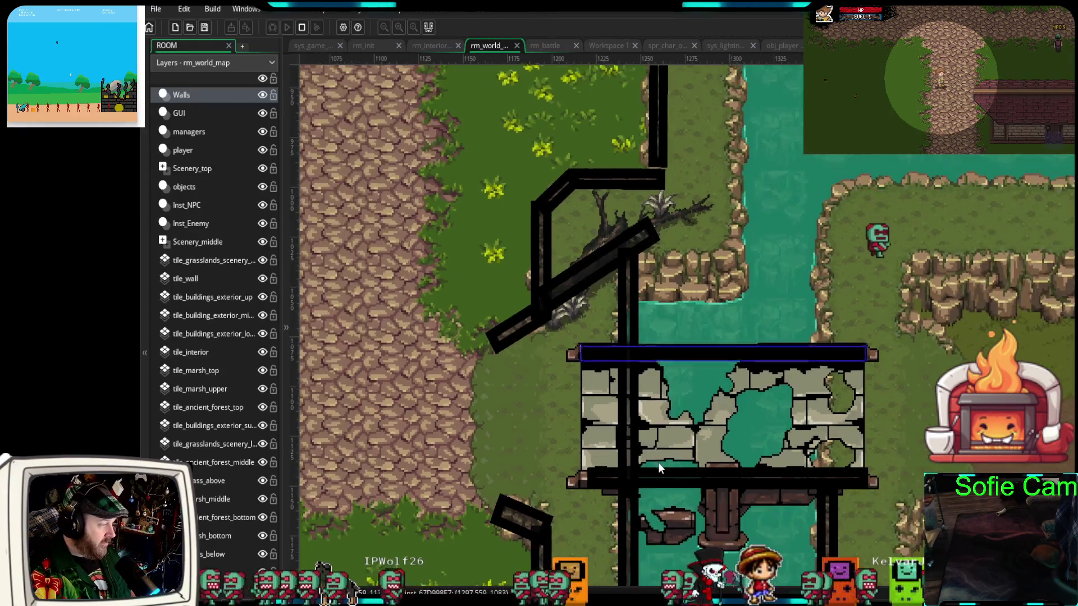
{"action": "scroll", "coordinate": [653, 505], "scroll_direction": "up", "scroll_amount": 3}
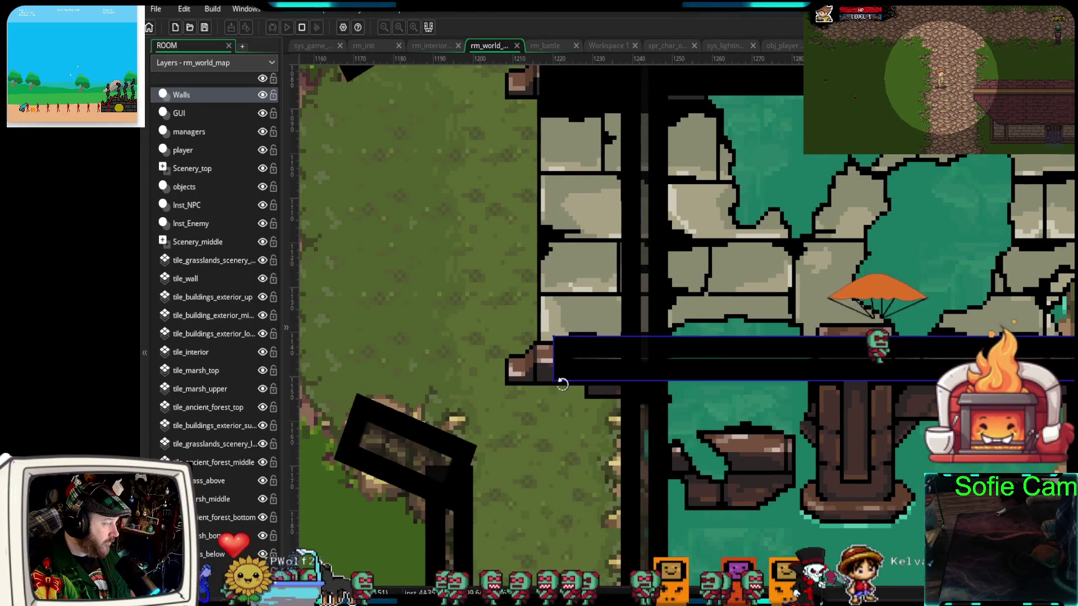
{"action": "left_click_drag", "start_coordinate": [563, 382], "coordinate": [565, 375]}
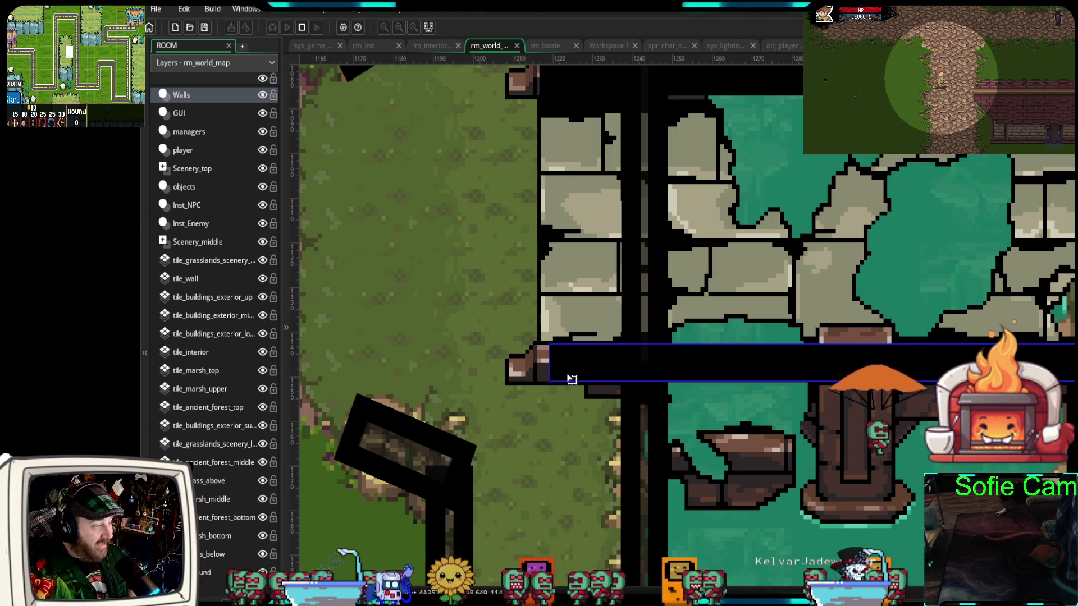
Reshape the short diagonal wall segments around the fallen tree
{"action": "left_click", "coordinate": [644, 279]}
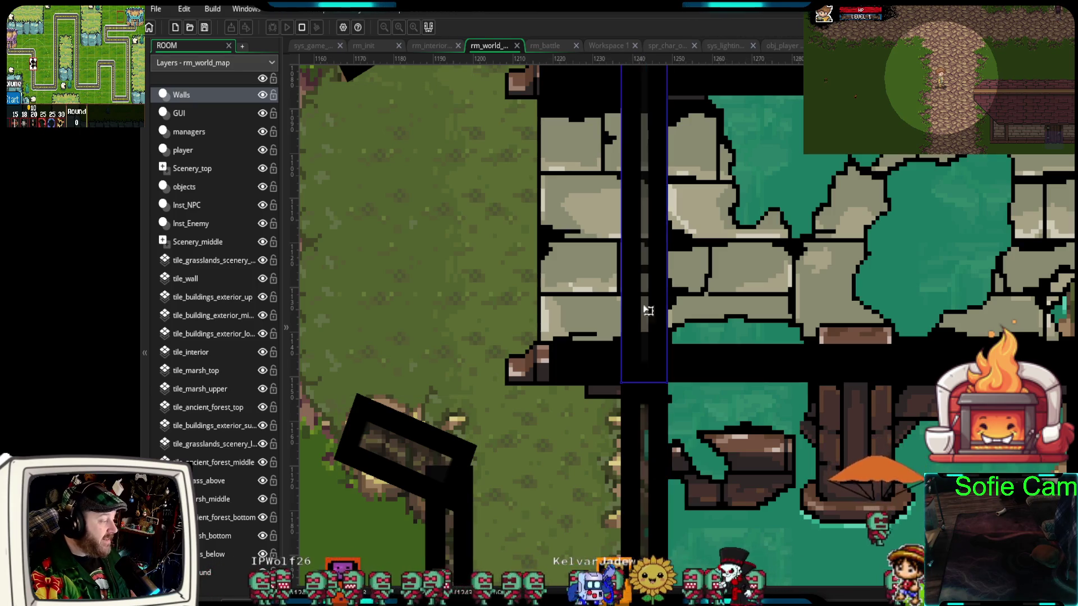
{"action": "scroll", "coordinate": [602, 403], "scroll_direction": "down", "scroll_amount": 3}
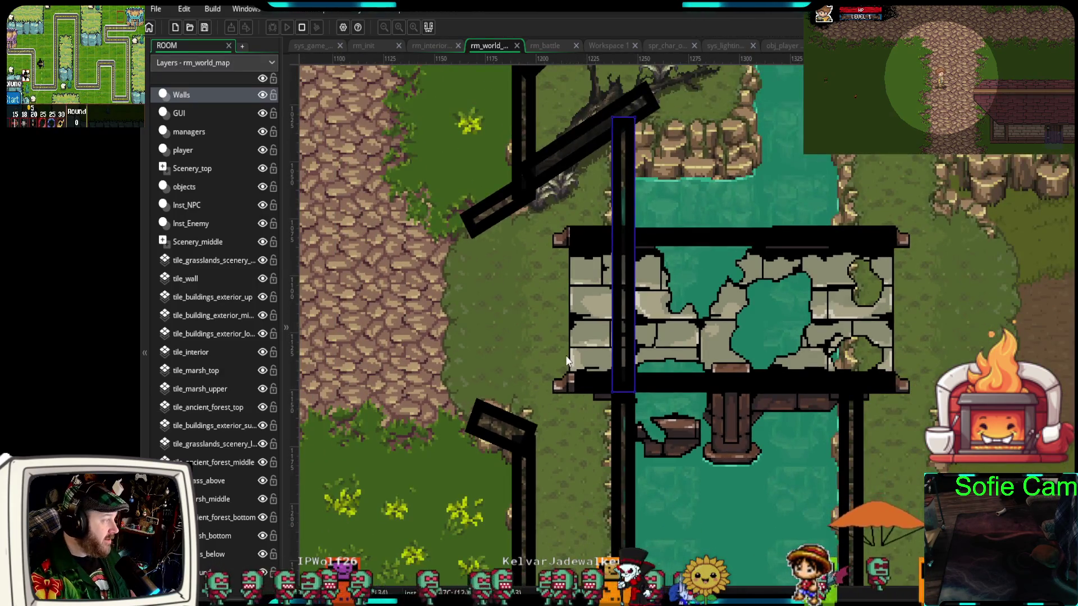
{"action": "left_click", "coordinate": [508, 214]}
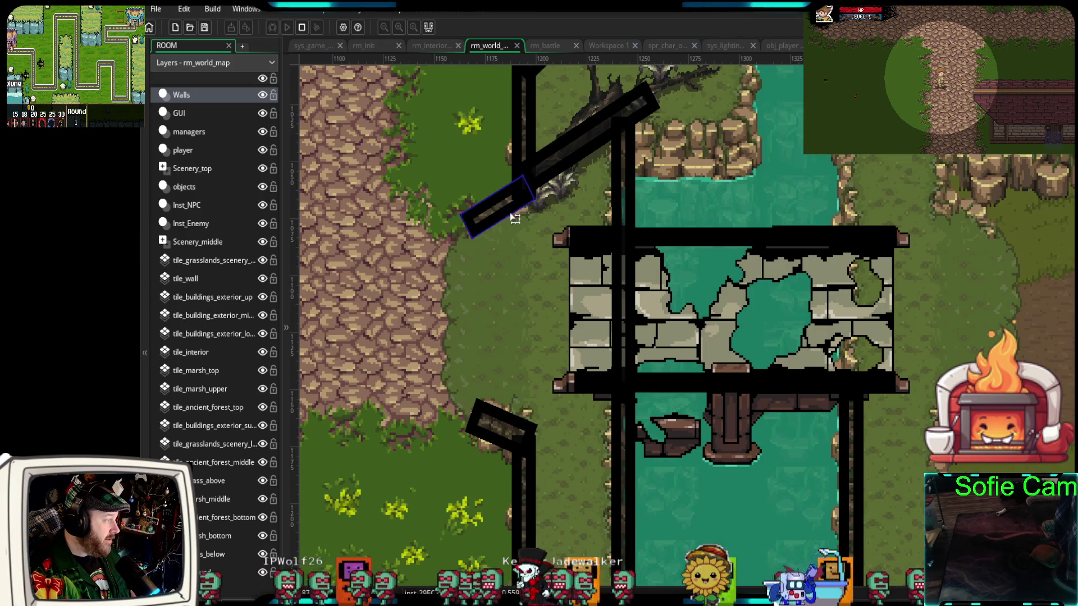
{"action": "left_click_drag", "start_coordinate": [509, 218], "coordinate": [505, 212]}
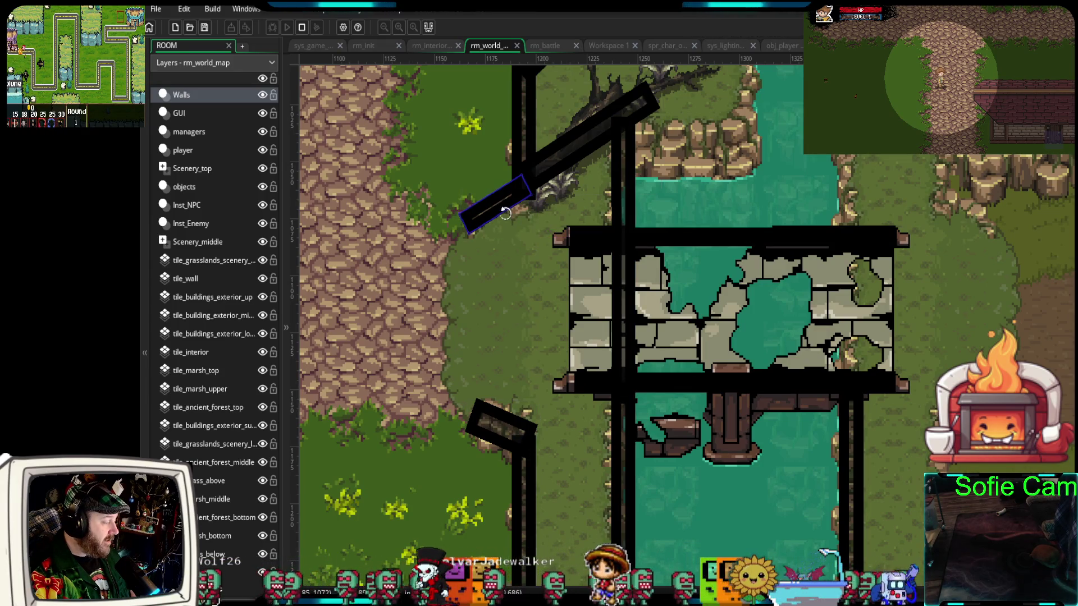
{"action": "left_click", "coordinate": [507, 430]}
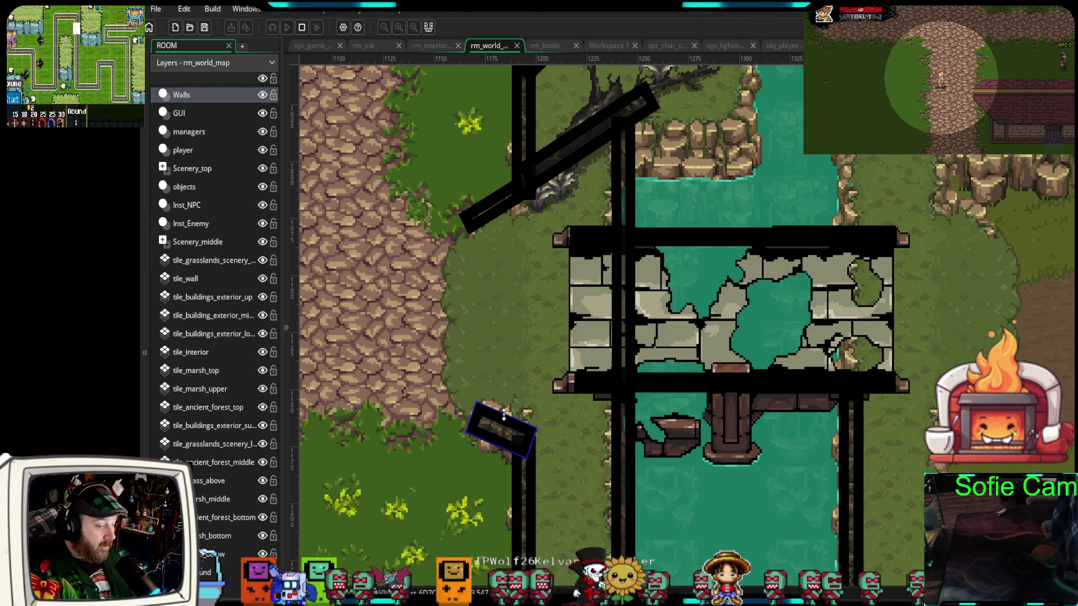
{"action": "scroll", "coordinate": [489, 375], "scroll_direction": "down", "scroll_amount": 3}
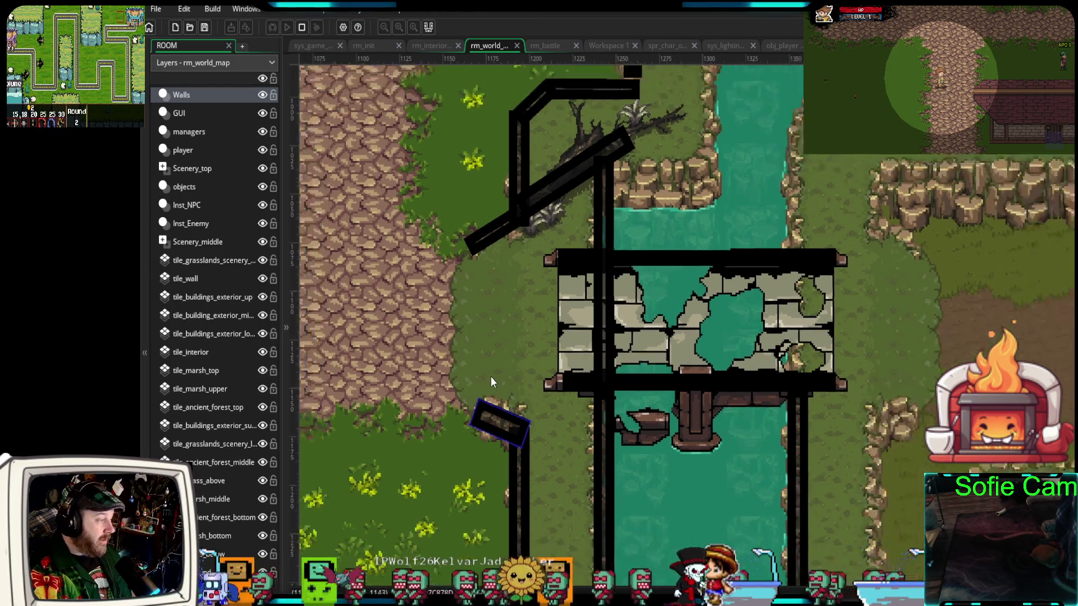
{"action": "left_click_drag", "start_coordinate": [484, 374], "coordinate": [705, 372]}
{"action": "scroll", "coordinate": [701, 372], "scroll_direction": "down", "scroll_amount": 2}
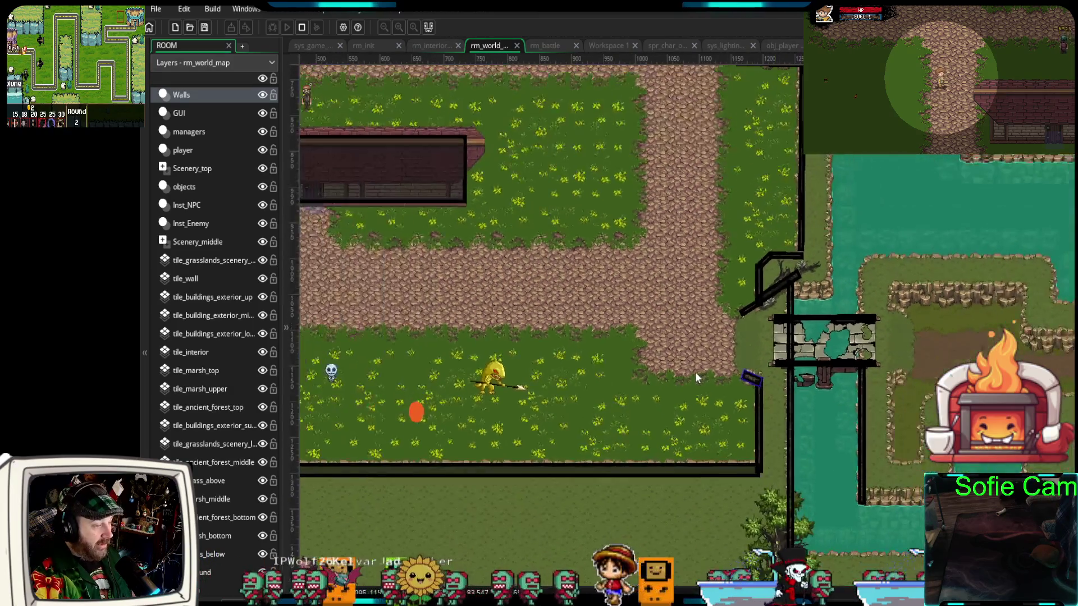
{"action": "scroll", "coordinate": [623, 407], "scroll_direction": "down", "scroll_amount": 2}
{"action": "mouse_move", "coordinate": [616, 405]}
{"action": "left_mouse_down"}
{"action": "mouse_move", "coordinate": [720, 372]}
{"action": "mouse_move", "coordinate": [710, 161]}
{"action": "left_mouse_up"}
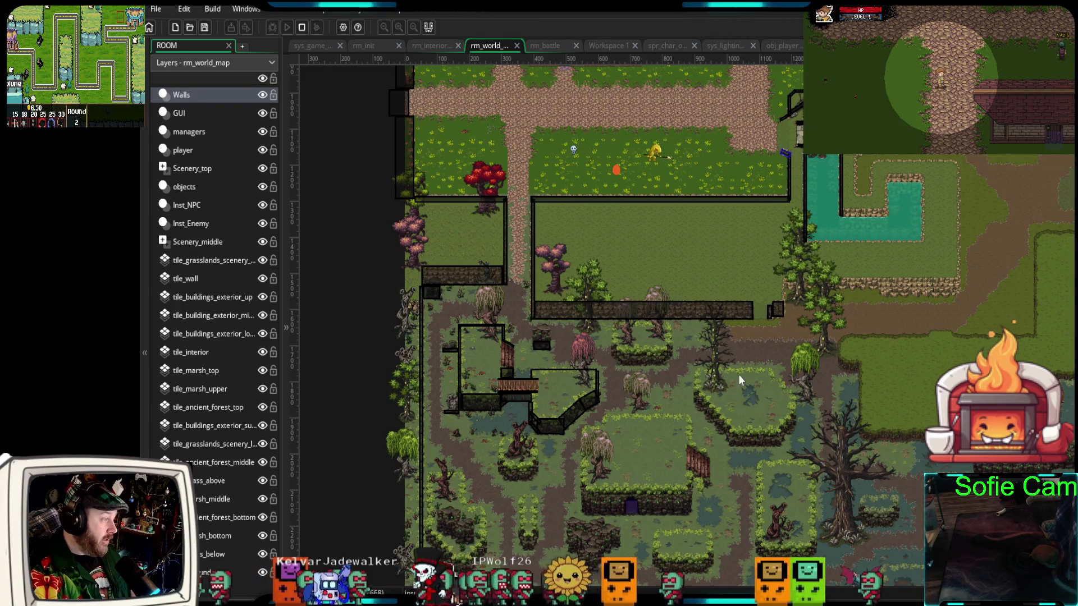
{"action": "scroll", "coordinate": [838, 180], "scroll_direction": "up", "scroll_amount": 3}
{"action": "scroll", "coordinate": [785, 264], "scroll_direction": "up", "scroll_amount": 2, "text": "ctrl"}
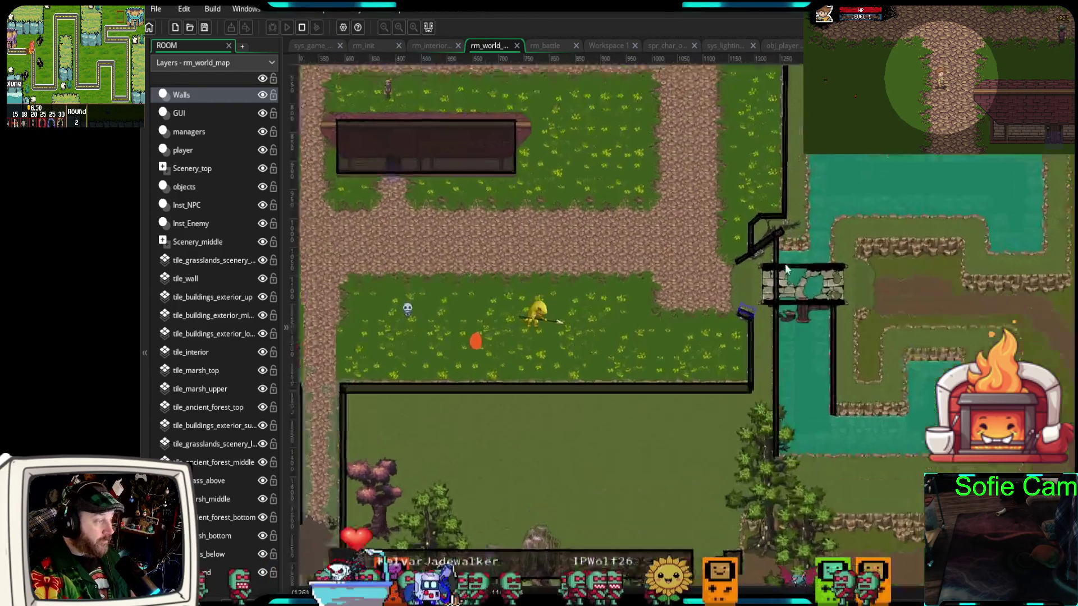
{"action": "scroll", "coordinate": [785, 264], "scroll_direction": "up", "scroll_amount": 5, "text": "ctrl"}
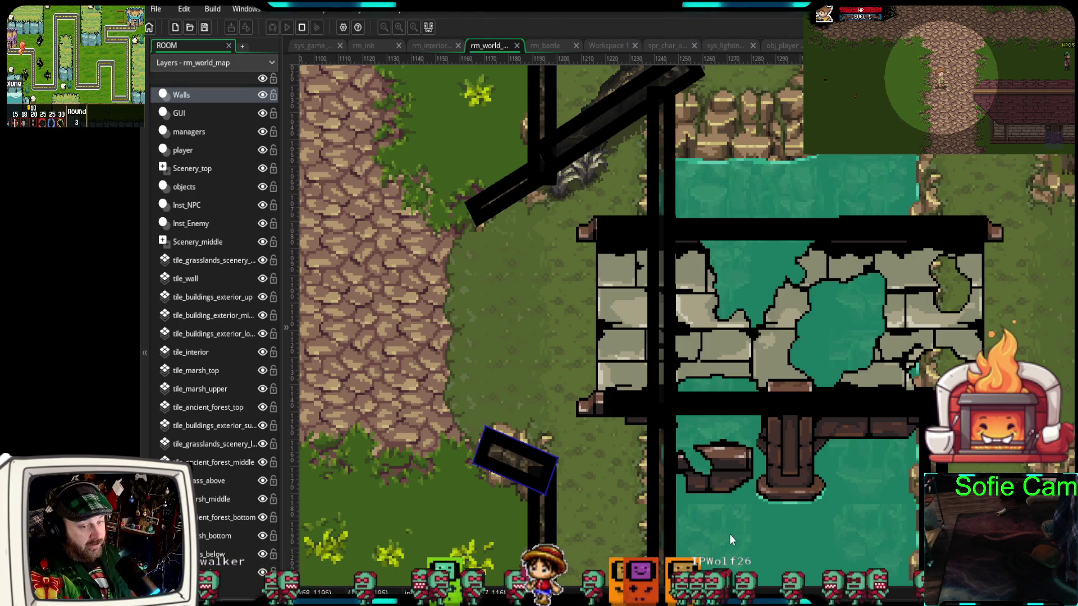
{"action": "left_click", "coordinate": [814, 492]}
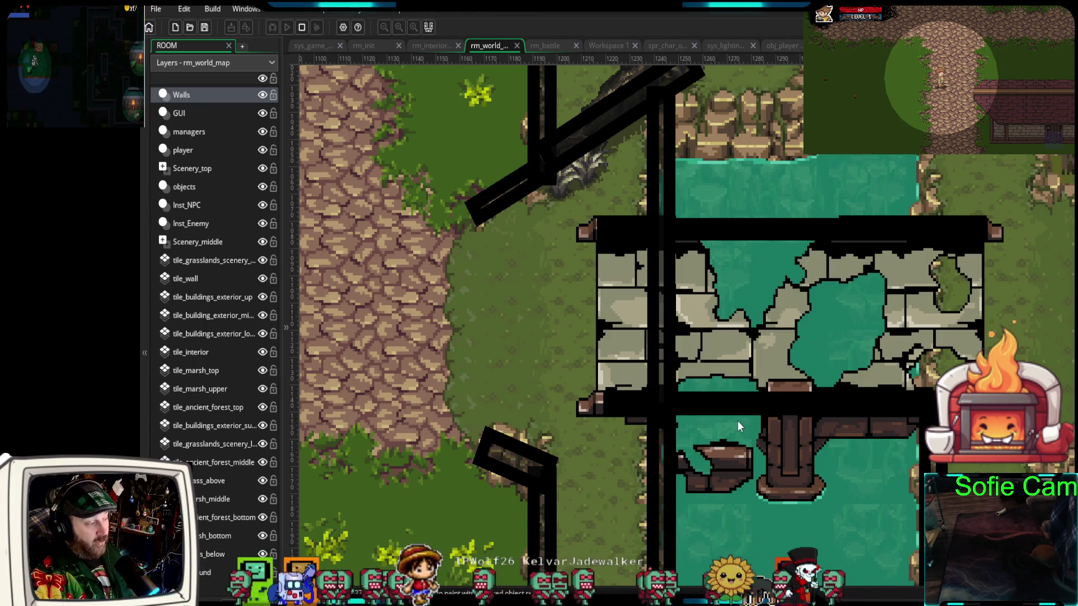
{"action": "left_click_drag", "start_coordinate": [747, 468], "coordinate": [778, 320]}
{"action": "scroll", "coordinate": [747, 341], "scroll_direction": "down", "scroll_amount": 4}
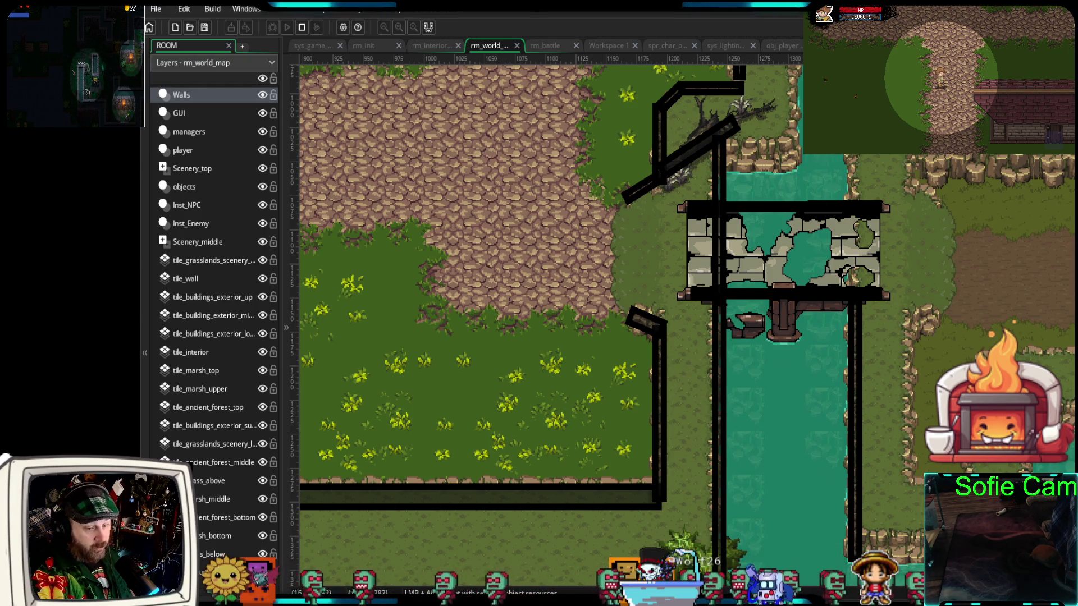
{"action": "left_click", "coordinate": [188, 244]}
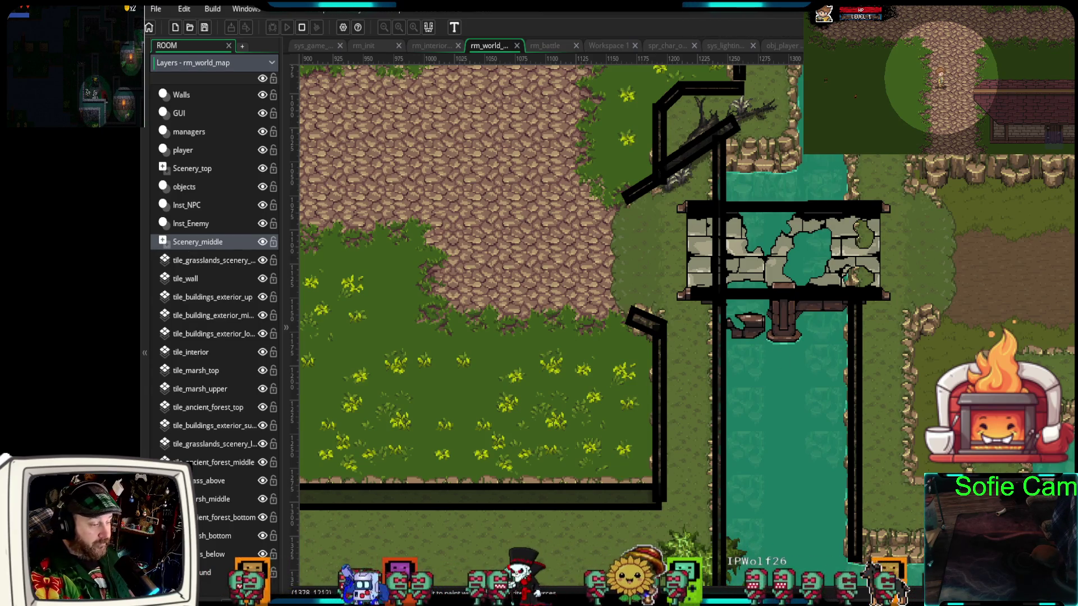
Place a fallen log sprite on the west bank below the bridge and scale it down to fit
{"action": "left_click_drag", "start_coordinate": [803, 393], "coordinate": [699, 357]}
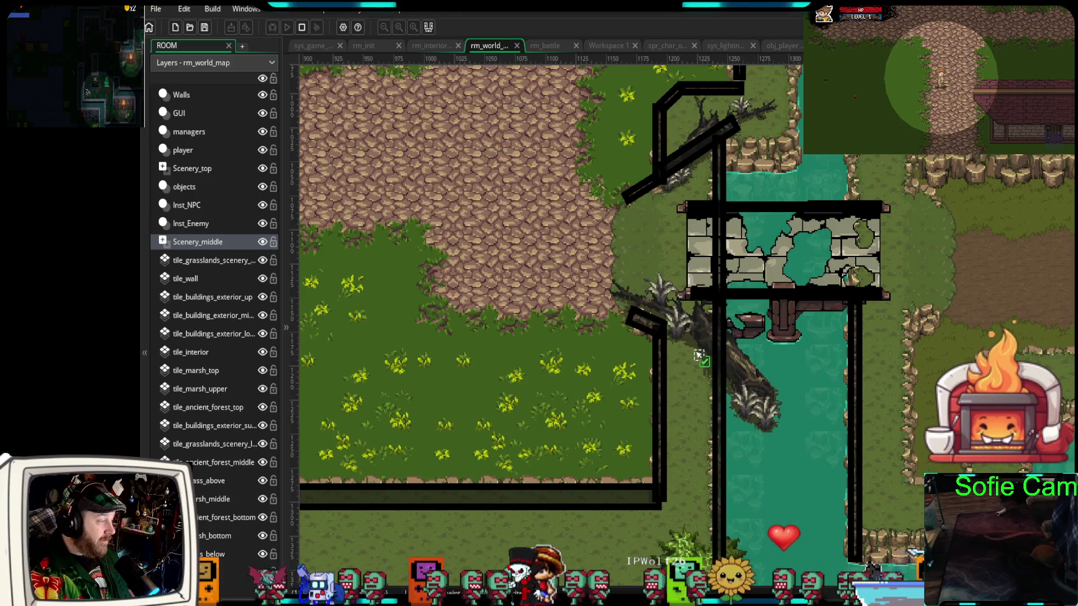
{"action": "left_click", "coordinate": [739, 378]}
{"action": "mouse_move", "coordinate": [788, 434]}
{"action": "left_mouse_down"}
{"action": "mouse_move", "coordinate": [701, 351]}
{"action": "mouse_move", "coordinate": [716, 367]}
{"action": "left_mouse_up"}
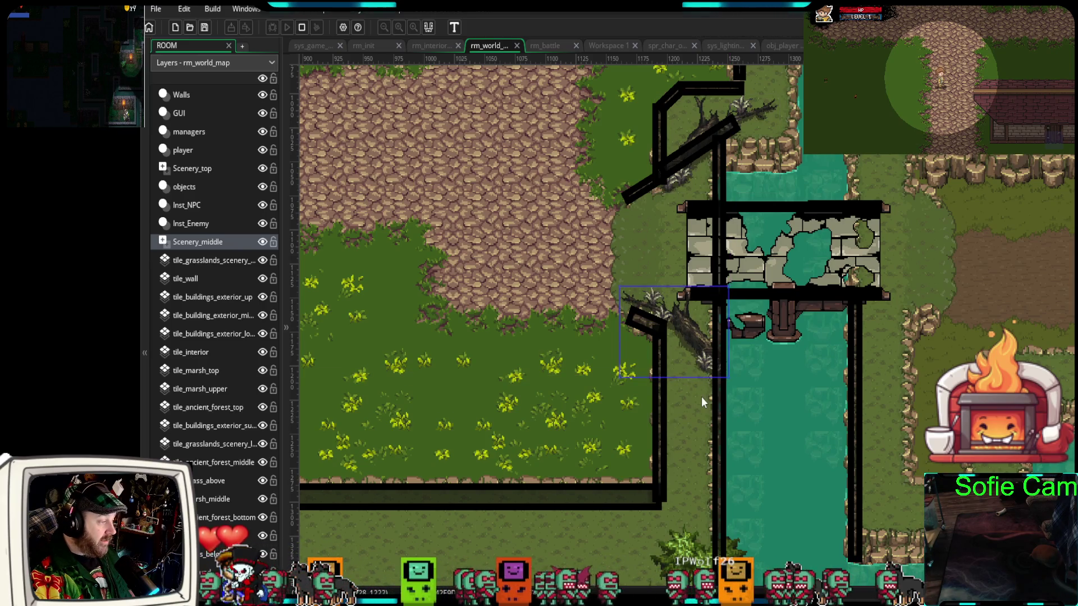
{"action": "scroll", "coordinate": [703, 396], "scroll_direction": "up", "scroll_amount": 4}
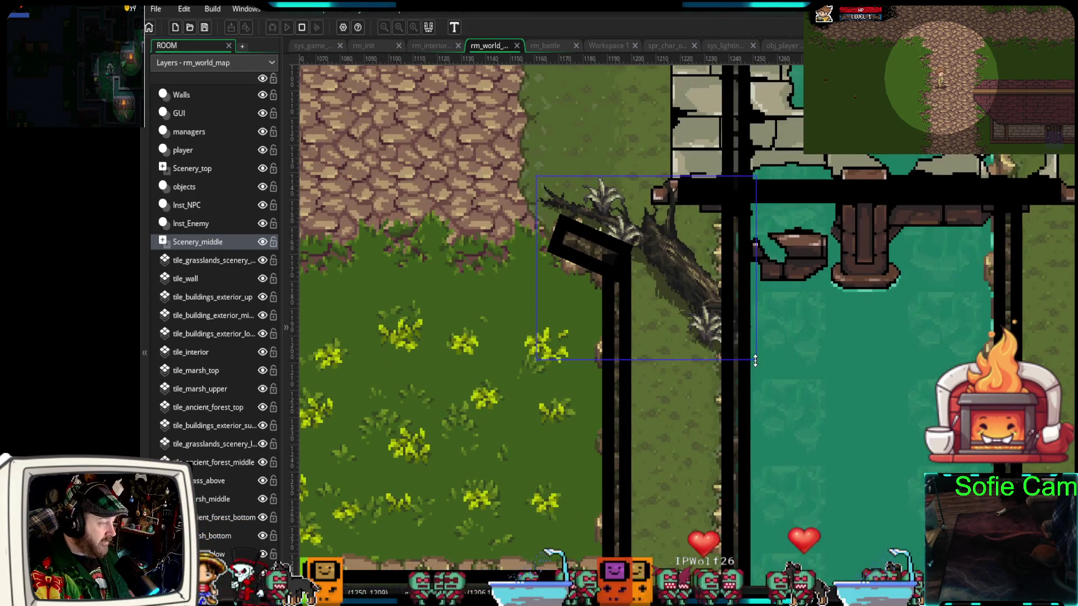
{"action": "left_click_drag", "start_coordinate": [756, 360], "coordinate": [736, 351]}
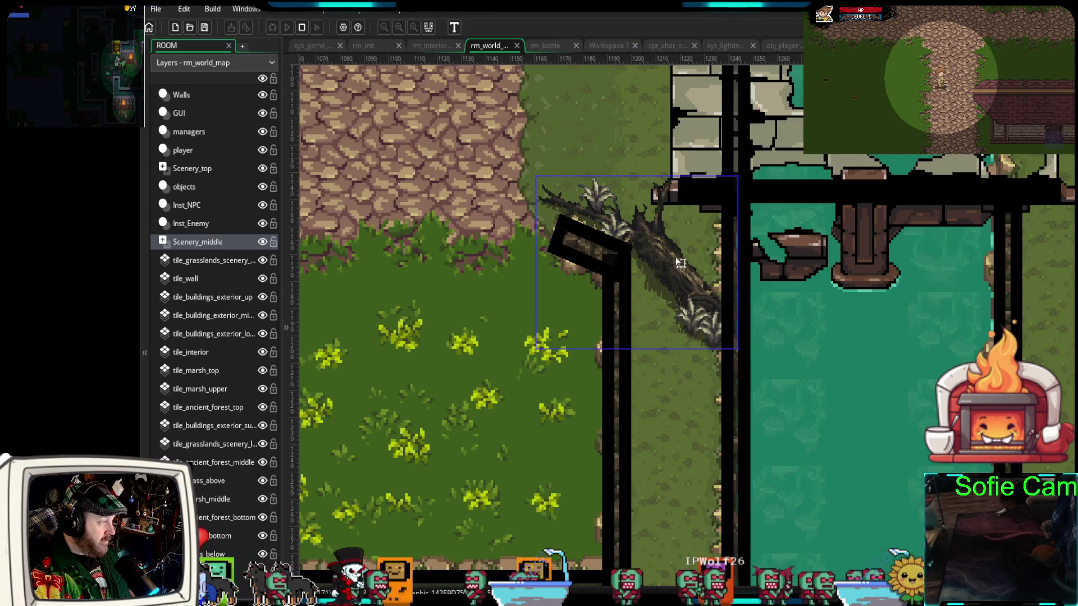